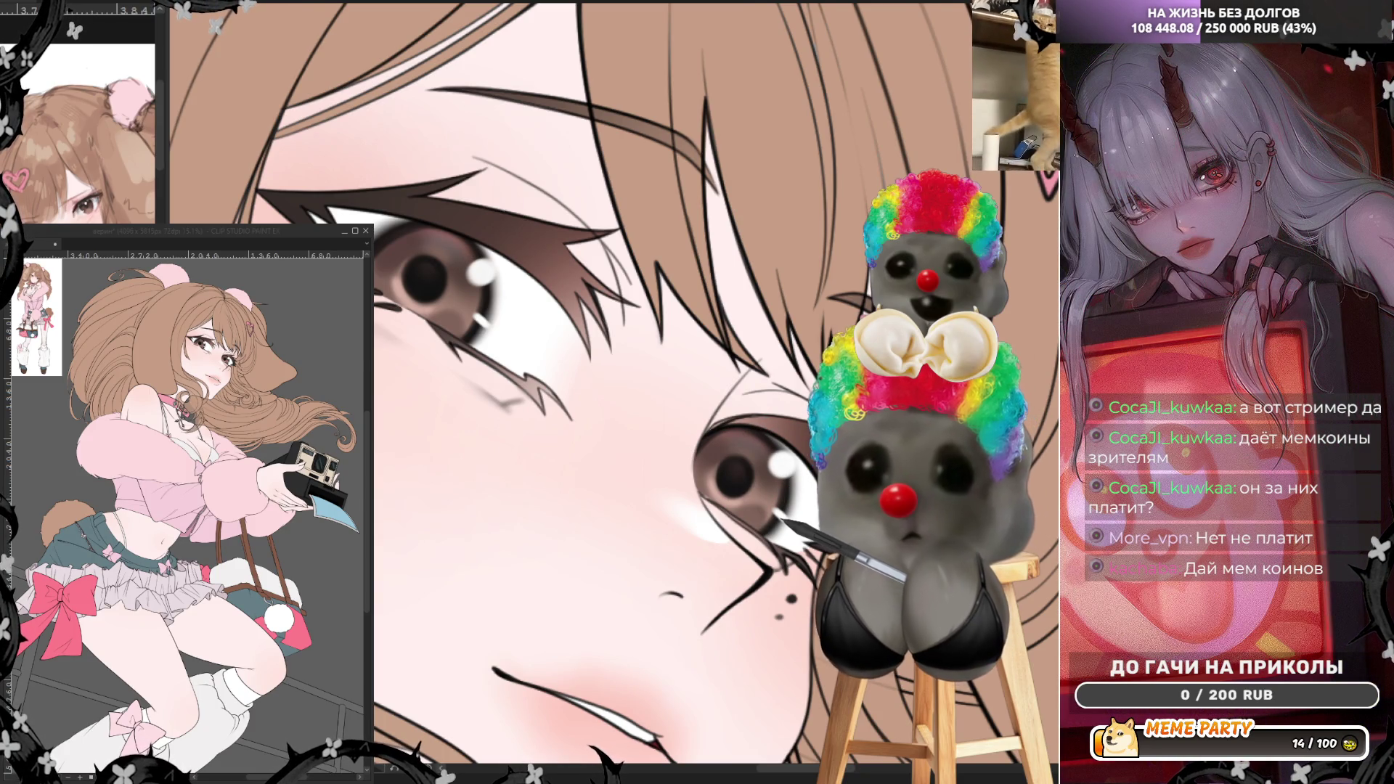
- Mirror the canvas view horizontally to check the girl's face
{"action": "key", "text": "h"}
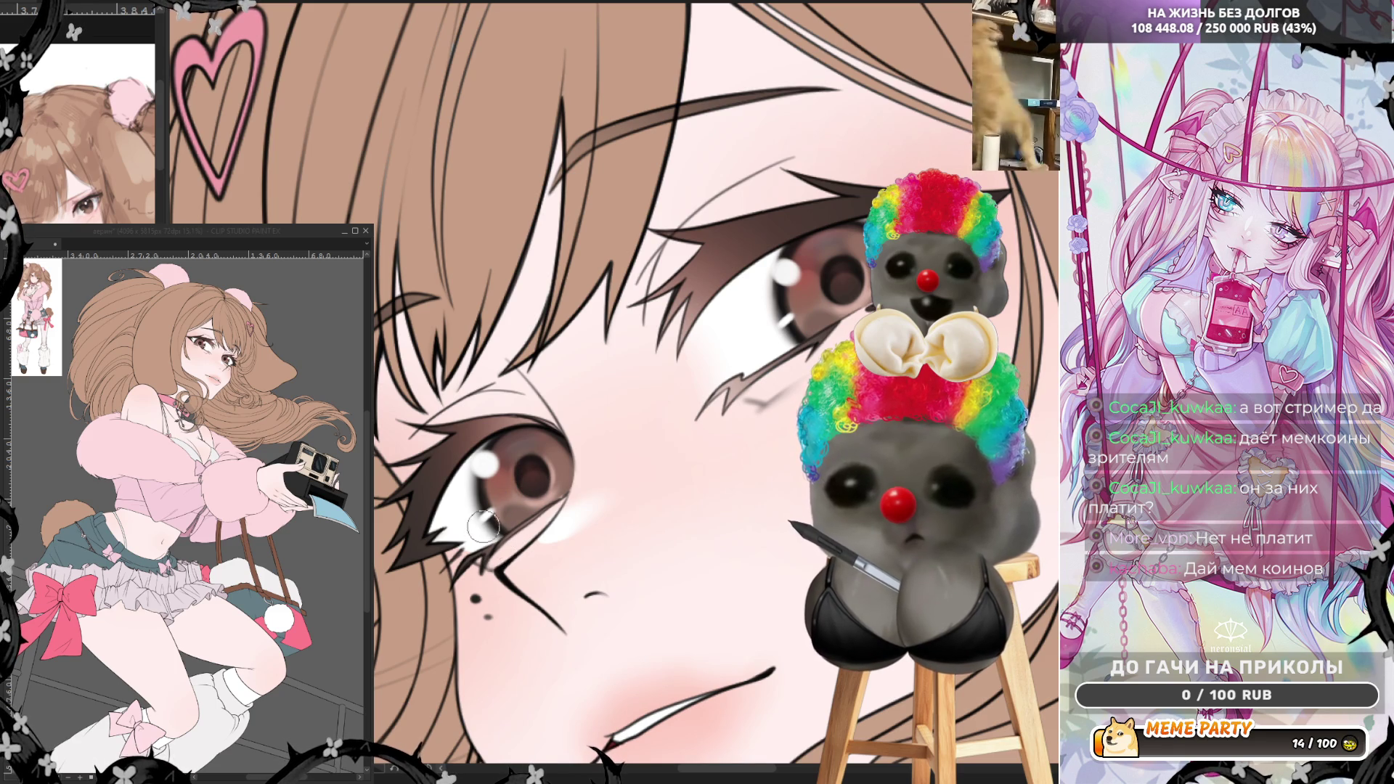
{"action": "scroll", "coordinate": [724, 271], "scroll_direction": "down", "scroll_amount": 3}
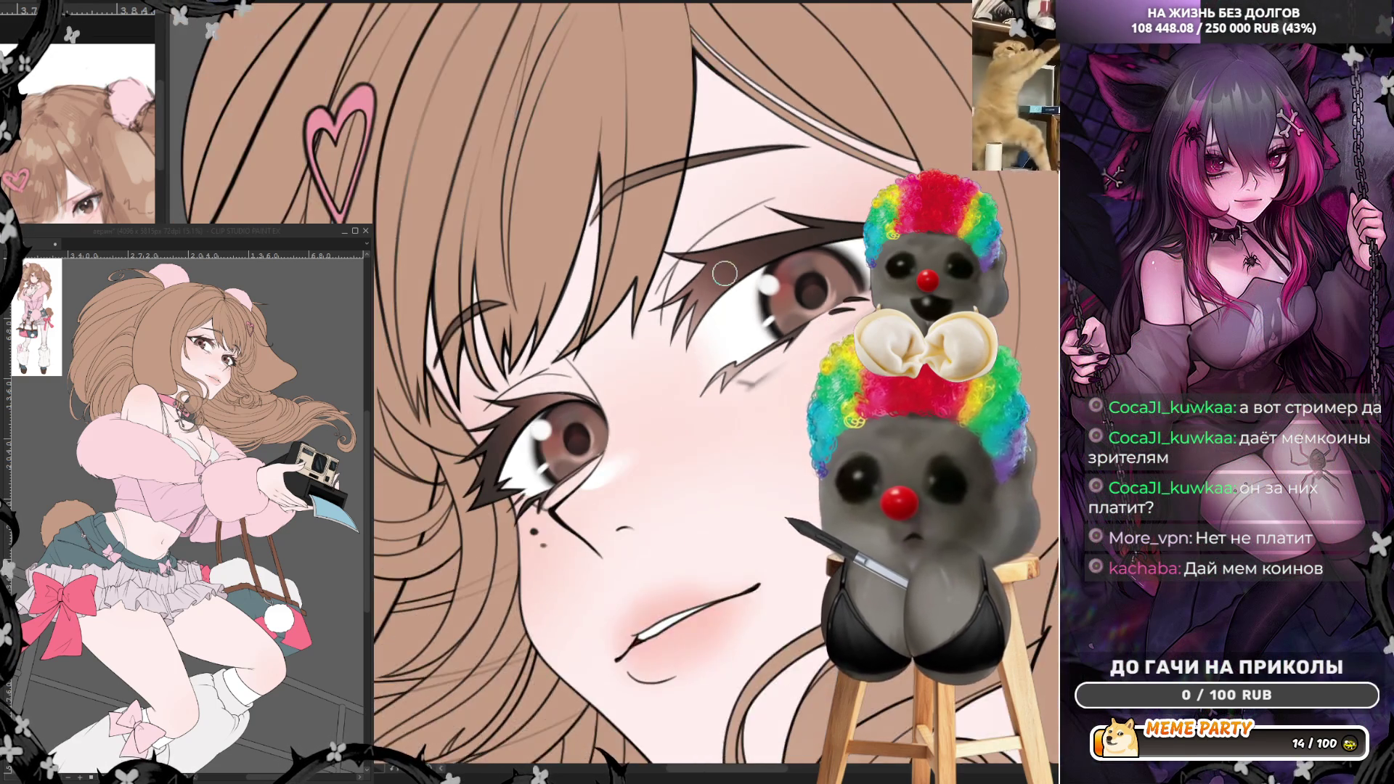
{"action": "scroll", "coordinate": [724, 272], "scroll_direction": "down", "scroll_amount": 1}
{"action": "scroll", "coordinate": [763, 231], "scroll_direction": "up", "scroll_amount": 5}
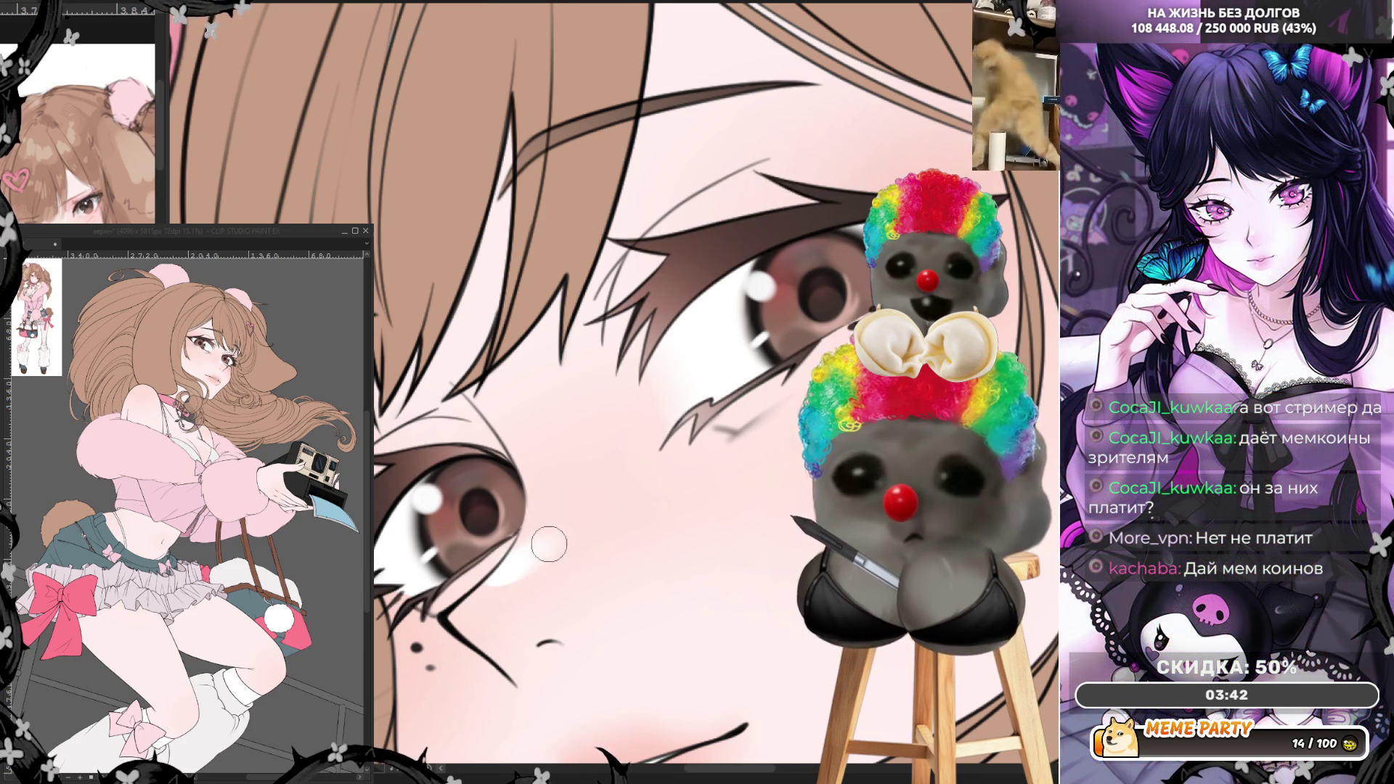
{"action": "scroll", "coordinate": [548, 544], "scroll_direction": "up", "scroll_amount": 1}
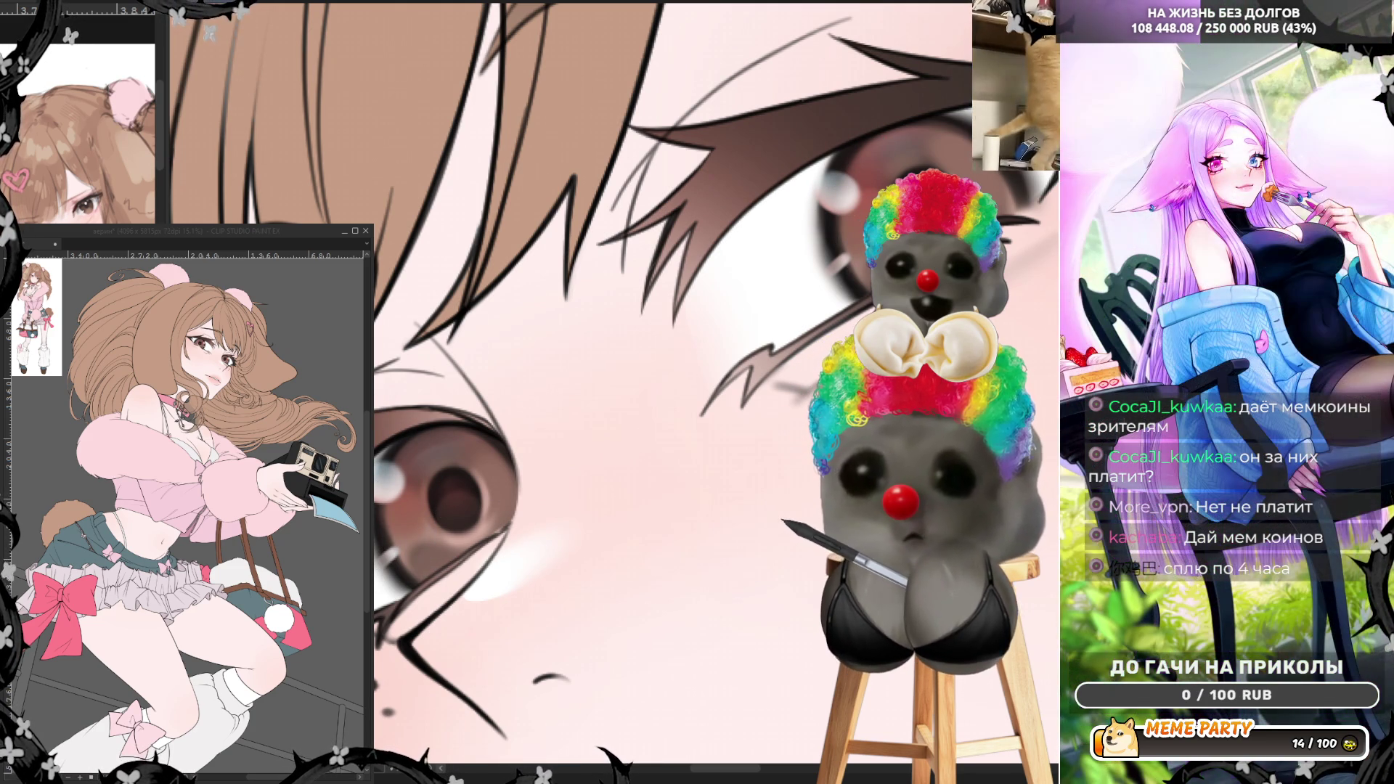
- Zoom in on the girl's eyes and sample the eye colour with the eyedropper
{"action": "scroll", "coordinate": [620, 373], "scroll_direction": "down", "scroll_amount": 3}
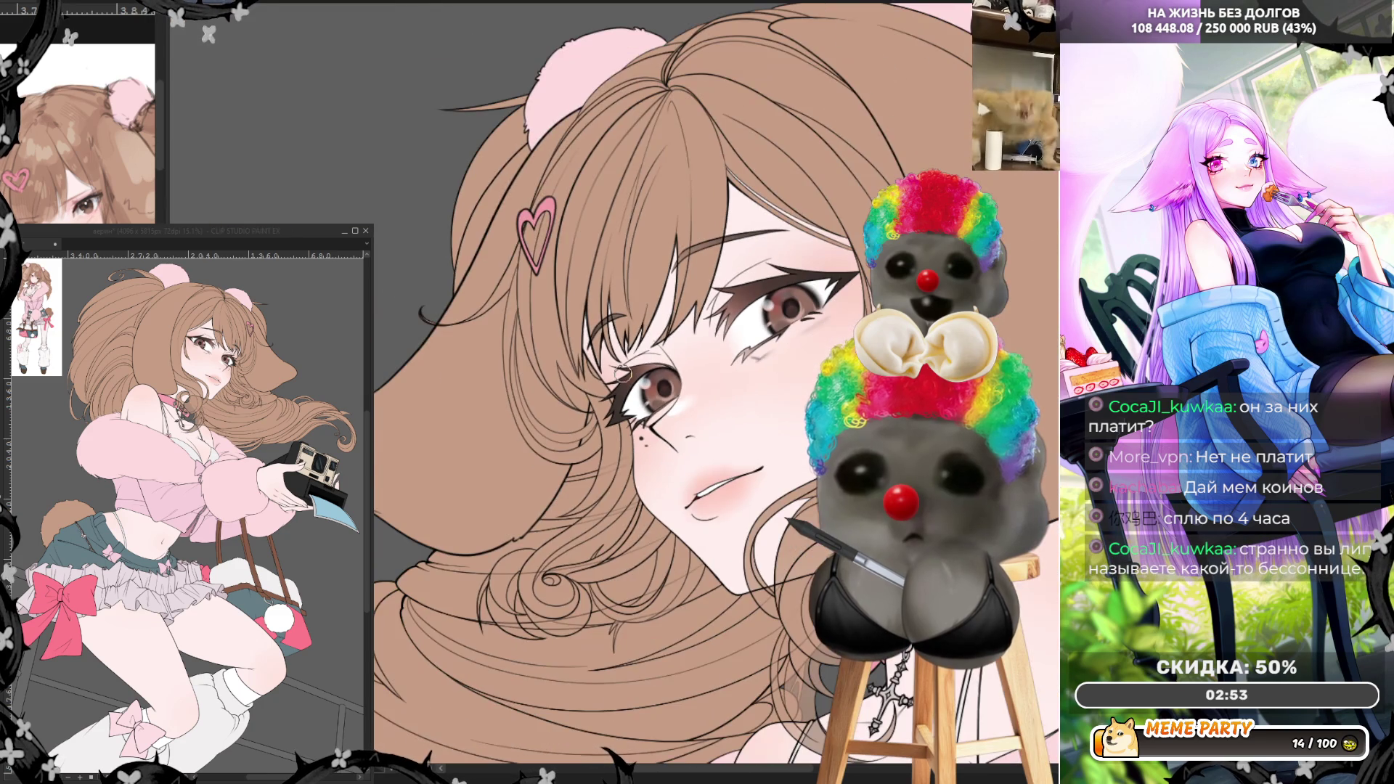
{"action": "scroll", "coordinate": [762, 317], "scroll_direction": "up", "scroll_amount": 4}
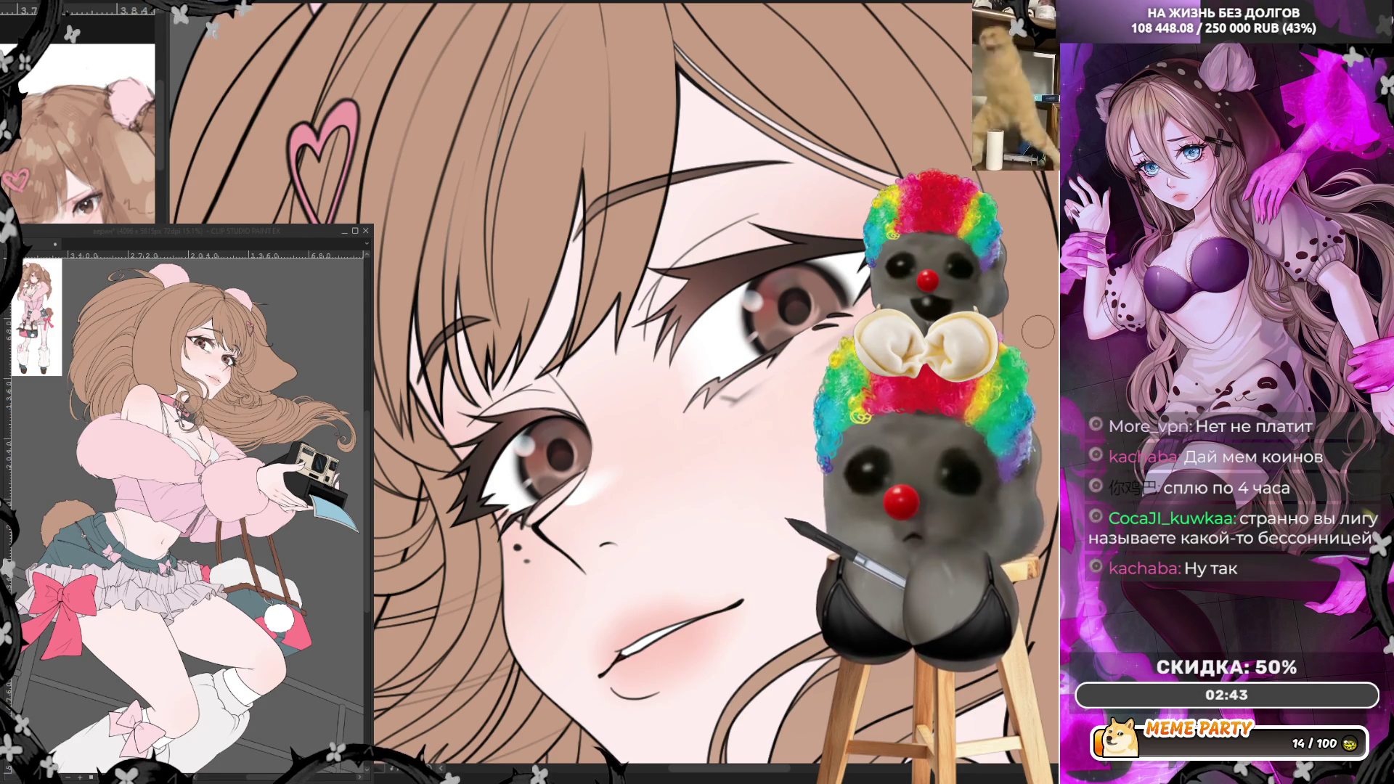
{"action": "left_click", "coordinate": [835, 259], "text": "alt"}
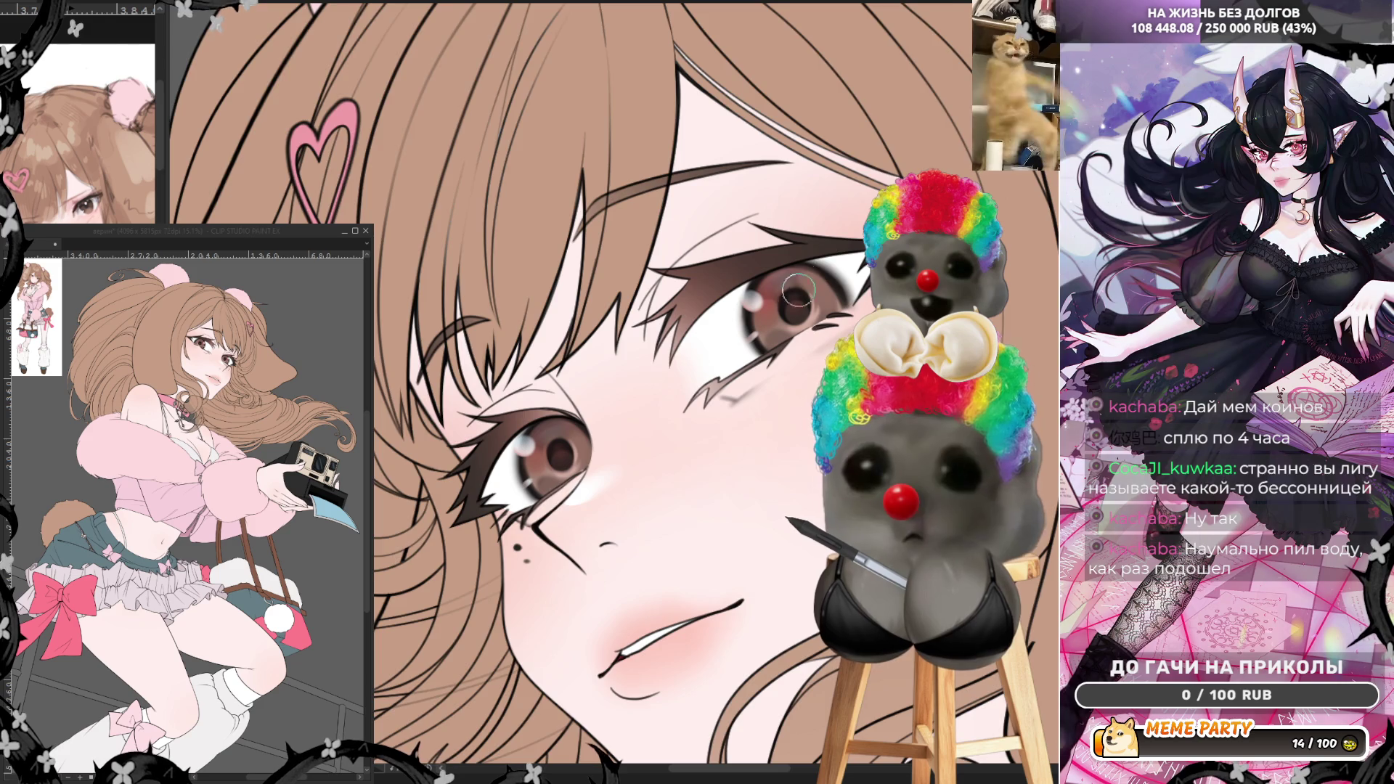
{"action": "scroll", "coordinate": [809, 284], "scroll_direction": "up", "scroll_amount": 2}
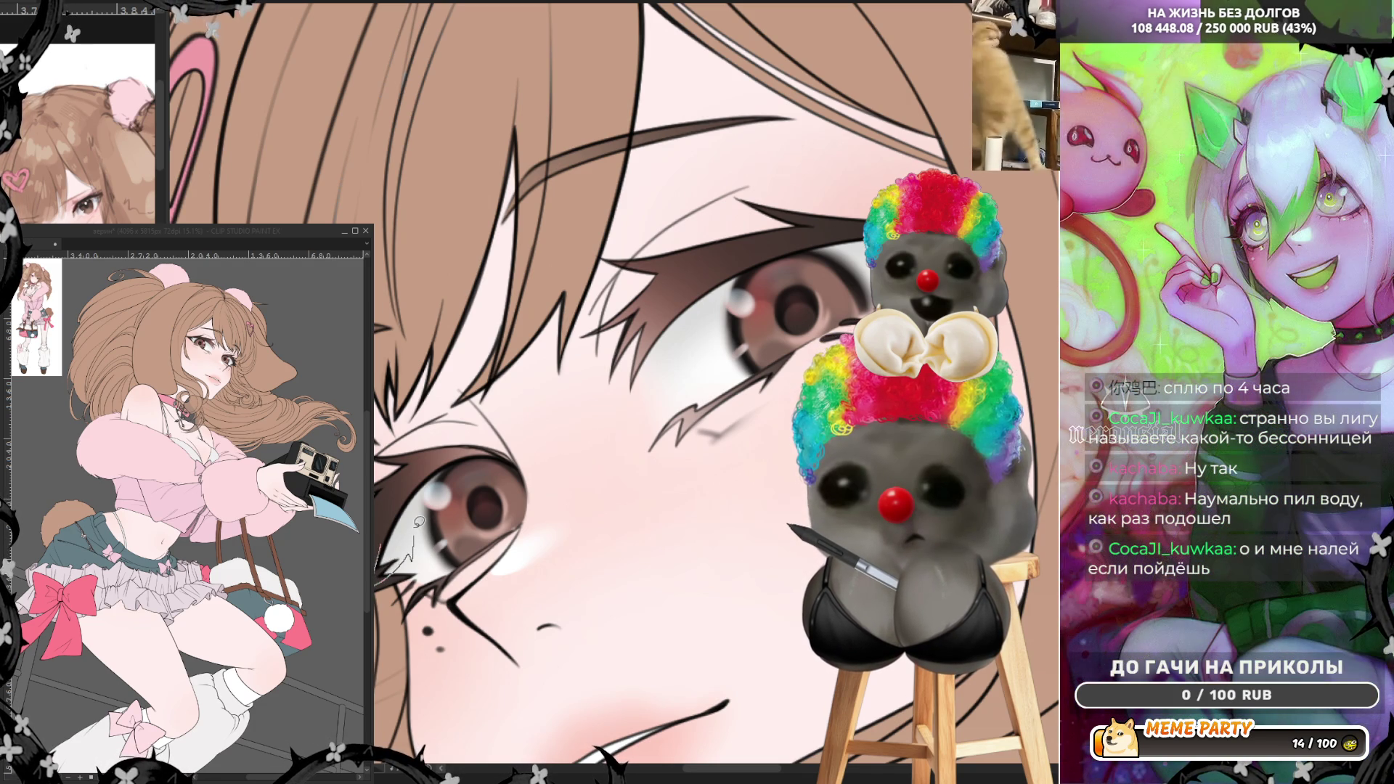
- Undo recent line changes and a test stroke drawn across the girl's left eye
{"action": "key", "text": "ctrl+z"}
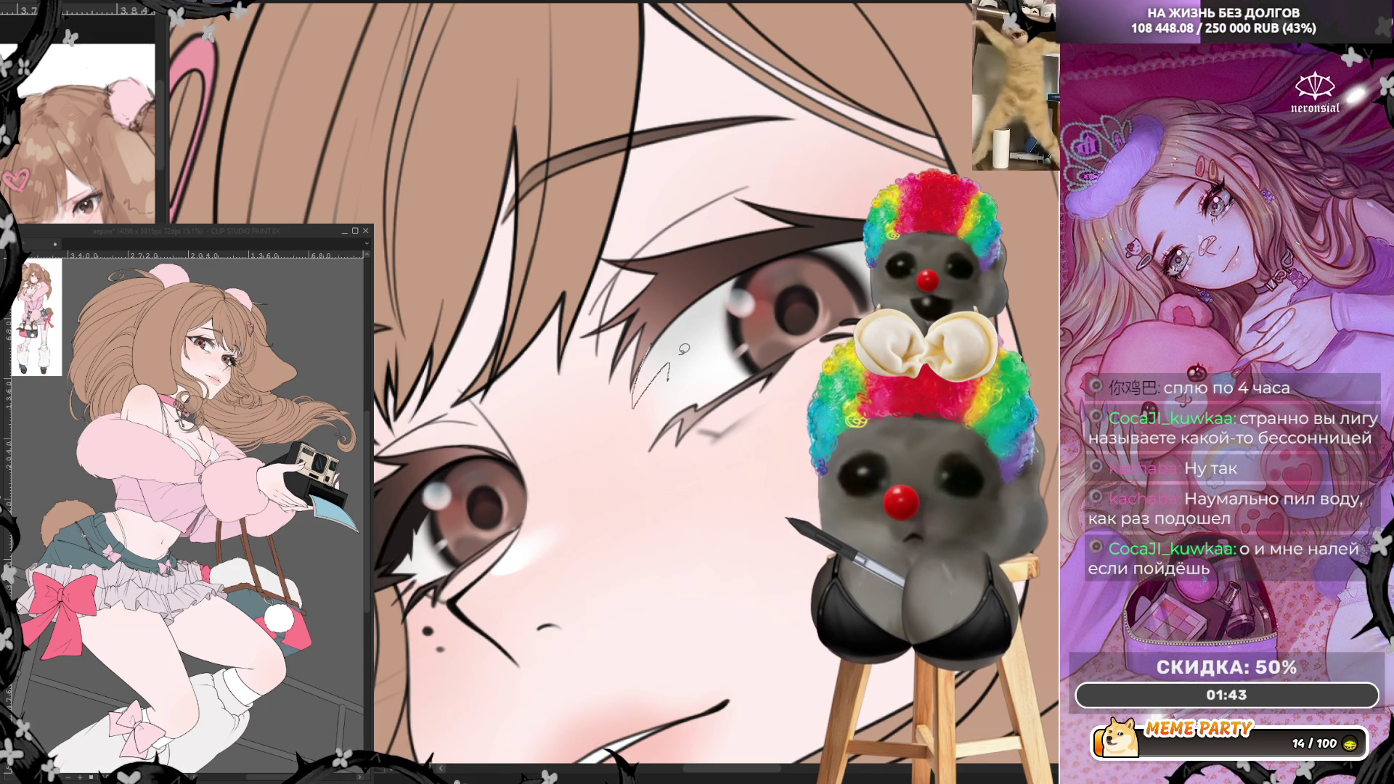
{"action": "left_click_drag", "start_coordinate": [683, 349], "coordinate": [777, 289]}
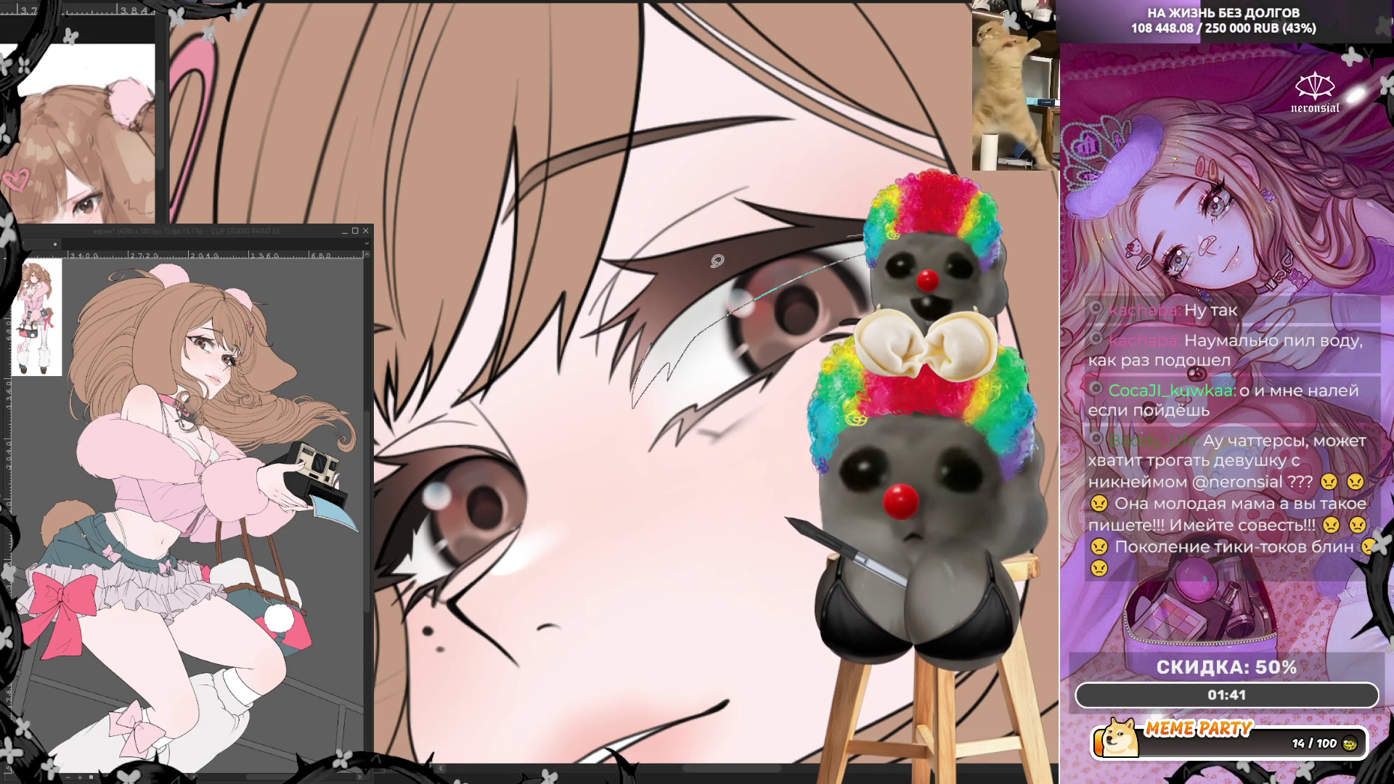
{"action": "key", "text": "ctrl+z"}
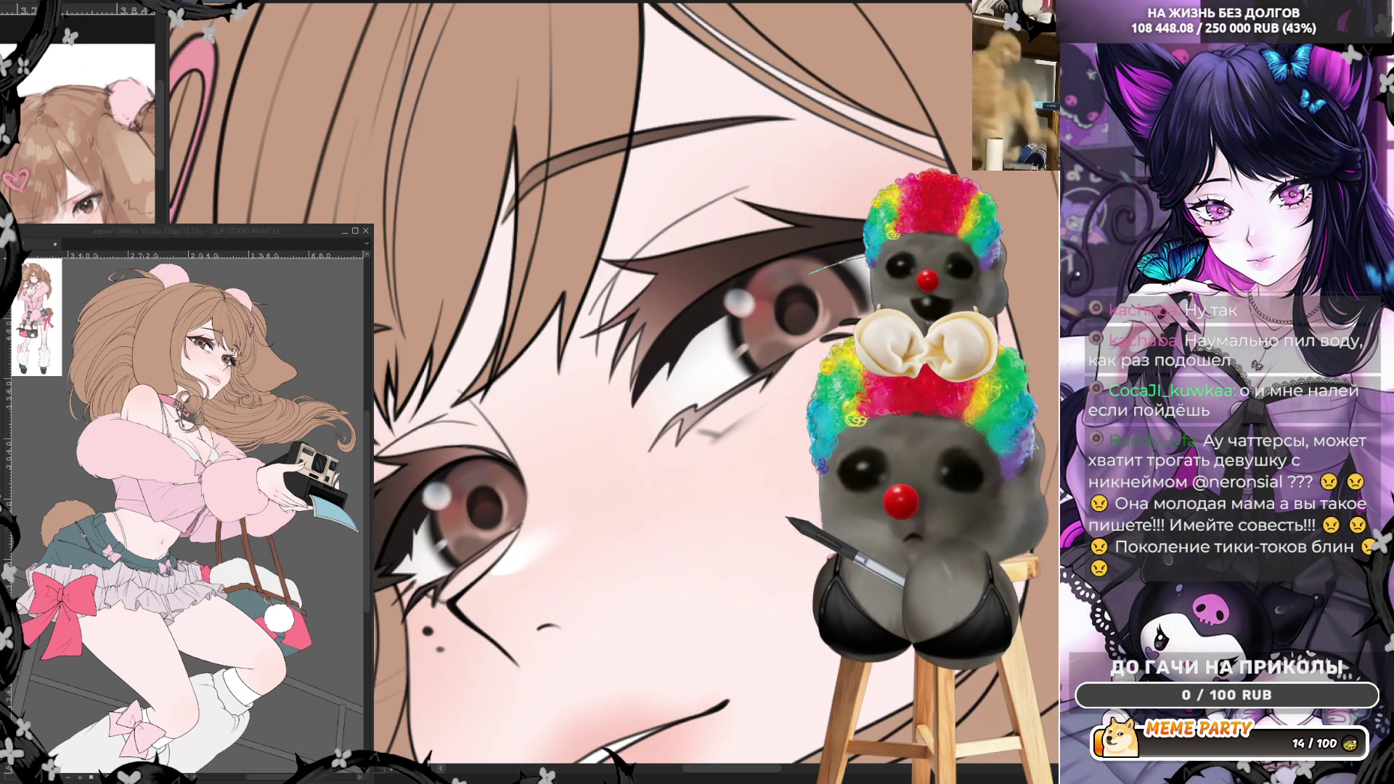
- Keep the darker eye whites, add a short vertical line near the eye white, and mirror the view
{"action": "key", "text": "ctrl+z"}
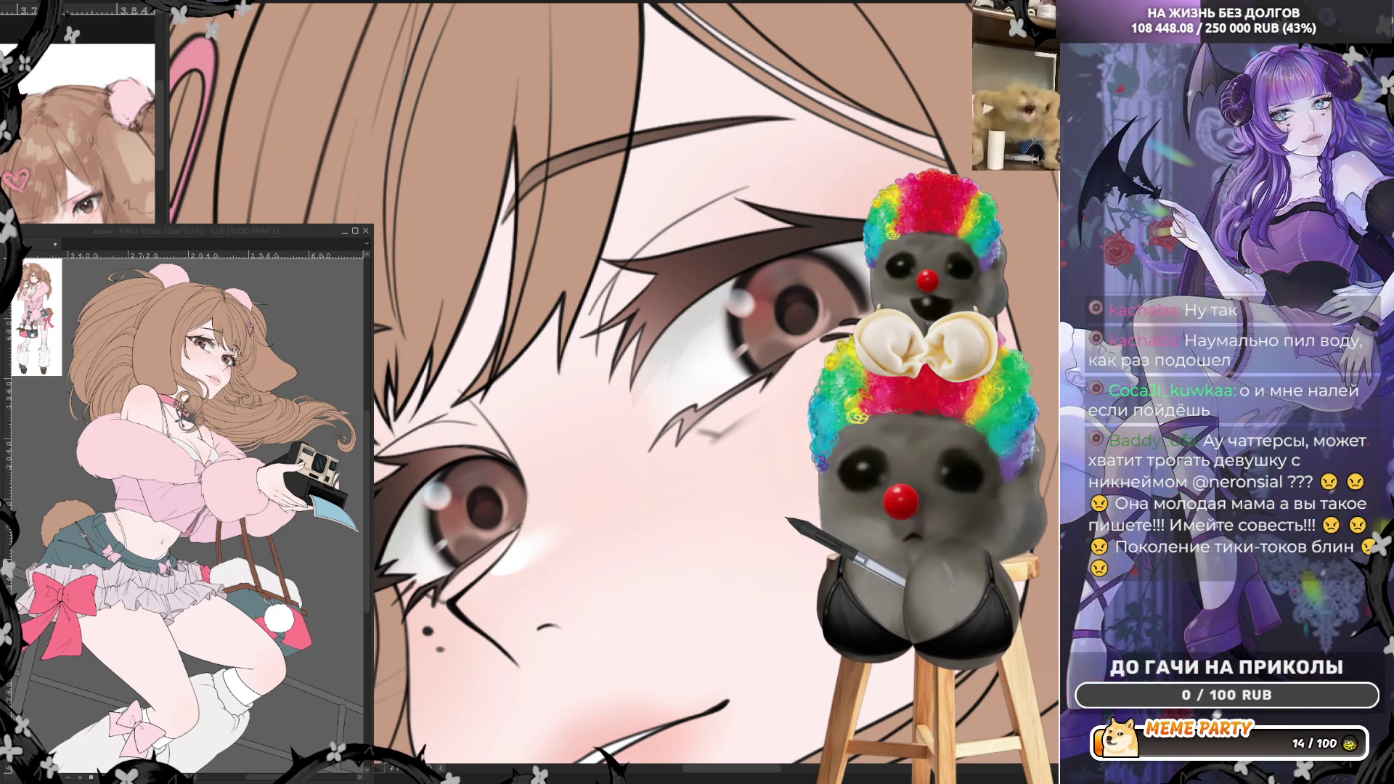
{"action": "key", "text": "ctrl+y"}
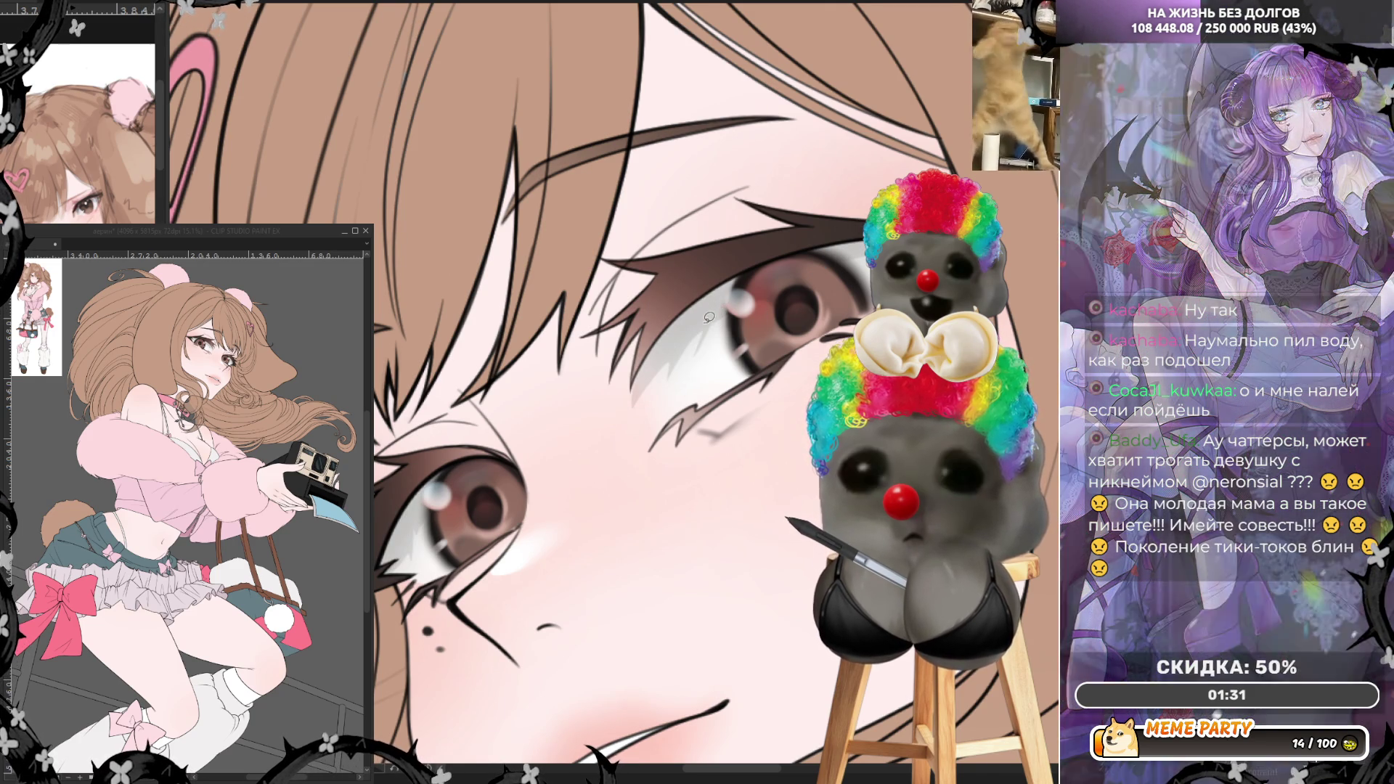
{"action": "left_click_drag", "start_coordinate": [423, 541], "coordinate": [424, 512]}
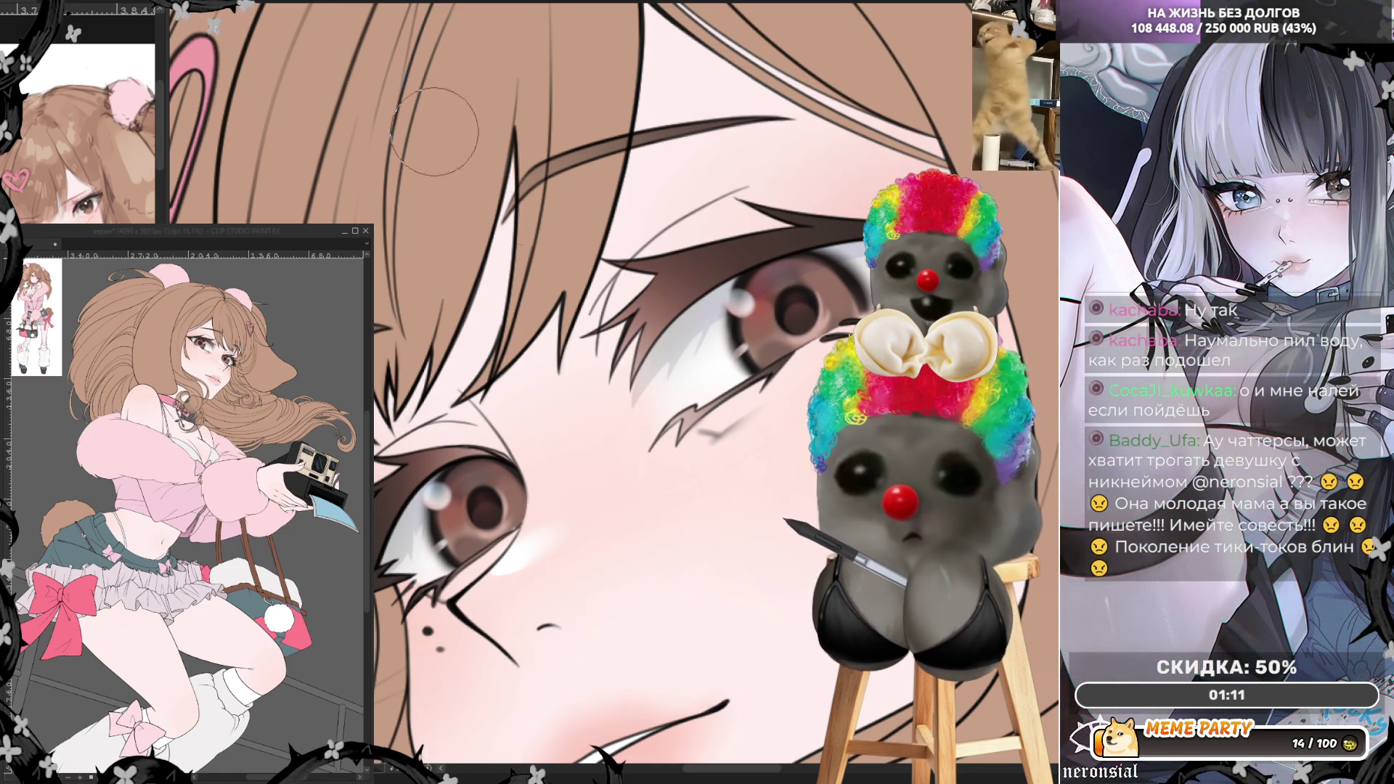
{"action": "key", "text": "h"}
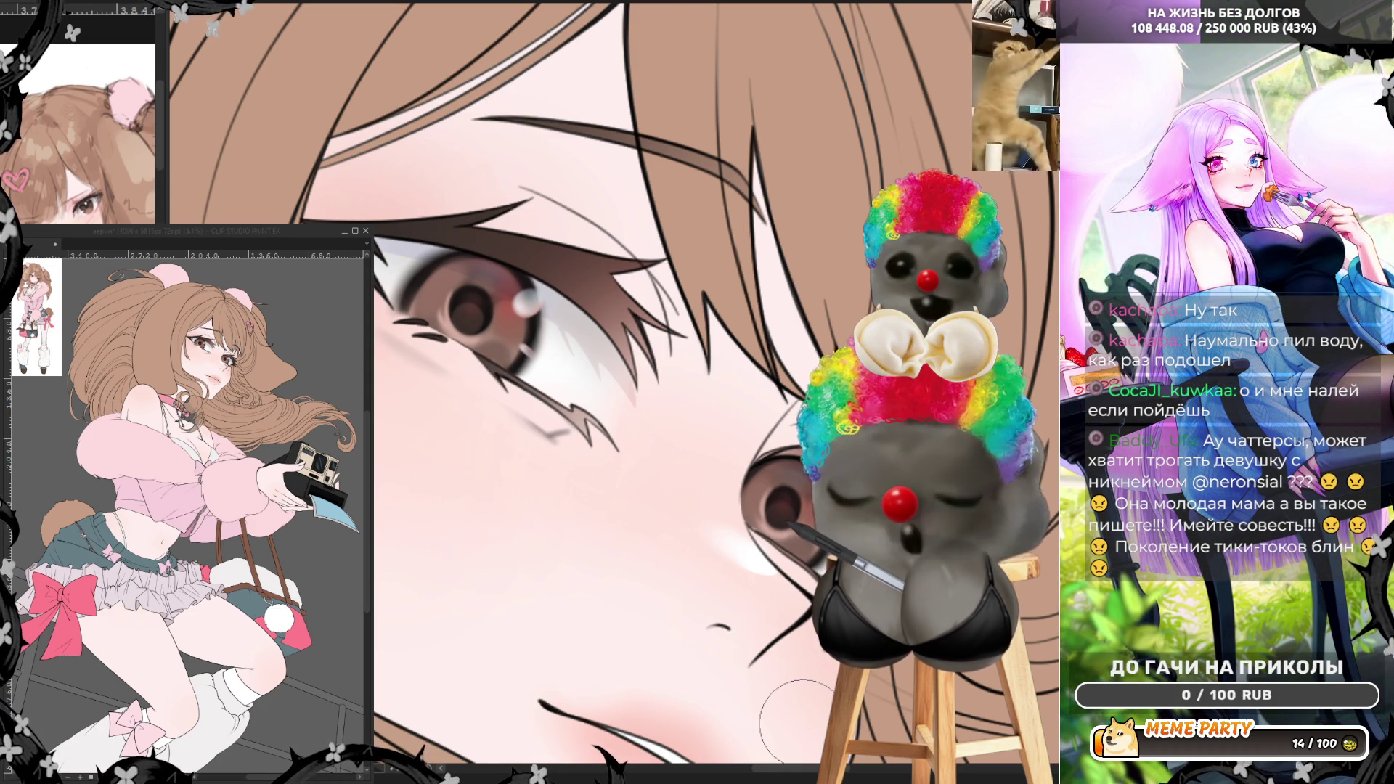
{"action": "scroll", "coordinate": [773, 407], "scroll_direction": "down", "scroll_amount": 5}
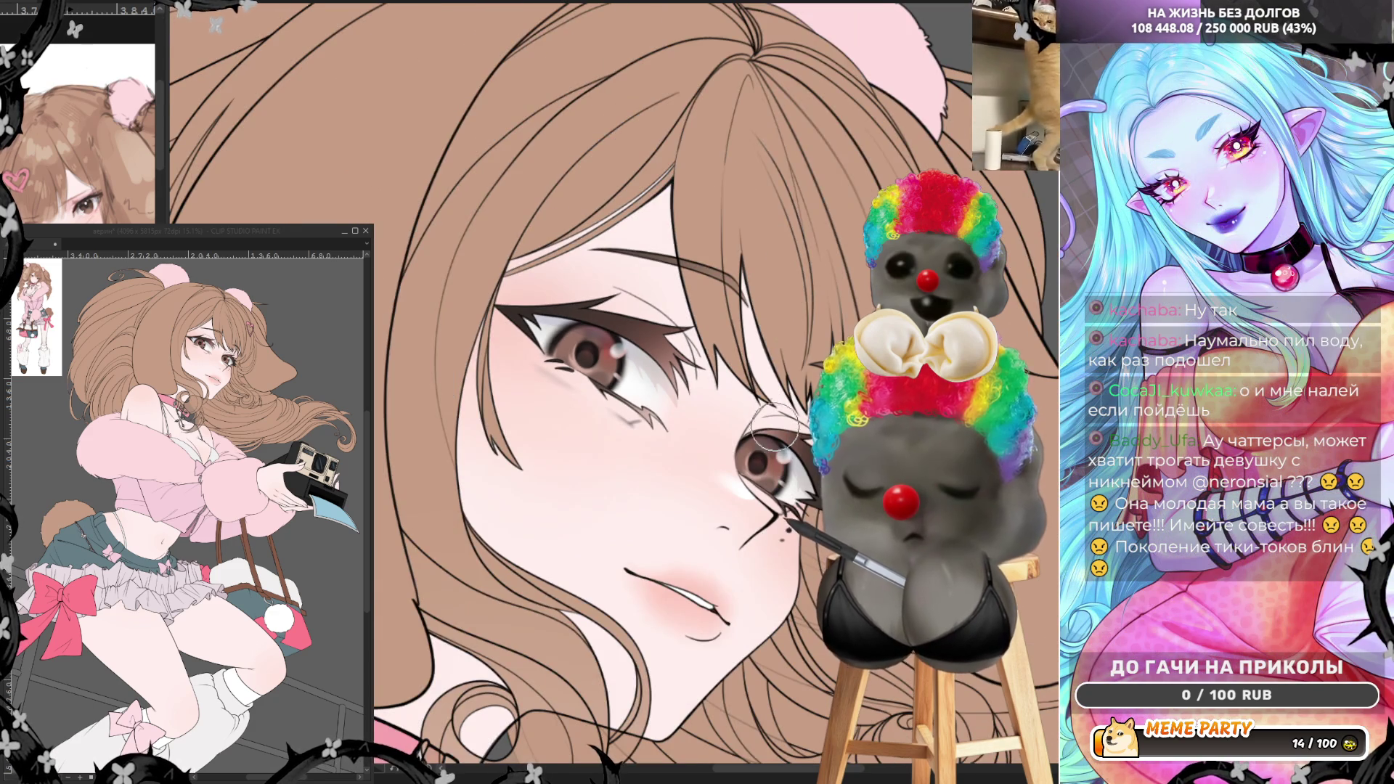
{"action": "scroll", "coordinate": [773, 406], "scroll_direction": "up", "scroll_amount": 2}
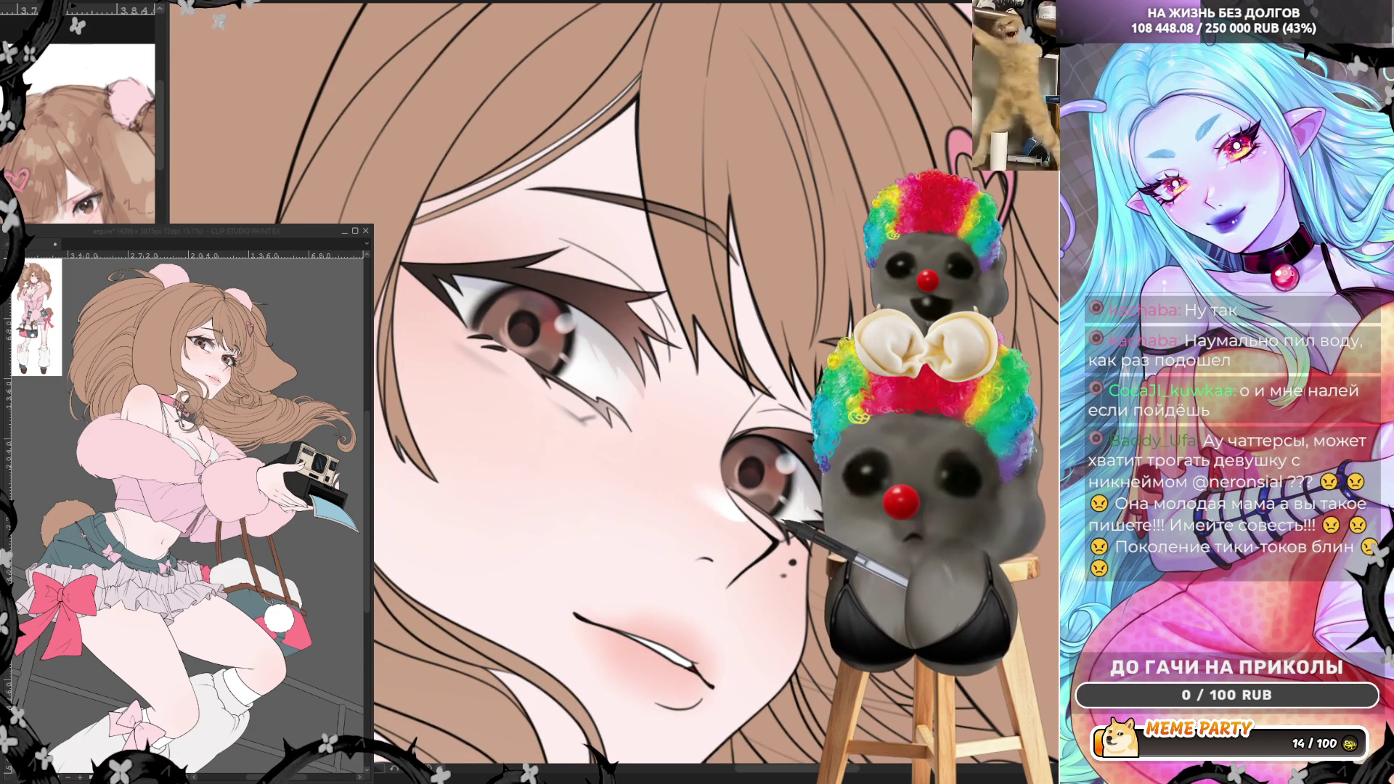
{"action": "scroll", "coordinate": [662, 267], "scroll_direction": "up", "scroll_amount": 2}
{"action": "left_click", "coordinate": [489, 355], "text": "alt"}
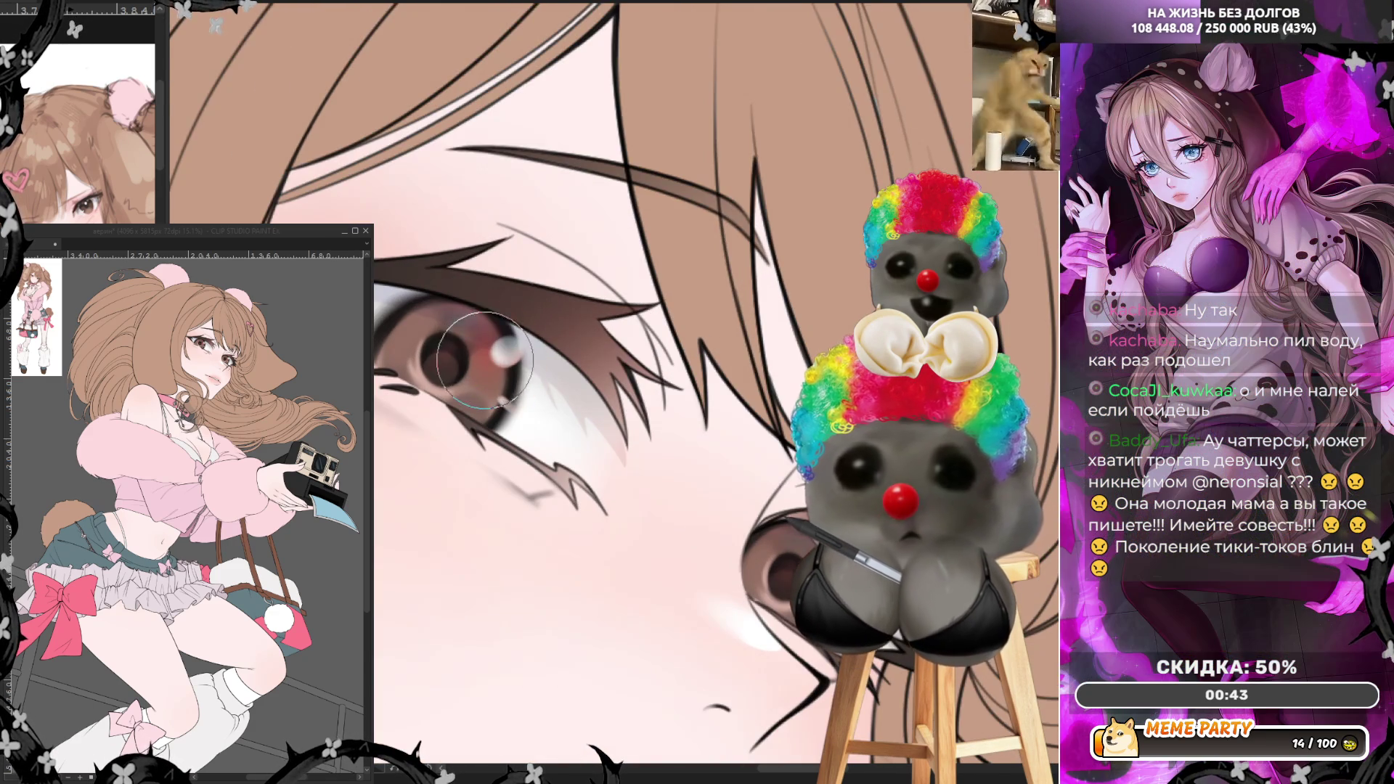
{"action": "key", "text": "h"}
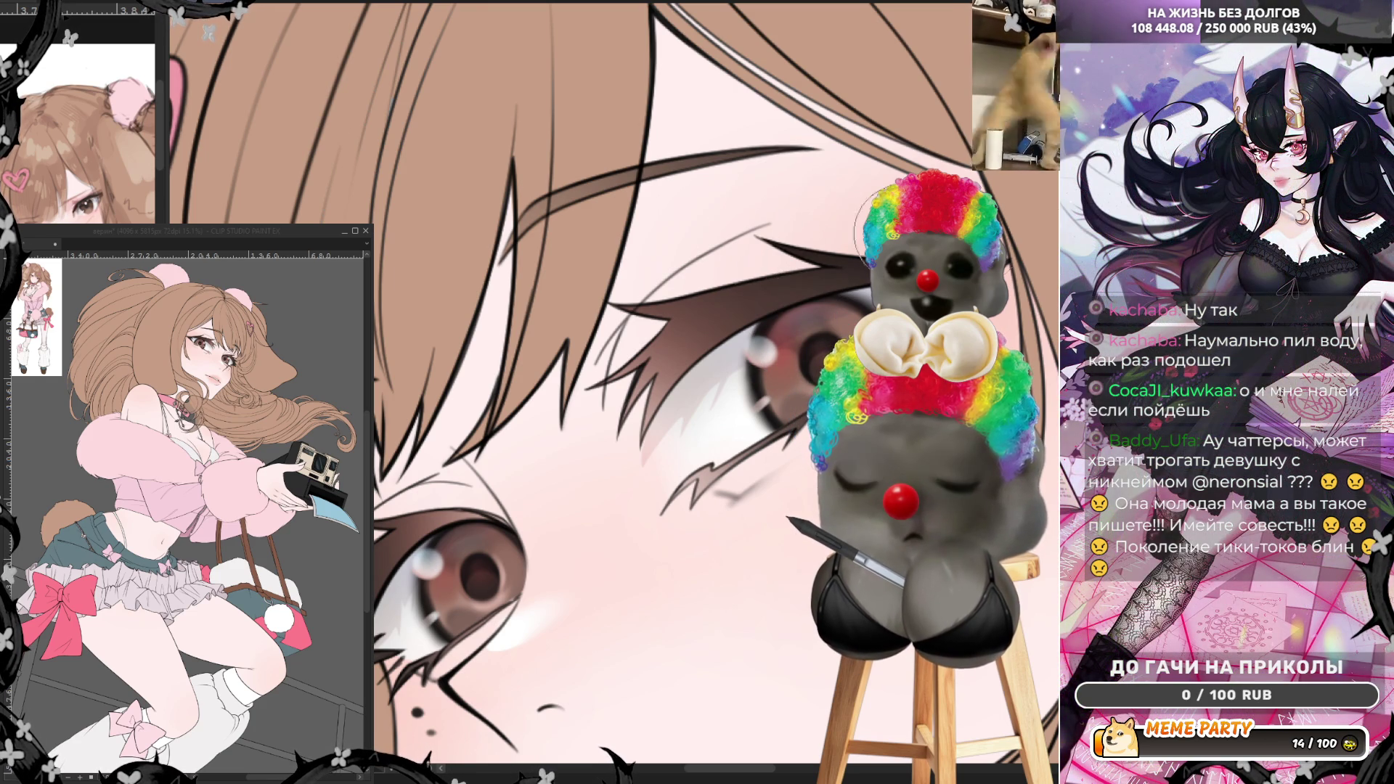
{"action": "left_click_drag", "start_coordinate": [770, 229], "coordinate": [638, 301]}
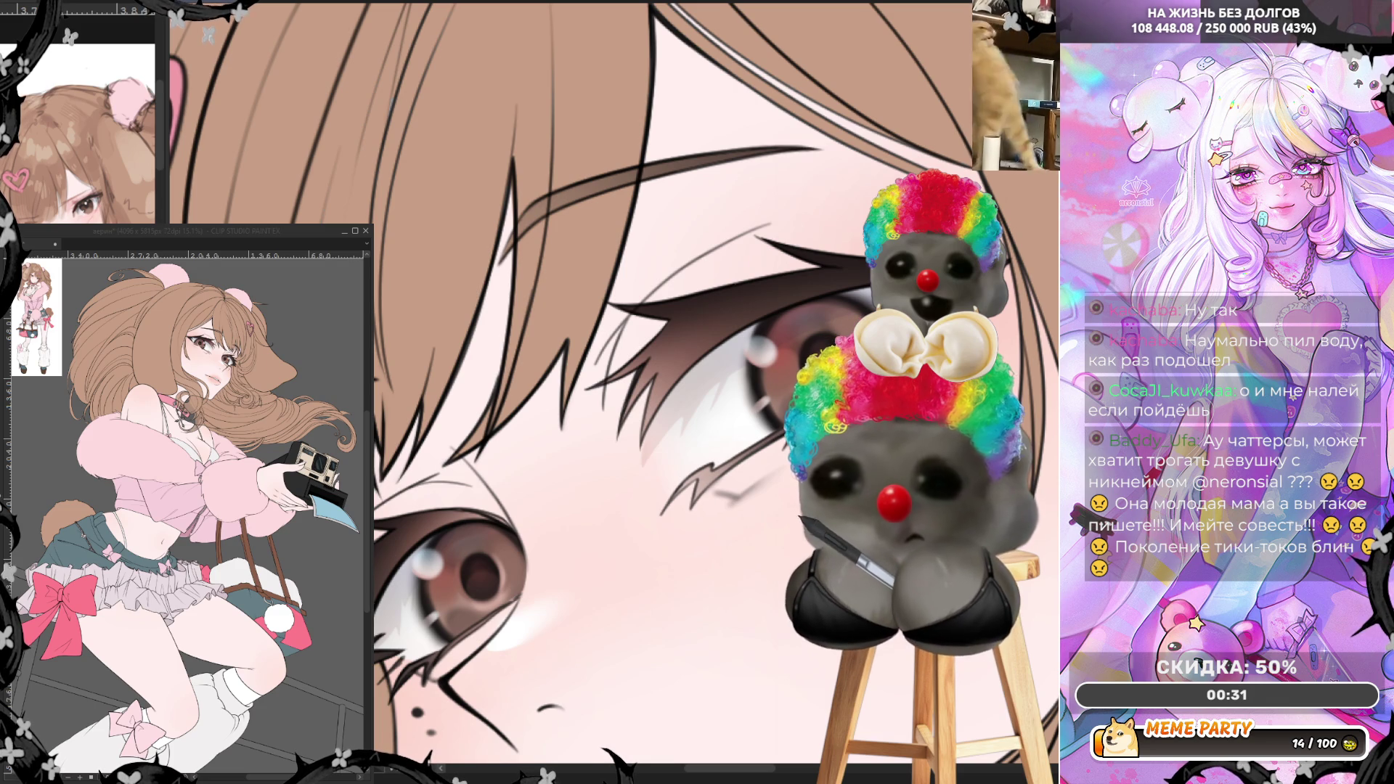
{"action": "left_click_drag", "start_coordinate": [376, 572], "coordinate": [502, 506]}
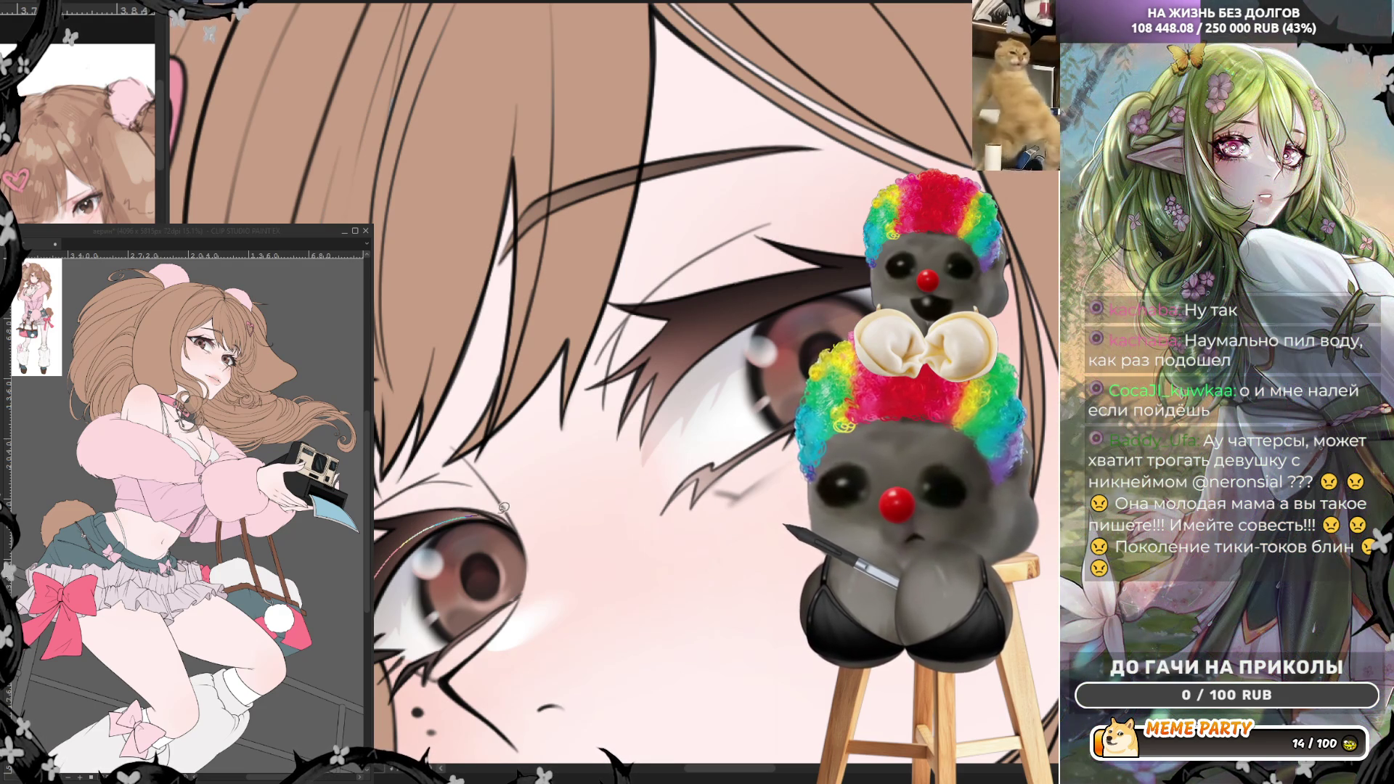
{"action": "key", "text": "ctrl+z"}
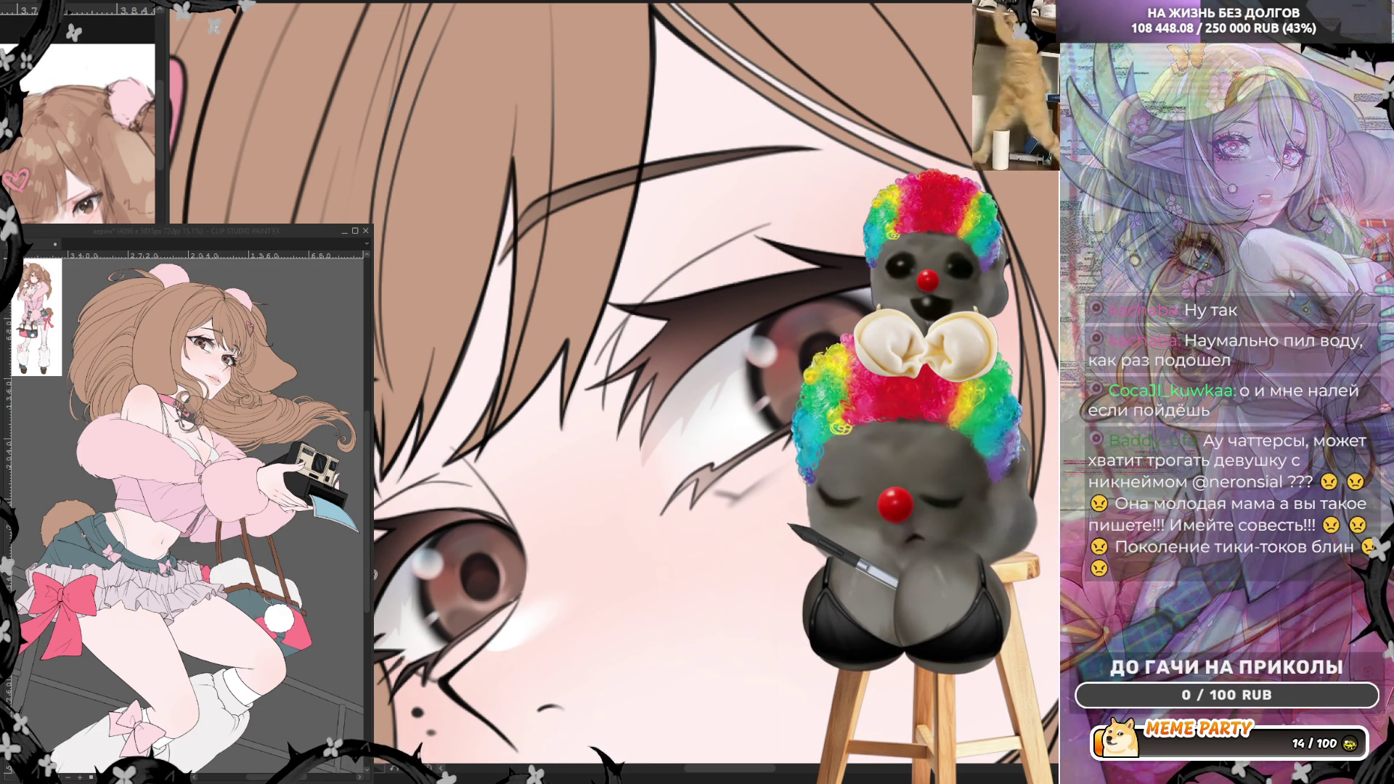
{"action": "mouse_move", "coordinate": [446, 495]}
{"action": "left_mouse_down"}
{"action": "mouse_move", "coordinate": [378, 498]}
{"action": "mouse_move", "coordinate": [378, 559]}
{"action": "left_mouse_up"}
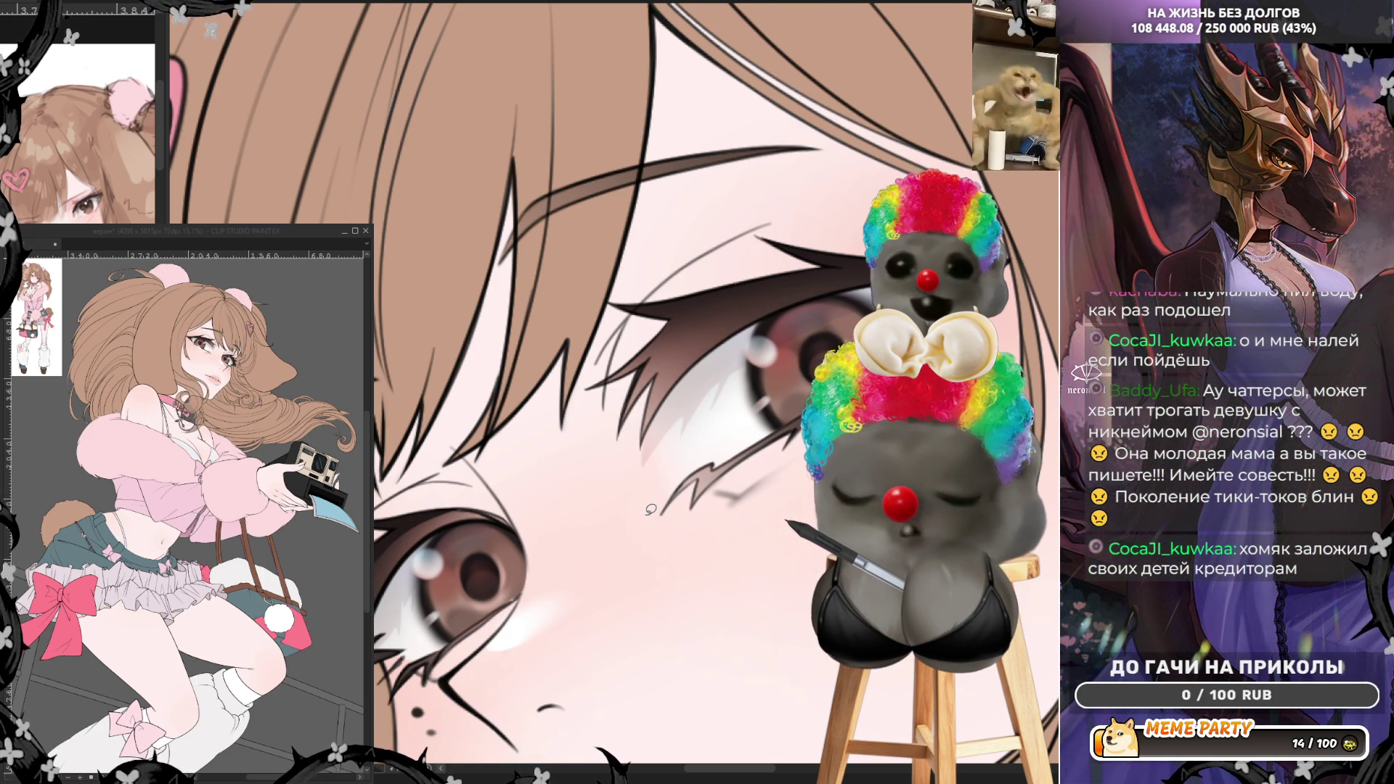
{"action": "mouse_move", "coordinate": [638, 468]}
{"action": "left_mouse_down"}
{"action": "mouse_move", "coordinate": [671, 344]}
{"action": "mouse_move", "coordinate": [858, 268]}
{"action": "left_mouse_up"}
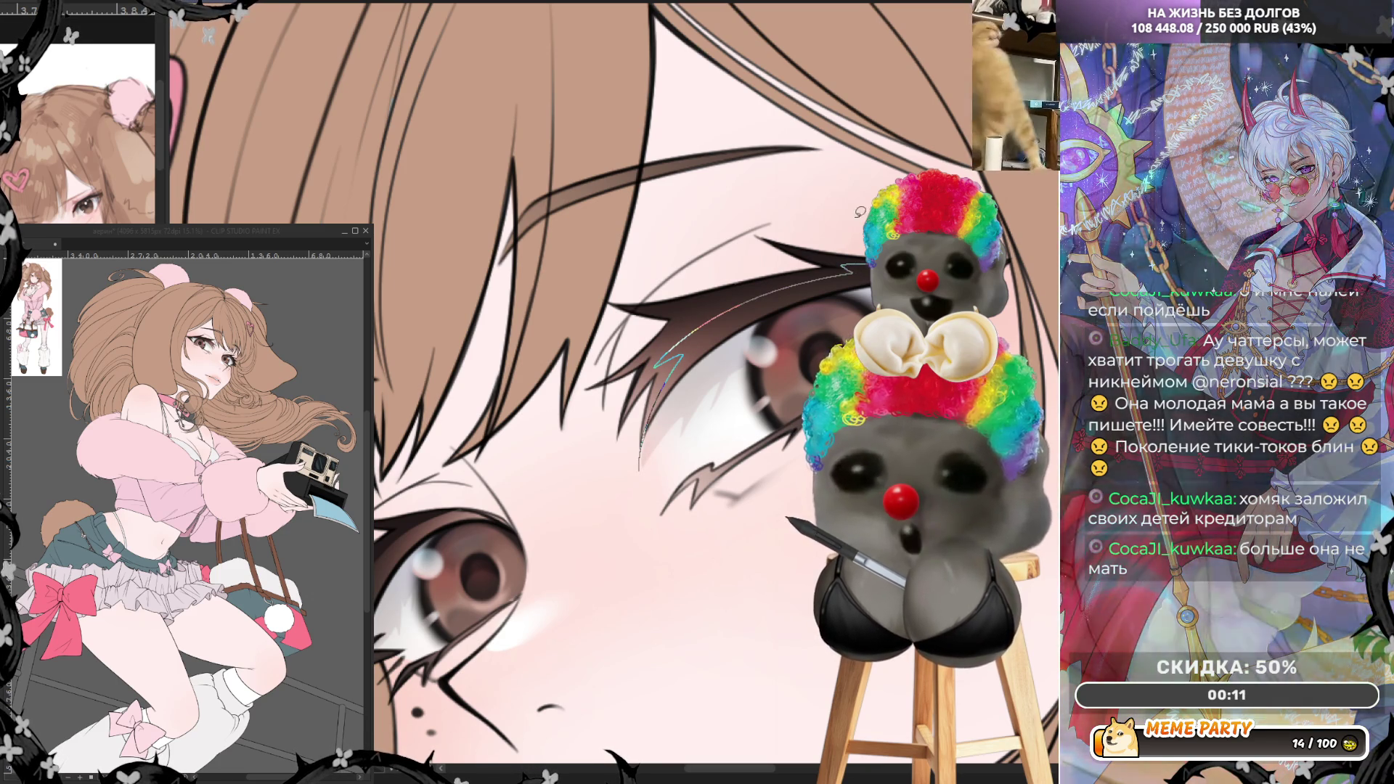
{"action": "key", "text": "ctrl+z"}
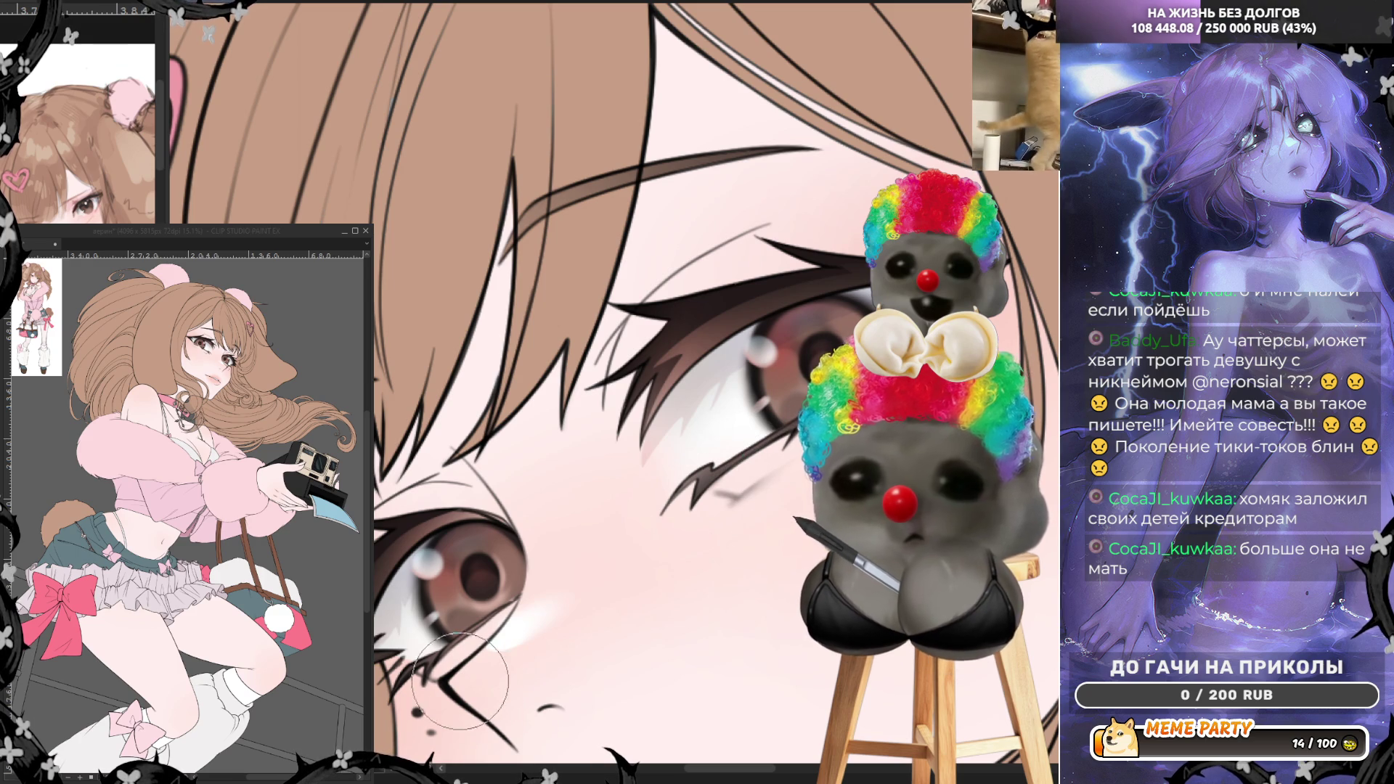
{"action": "scroll", "coordinate": [688, 271], "scroll_direction": "down", "scroll_amount": 2}
{"action": "scroll", "coordinate": [688, 271], "scroll_direction": "down", "scroll_amount": 2}
{"action": "key", "text": "h"}
{"action": "scroll", "coordinate": [548, 242], "scroll_direction": "up", "scroll_amount": 3}
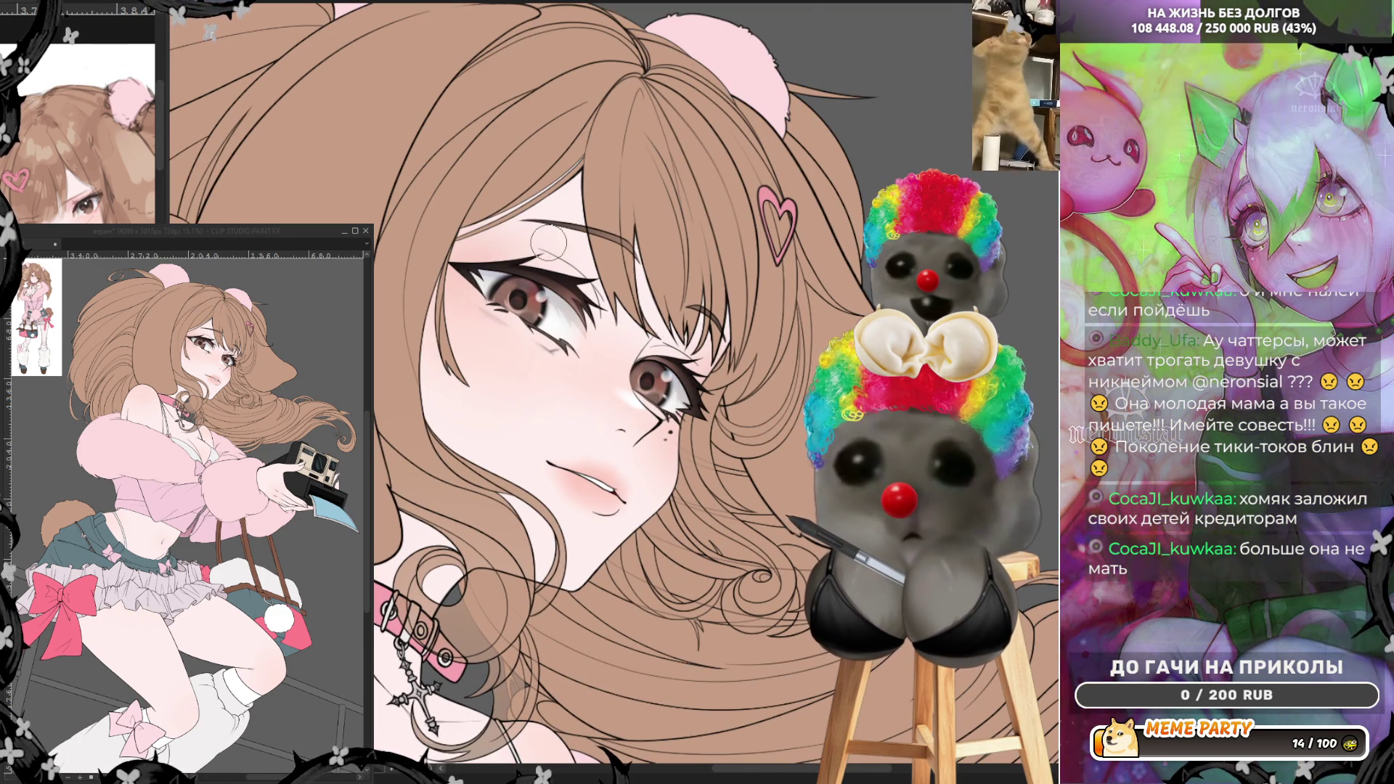
{"action": "scroll", "coordinate": [548, 242], "scroll_direction": "up", "scroll_amount": 3}
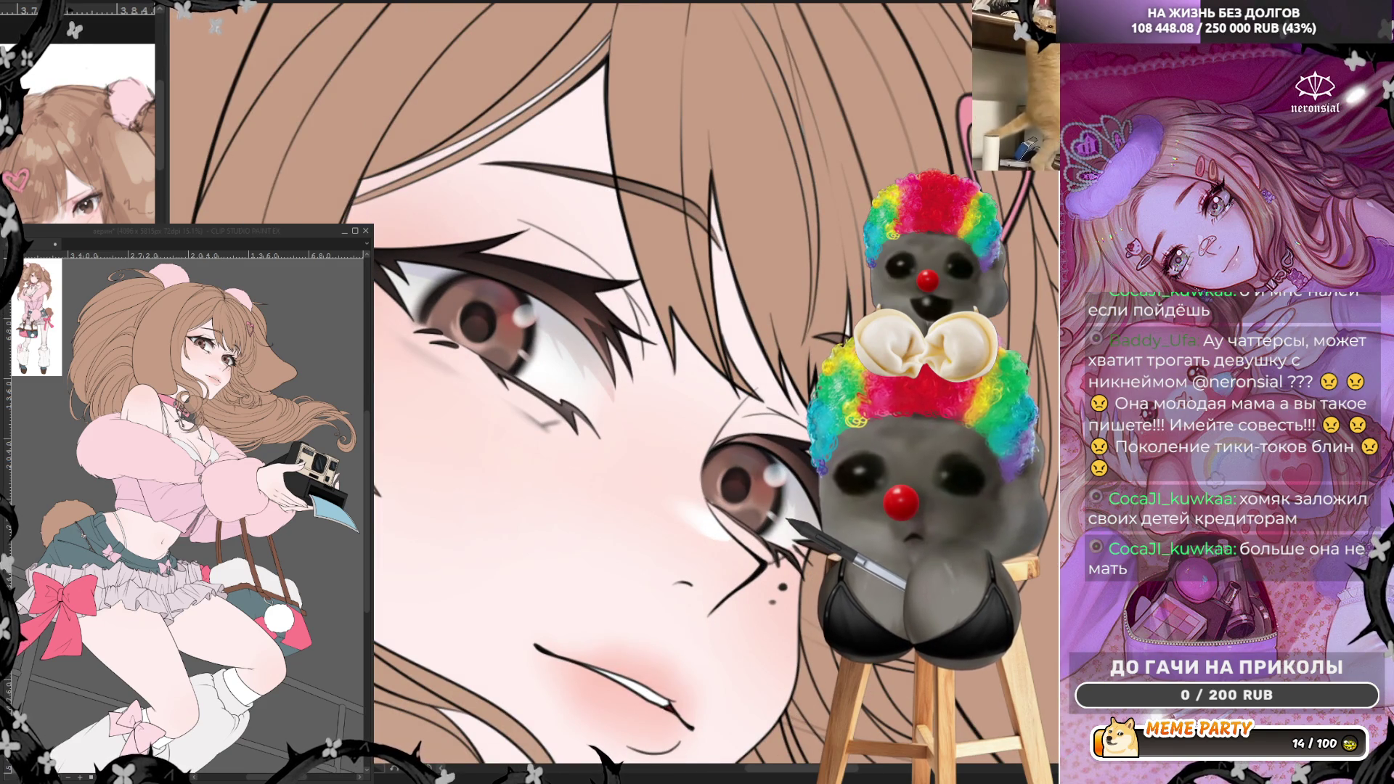
{"action": "scroll", "coordinate": [753, 357], "scroll_direction": "down", "scroll_amount": 5}
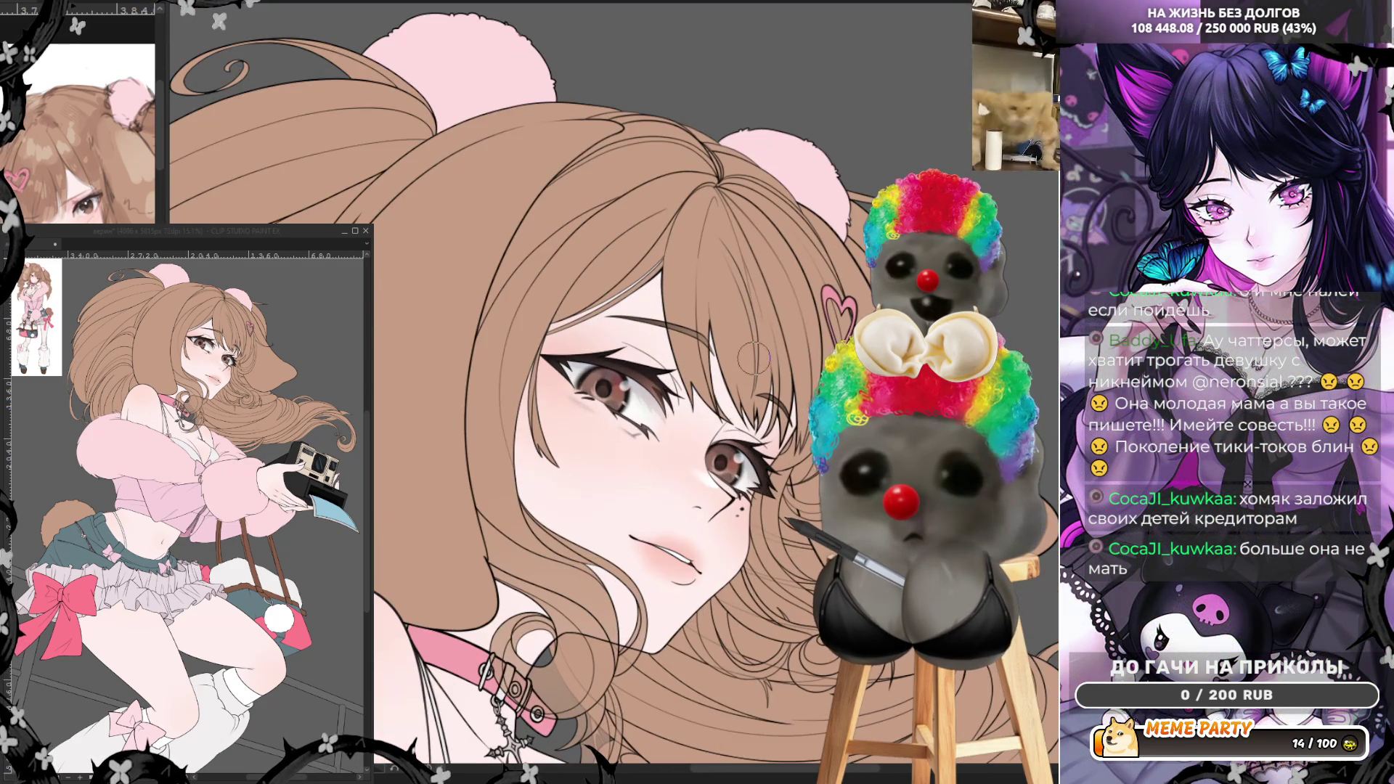
{"action": "scroll", "coordinate": [510, 135], "scroll_direction": "down", "scroll_amount": 2}
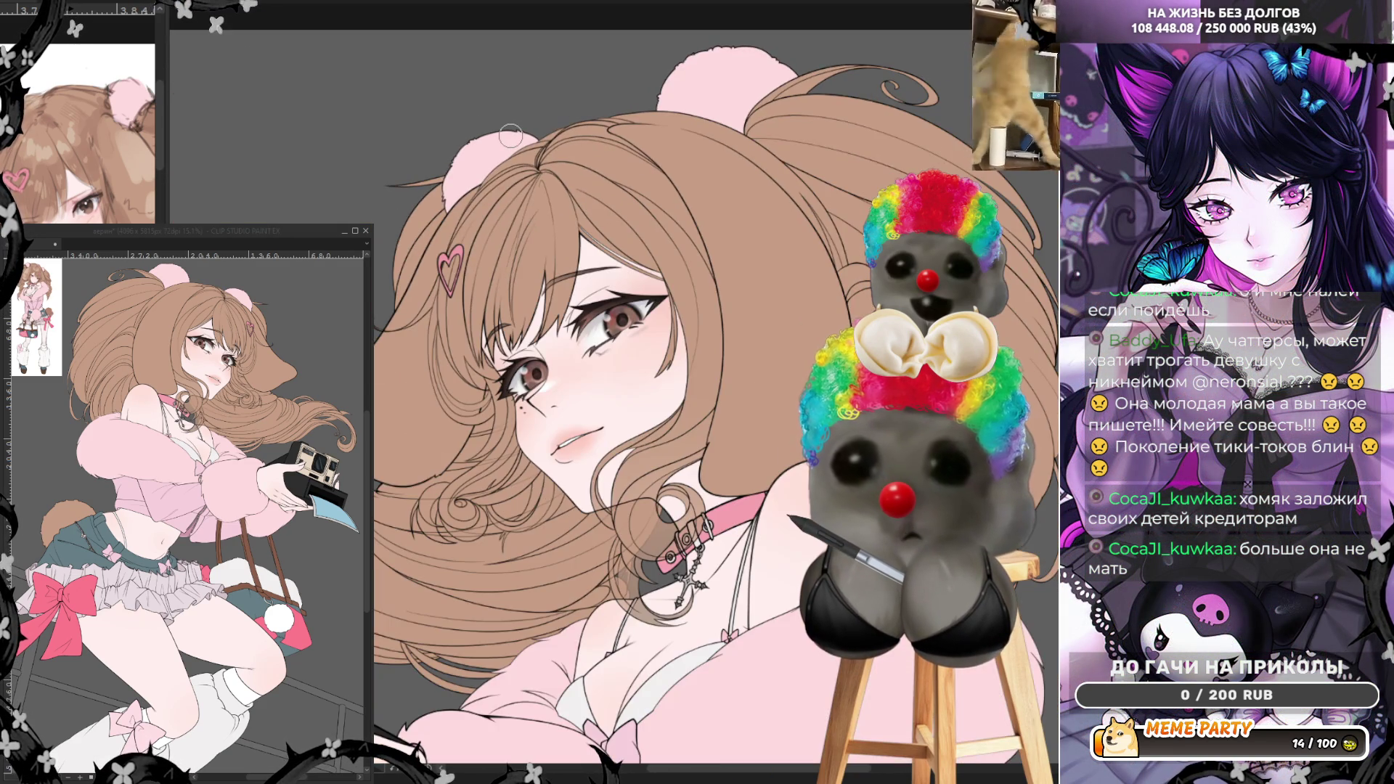
{"action": "scroll", "coordinate": [510, 135], "scroll_direction": "down", "scroll_amount": 2}
{"action": "scroll", "coordinate": [584, 468], "scroll_direction": "up", "scroll_amount": 4}
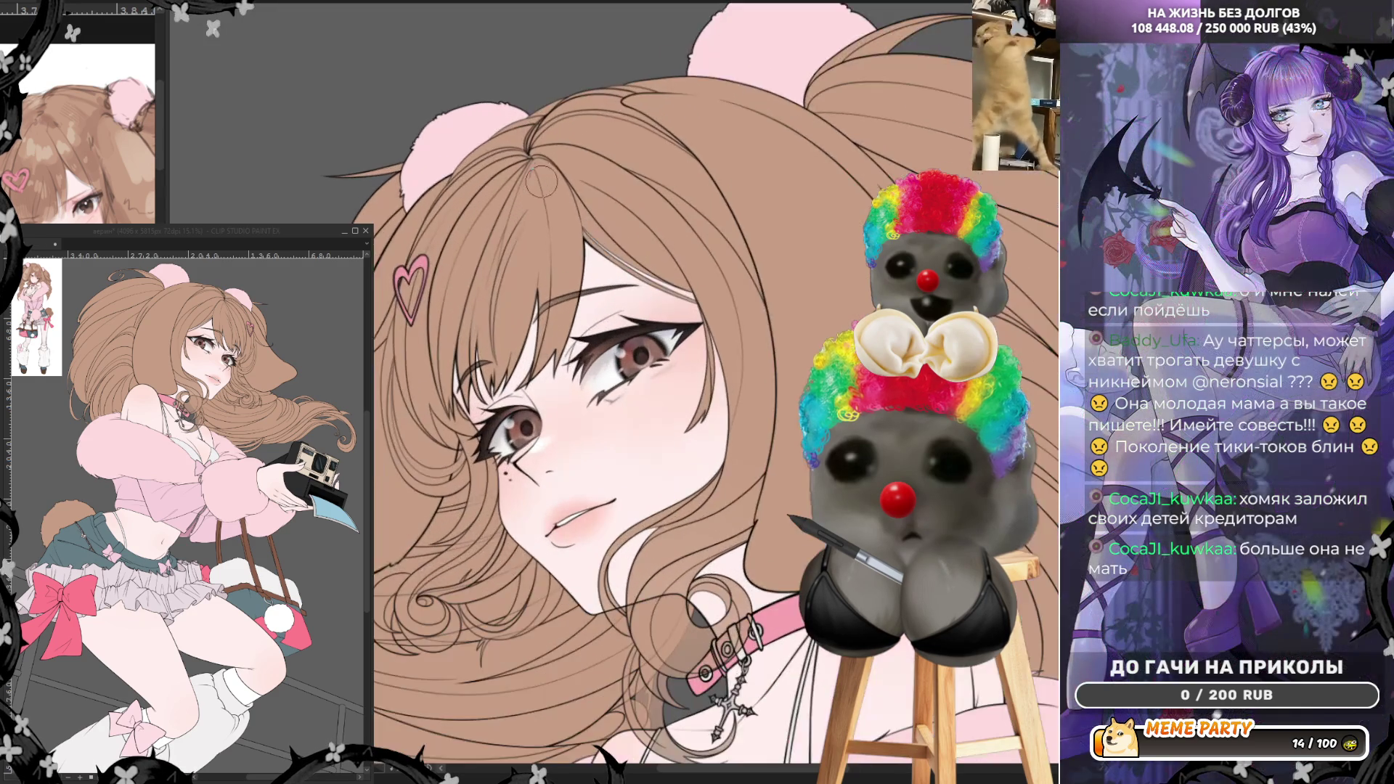
{"action": "scroll", "coordinate": [583, 469], "scroll_direction": "up", "scroll_amount": 2}
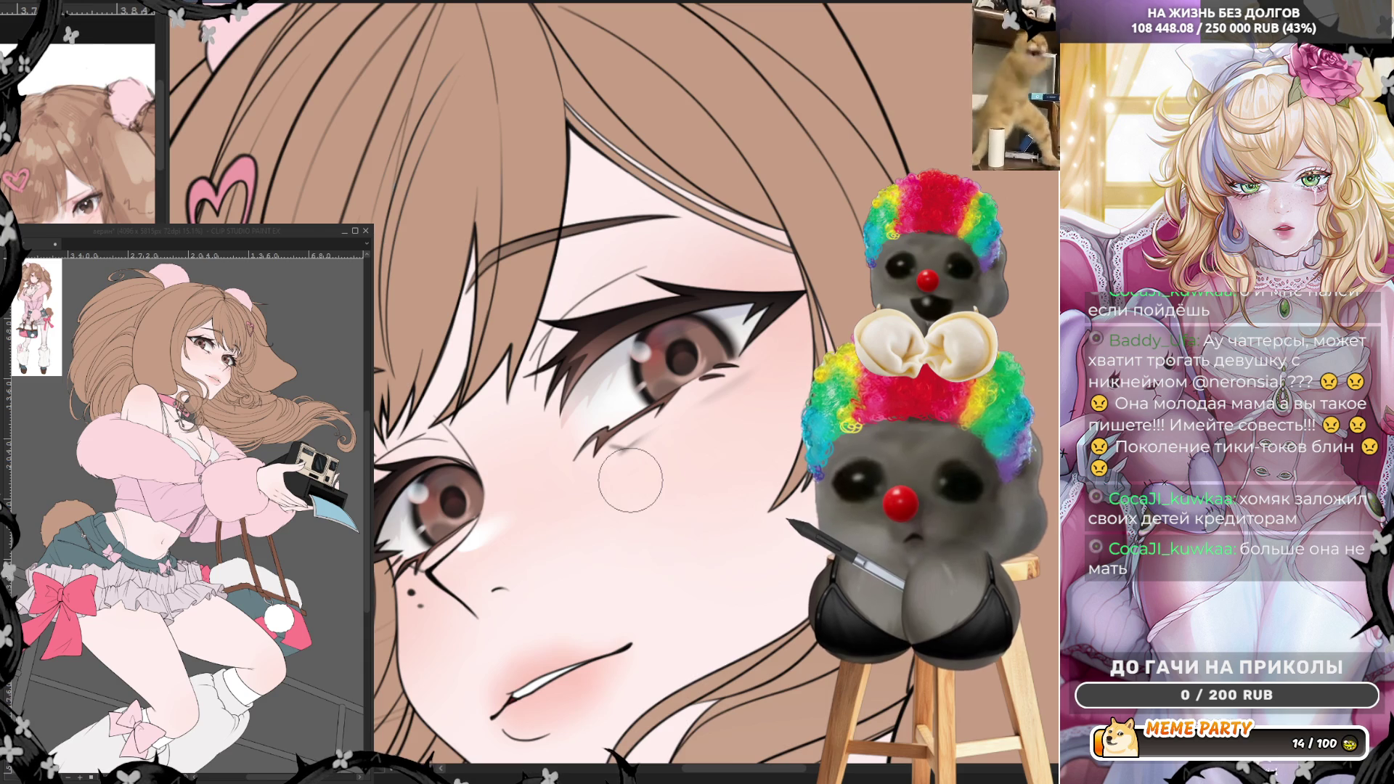
{"action": "key", "text": "ctrl+minus"}
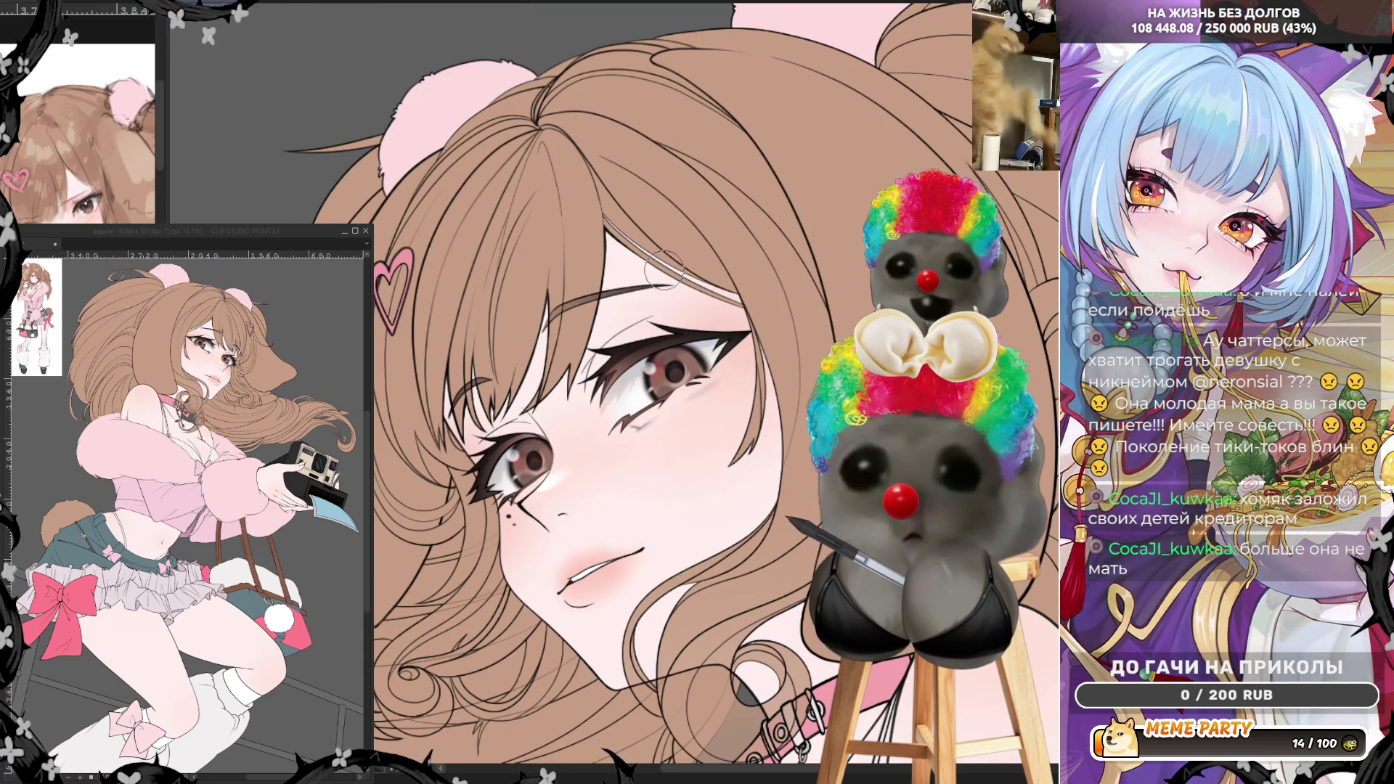
{"action": "scroll", "coordinate": [663, 269], "scroll_direction": "down", "scroll_amount": 2}
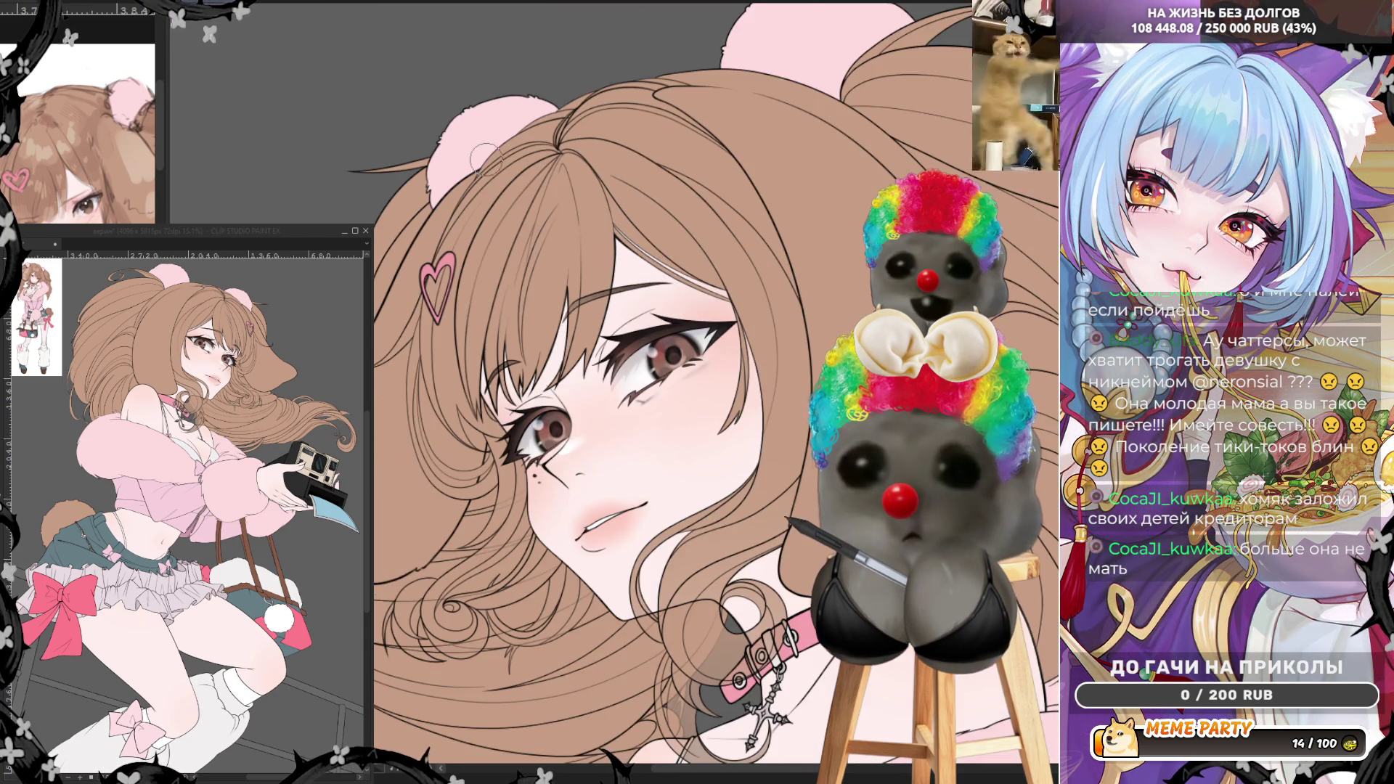
{"action": "scroll", "coordinate": [485, 158], "scroll_direction": "down", "scroll_amount": 2}
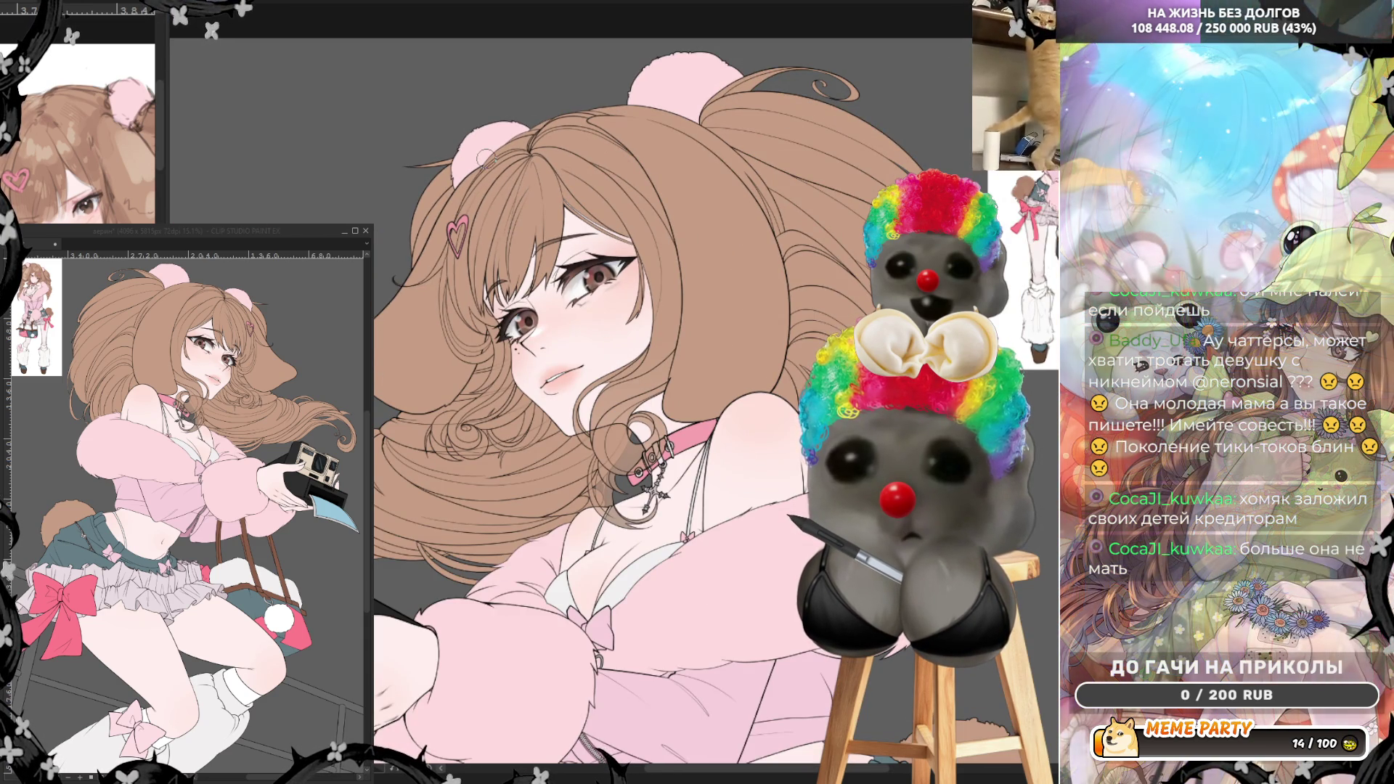
{"action": "scroll", "coordinate": [485, 158], "scroll_direction": "up", "scroll_amount": 1}
{"action": "scroll", "coordinate": [602, 310], "scroll_direction": "up", "scroll_amount": 2}
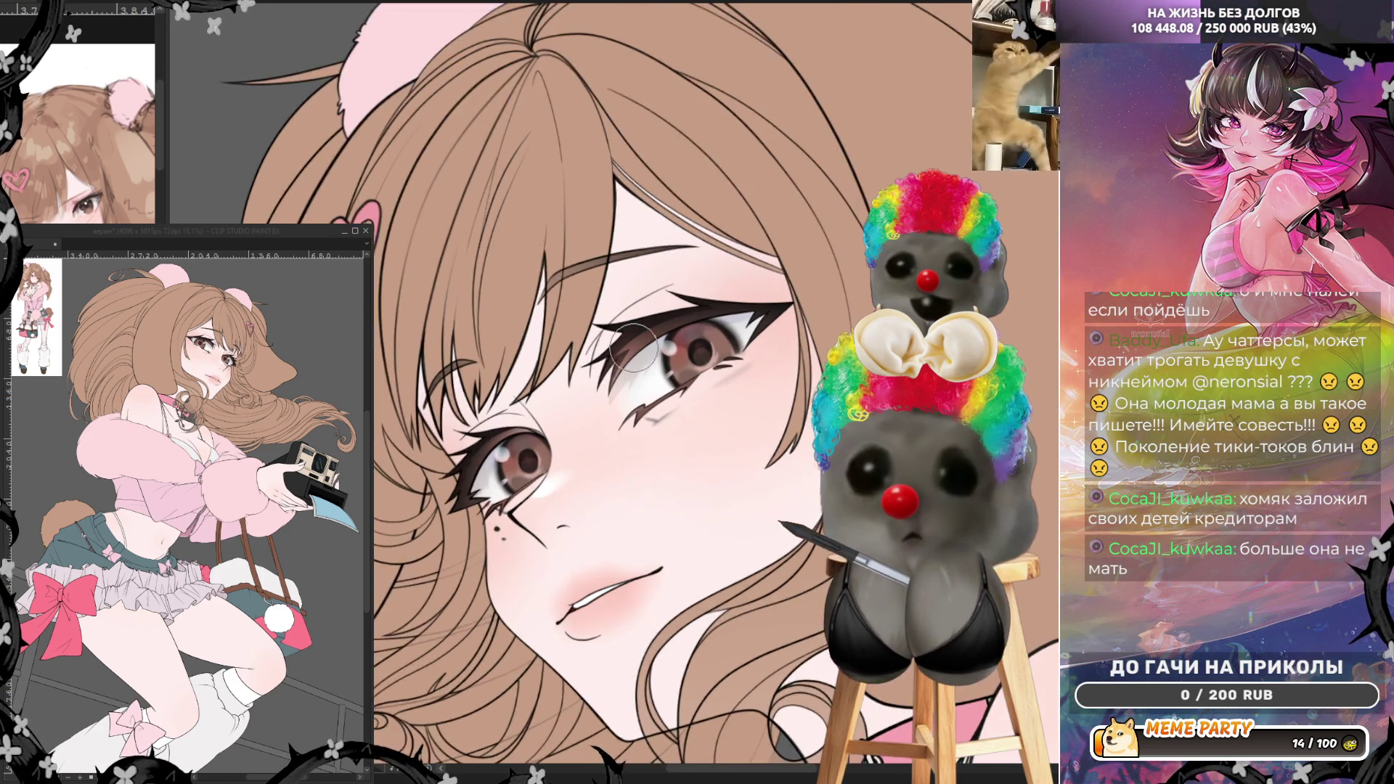
{"action": "scroll", "coordinate": [607, 318], "scroll_direction": "up", "scroll_amount": 4}
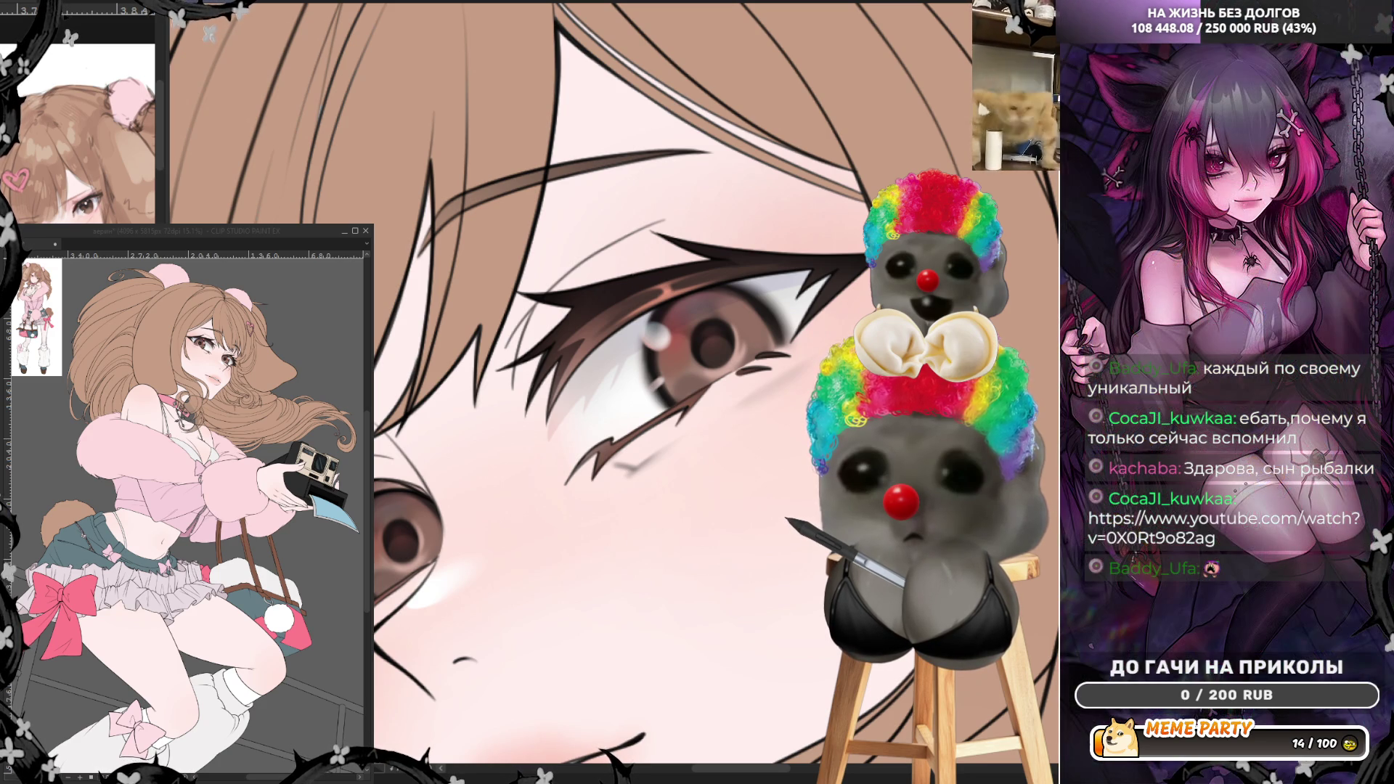
{"action": "scroll", "coordinate": [624, 446], "scroll_direction": "up", "scroll_amount": 2}
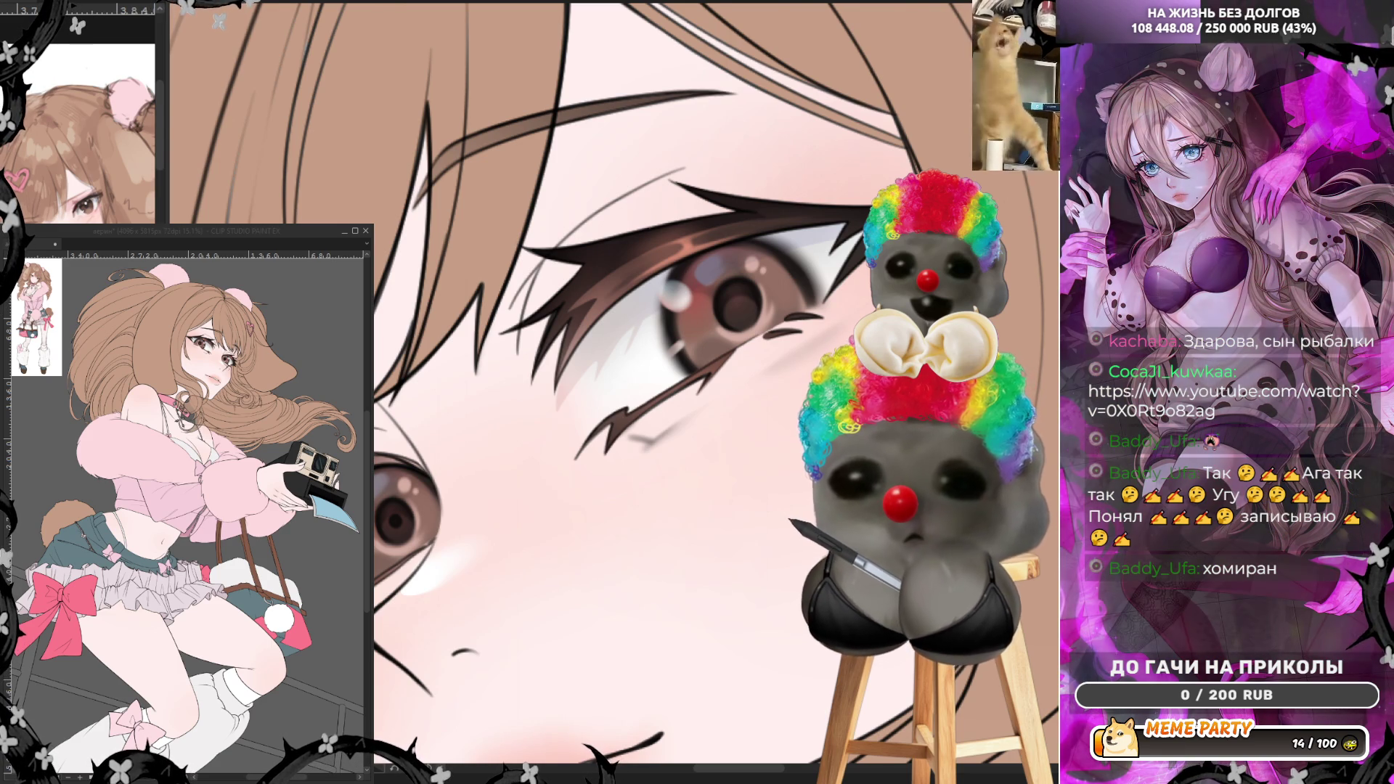
{"action": "scroll", "coordinate": [715, 385], "scroll_direction": "up", "scroll_amount": 2}
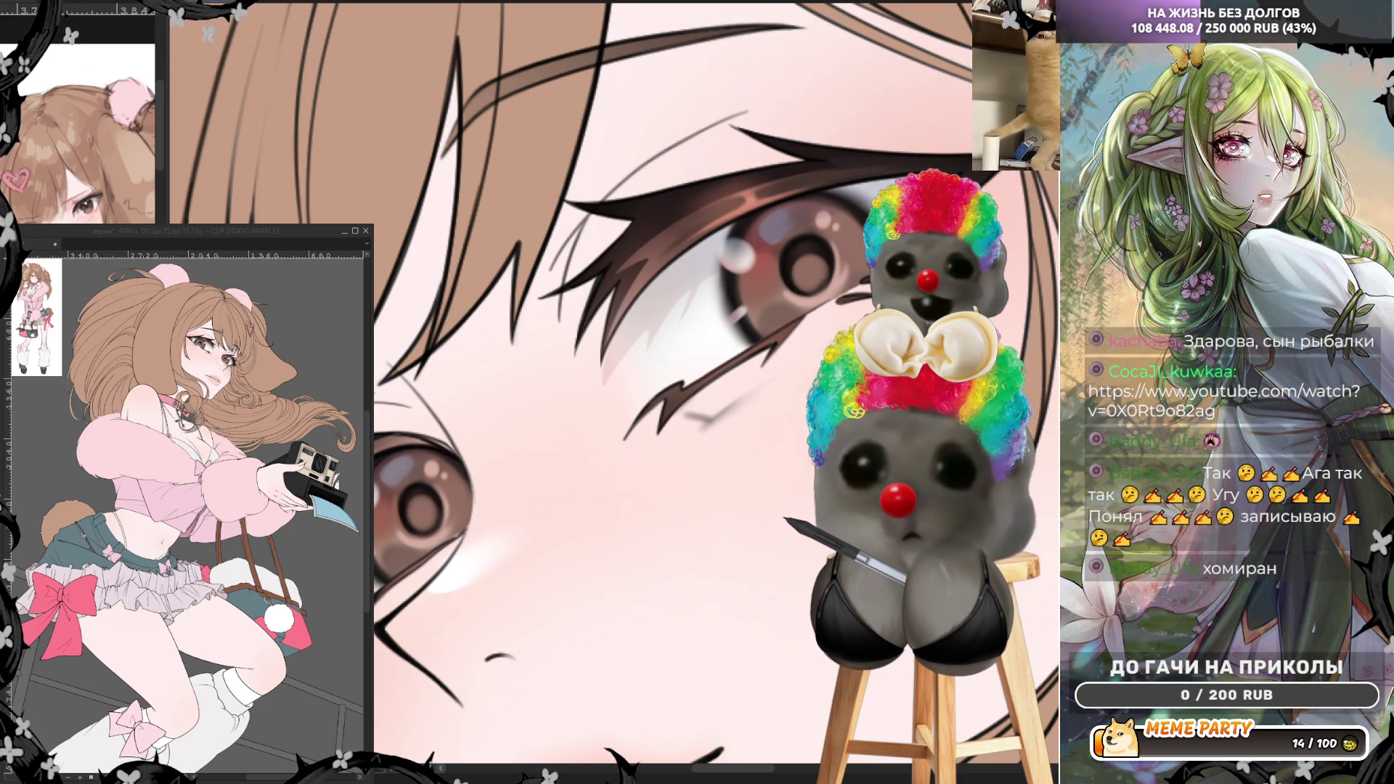
{"action": "left_click_drag", "start_coordinate": [808, 281], "coordinate": [458, 283]}
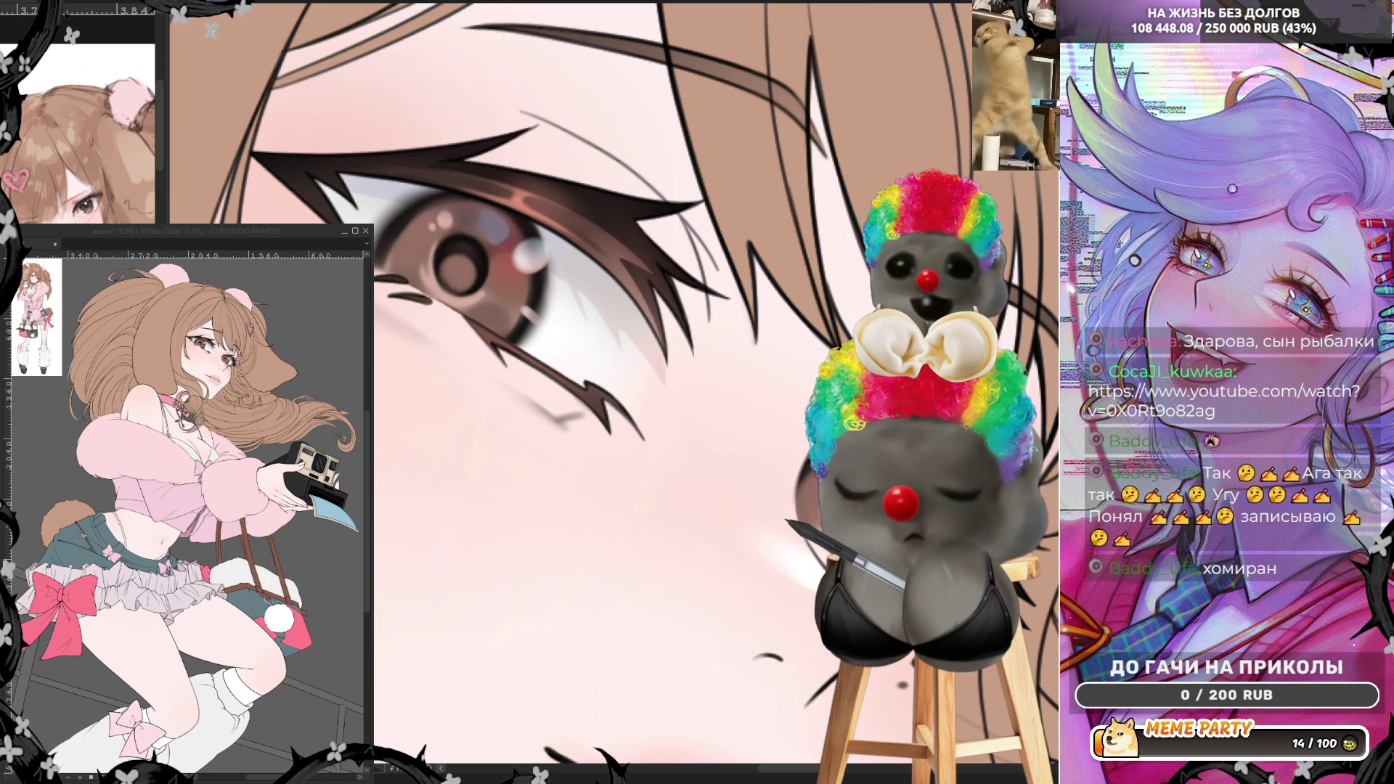
- With a smaller brush, darken and sharpen the pupil ring and glaze the upper iris reddish
{"action": "key", "text": "ctrl+minus"}
{"action": "key", "text": "ctrl+minus"}
{"action": "key", "text": "ctrl+minus"}
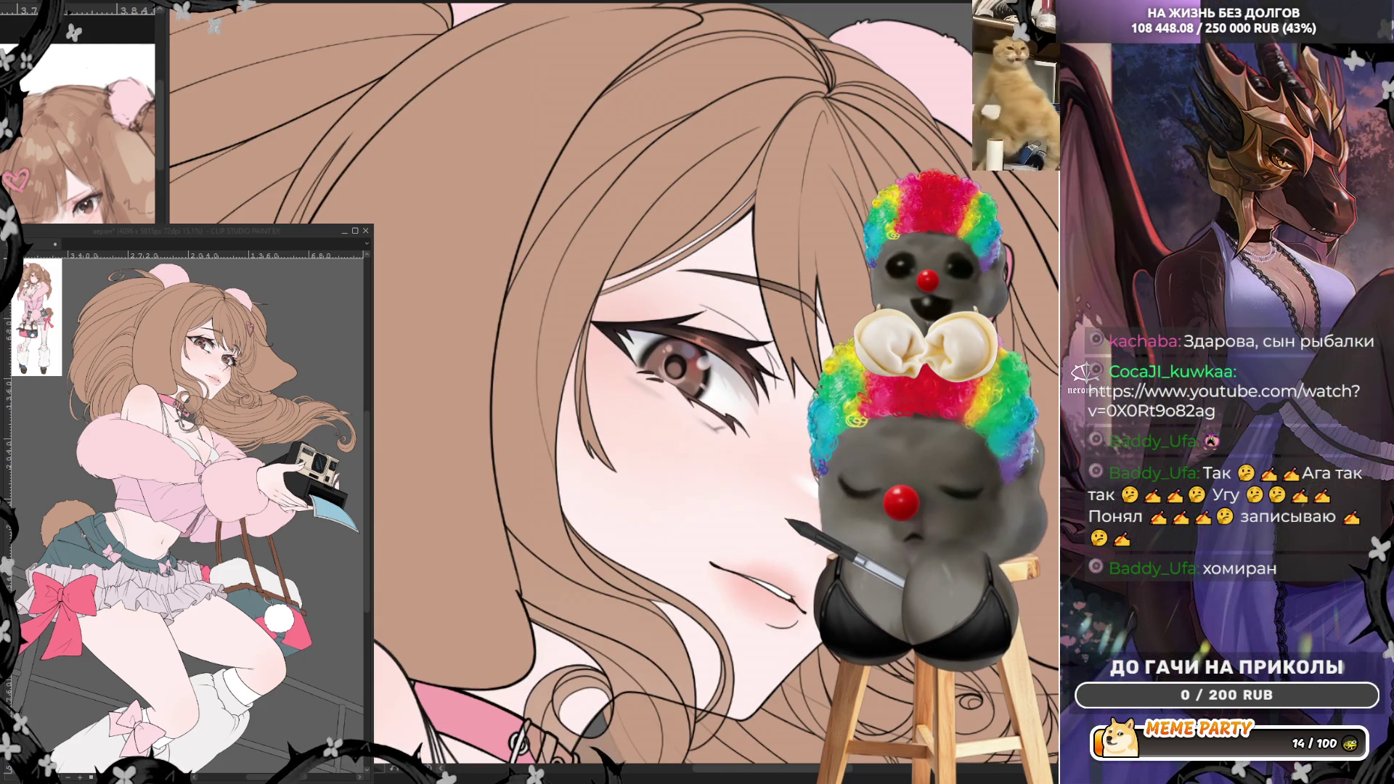
{"action": "key", "text": "ctrl+plus"}
{"action": "key", "text": "ctrl+plus"}
{"action": "key", "text": "ctrl+plus"}
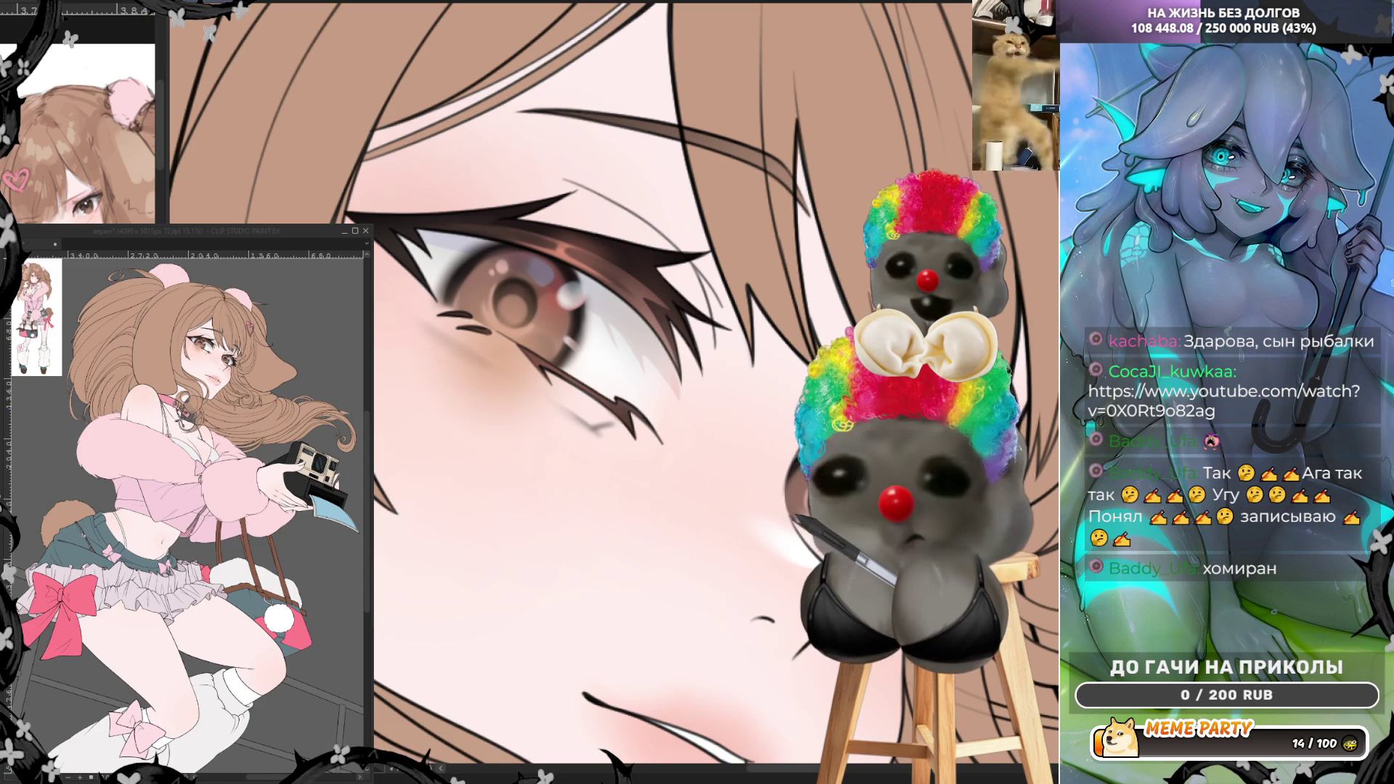
{"action": "key", "text": "bracketleft"}
{"action": "key", "text": "bracketleft"}
{"action": "key", "text": "bracketleft"}
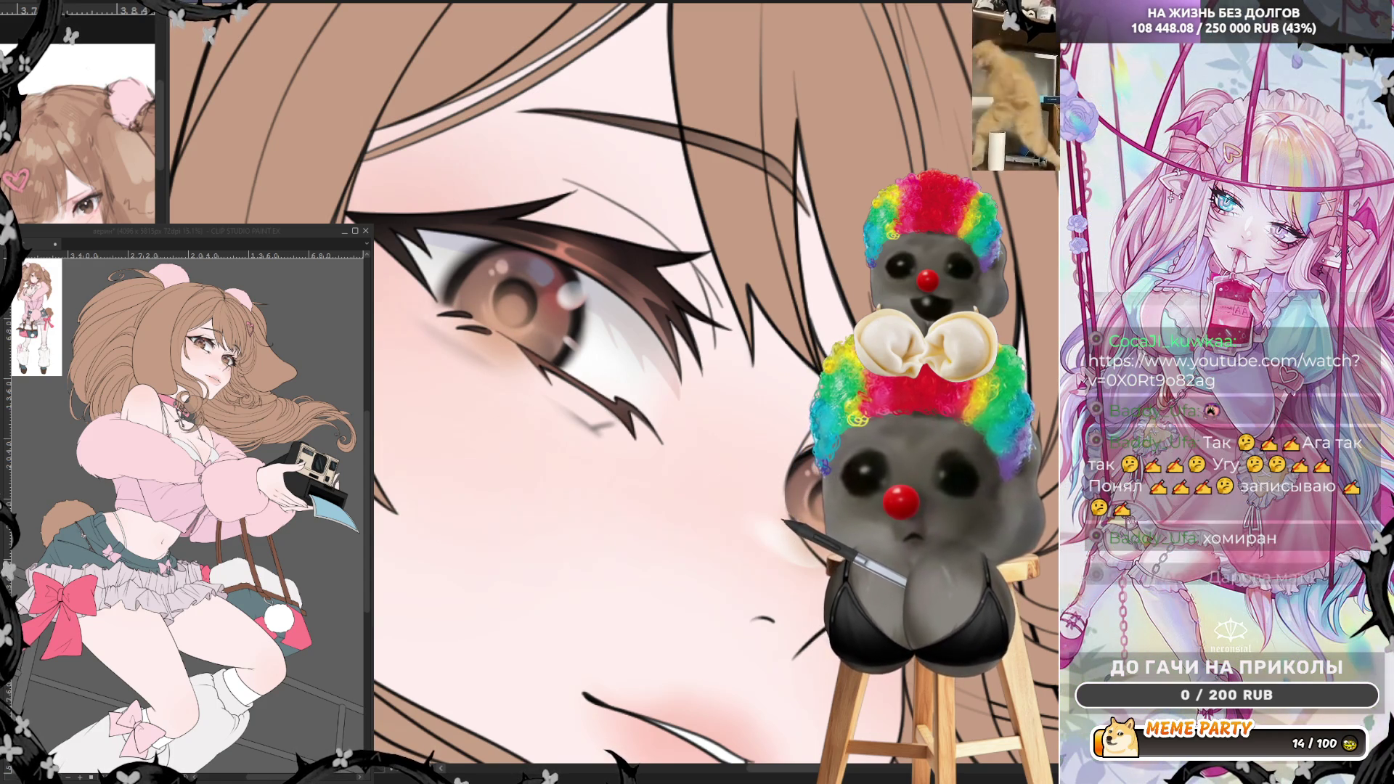
{"action": "key", "text": "ctrl+z"}
{"action": "left_click_drag", "start_coordinate": [563, 286], "coordinate": [550, 309]}
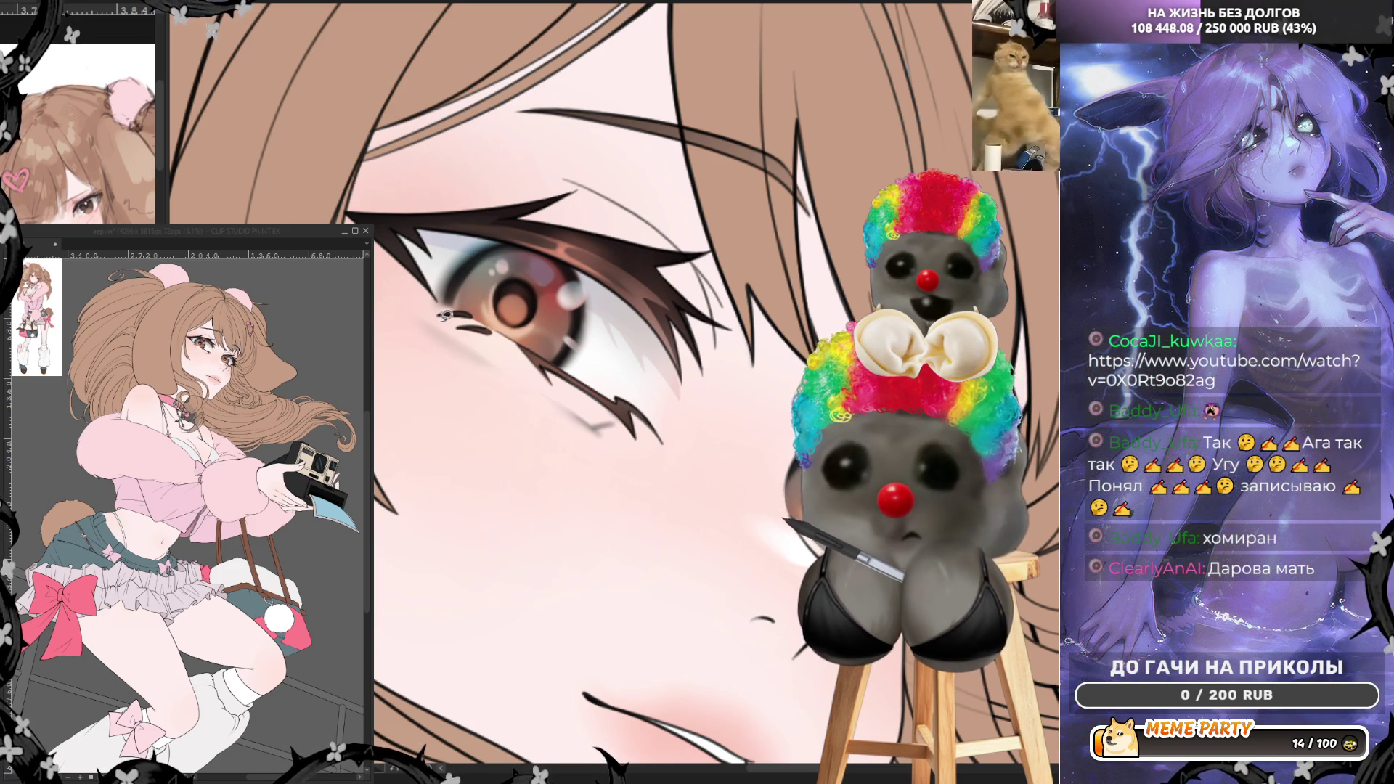
- Undo test lines along the upper and lower eye edges, then brighten the iris to a peachier tone
{"action": "left_click_drag", "start_coordinate": [444, 311], "coordinate": [518, 226]}
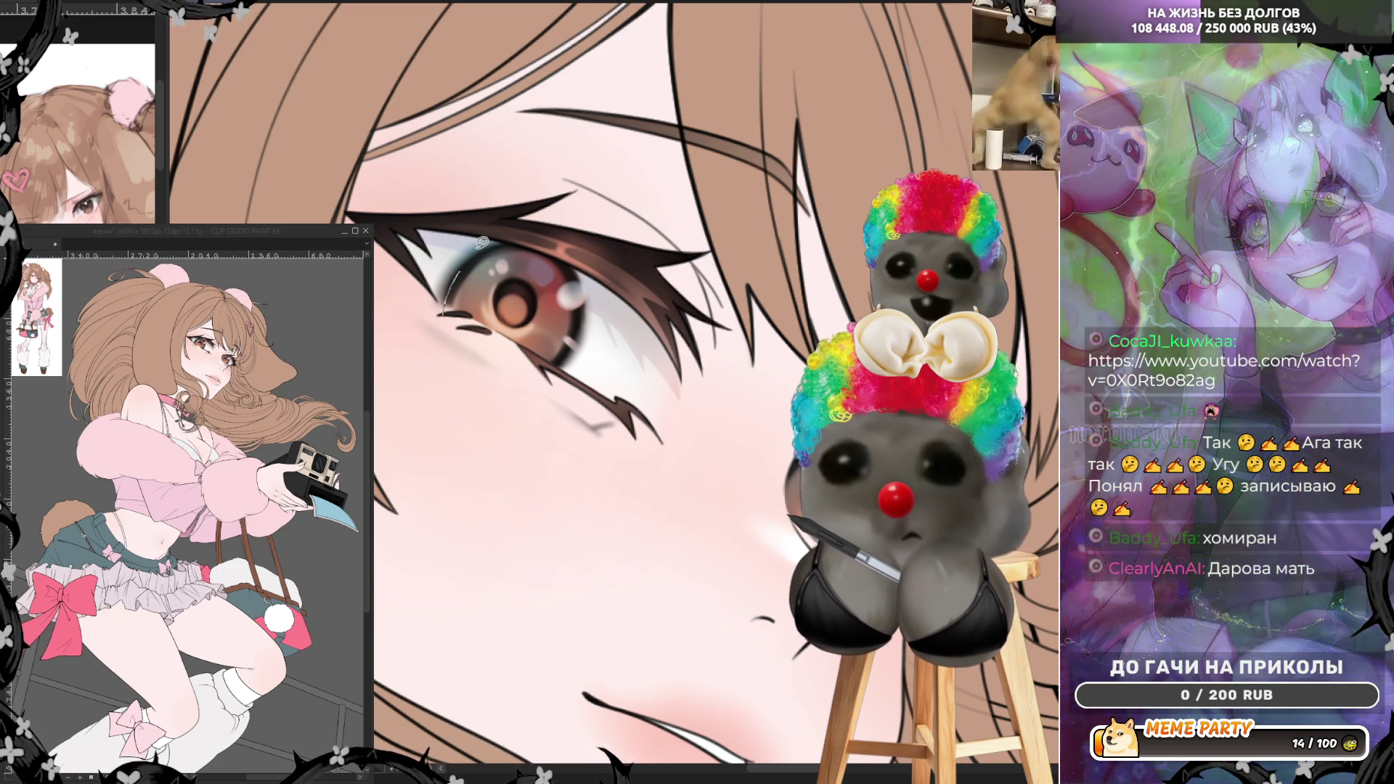
{"action": "key", "text": "ctrl+z"}
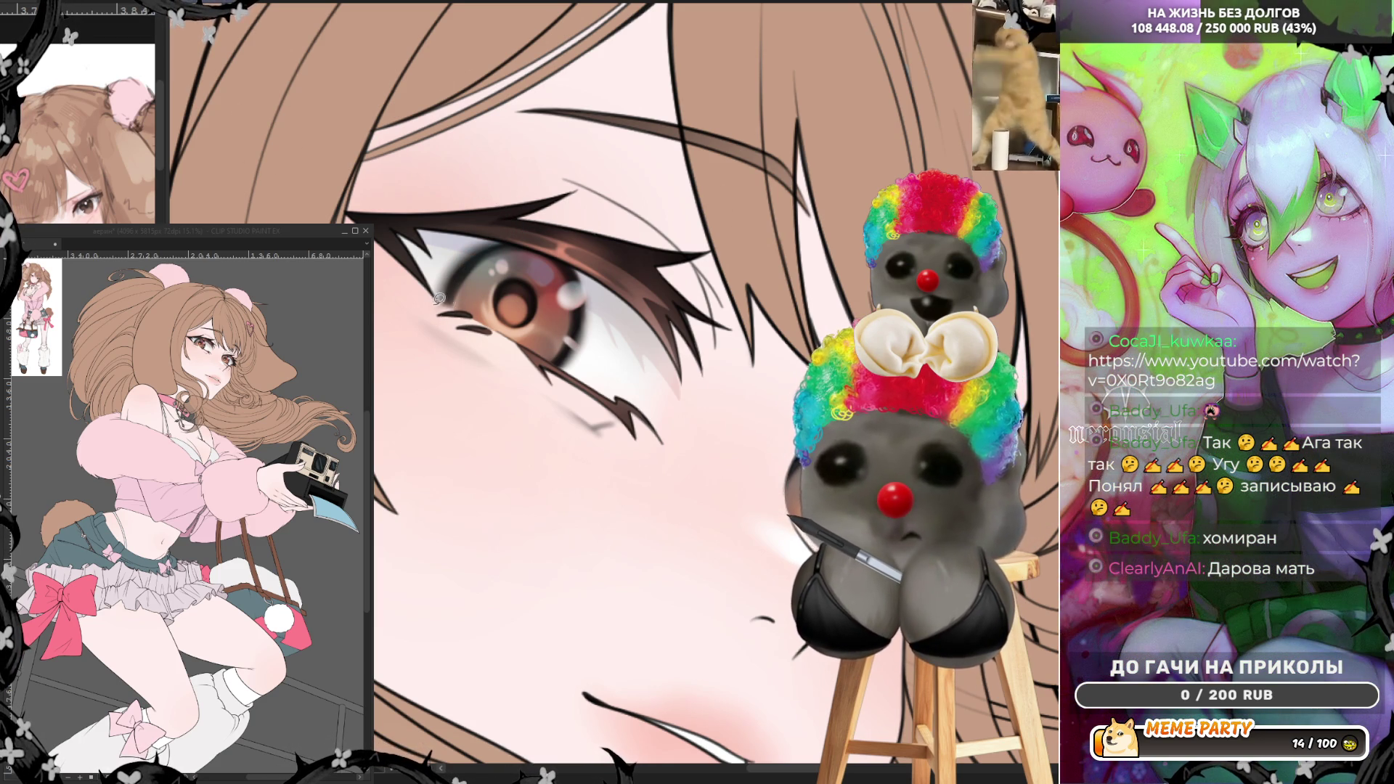
{"action": "left_click_drag", "start_coordinate": [440, 299], "coordinate": [586, 384]}
{"action": "key", "text": "ctrl+z"}
{"action": "key", "text": "ctrl+z"}
{"action": "key", "text": "ctrl+y"}
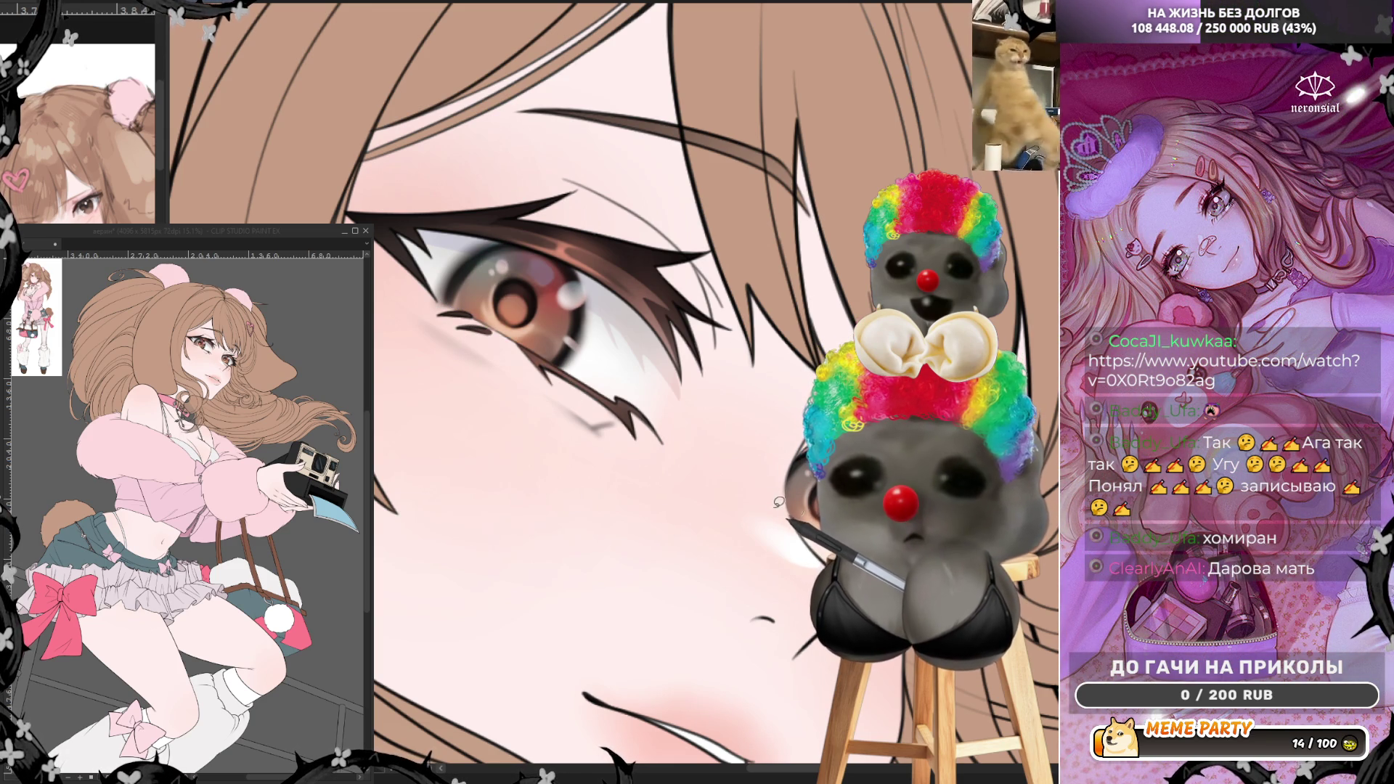
{"action": "key", "text": "ctrl+y"}
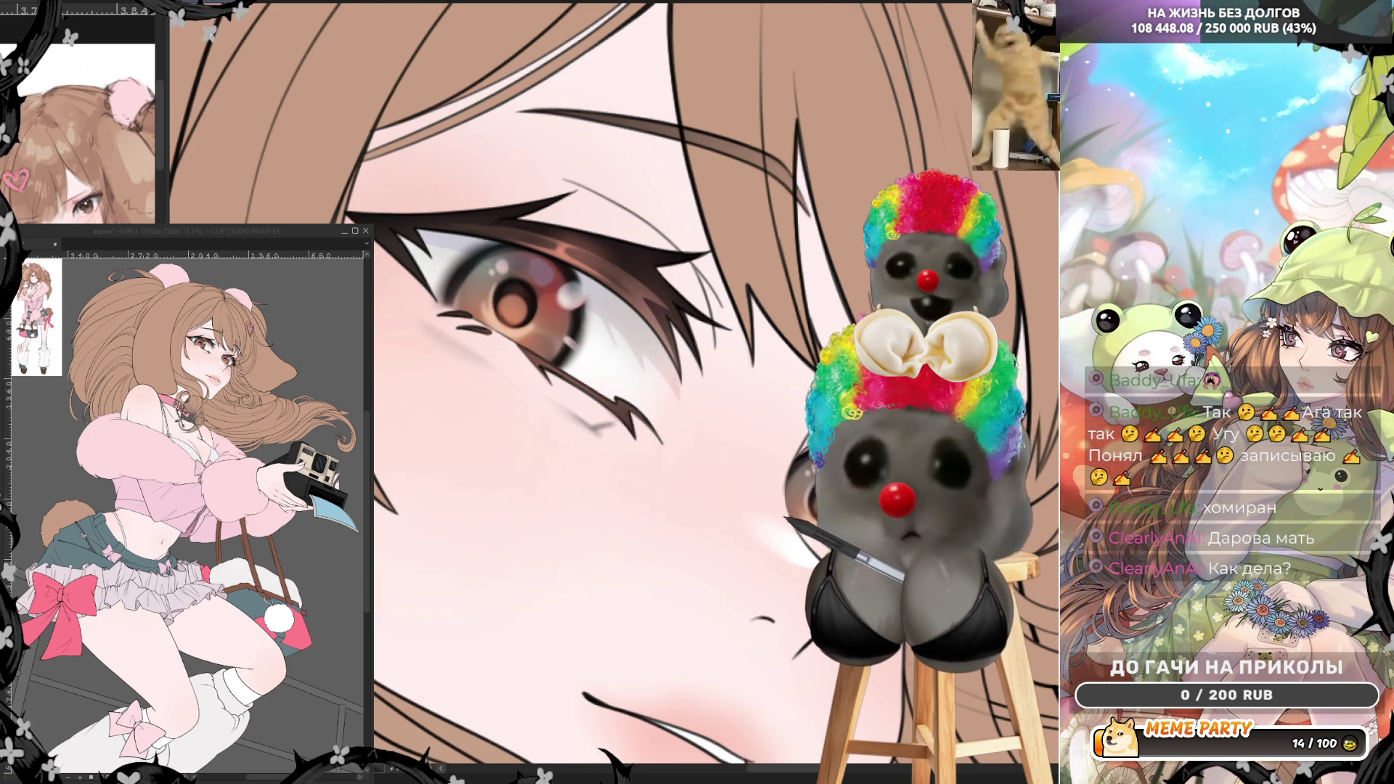
- Zoom in on the girl's face until her eye, cheek and mouth fill the view
{"action": "scroll", "coordinate": [710, 346], "scroll_direction": "down", "scroll_amount": 2}
{"action": "scroll", "coordinate": [710, 346], "scroll_direction": "down", "scroll_amount": 2}
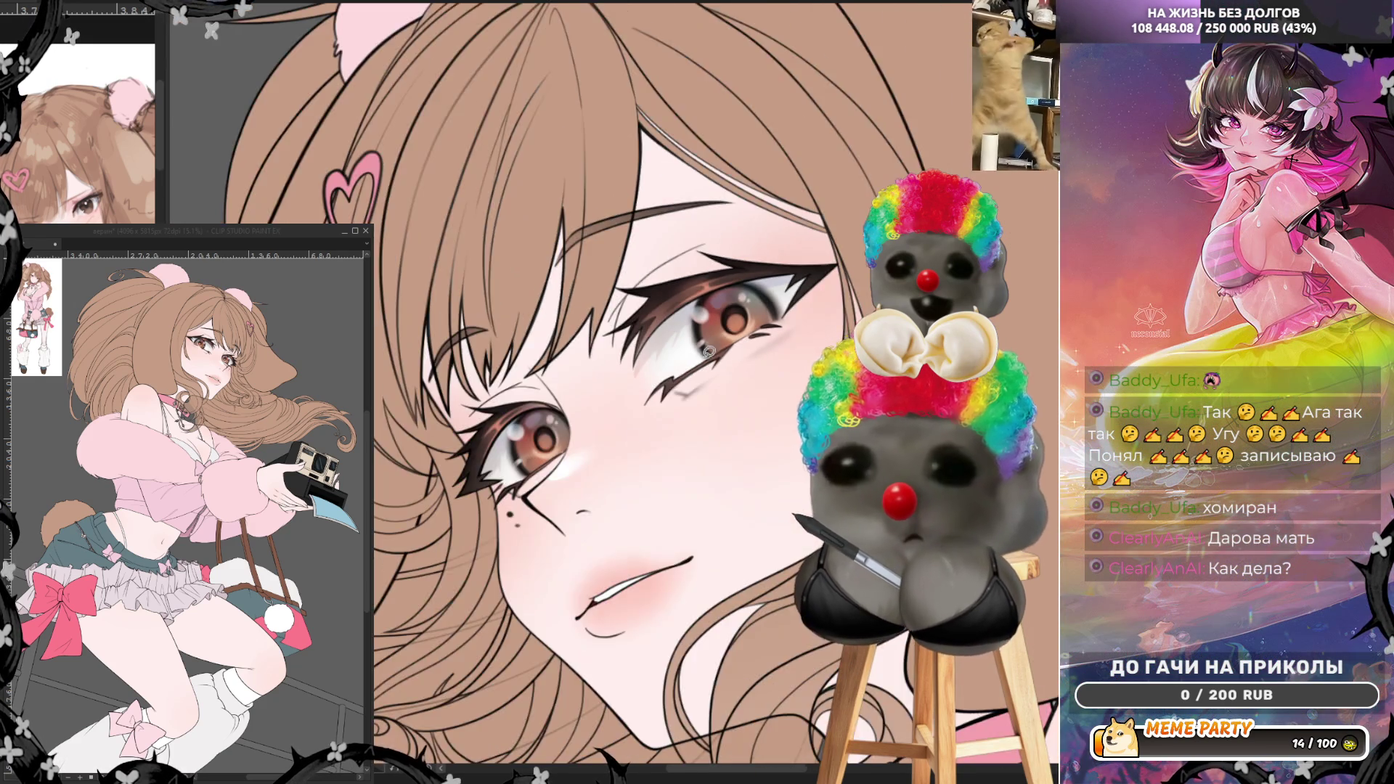
{"action": "scroll", "coordinate": [710, 346], "scroll_direction": "down", "scroll_amount": 2}
{"action": "scroll", "coordinate": [710, 412], "scroll_direction": "down", "scroll_amount": 4}
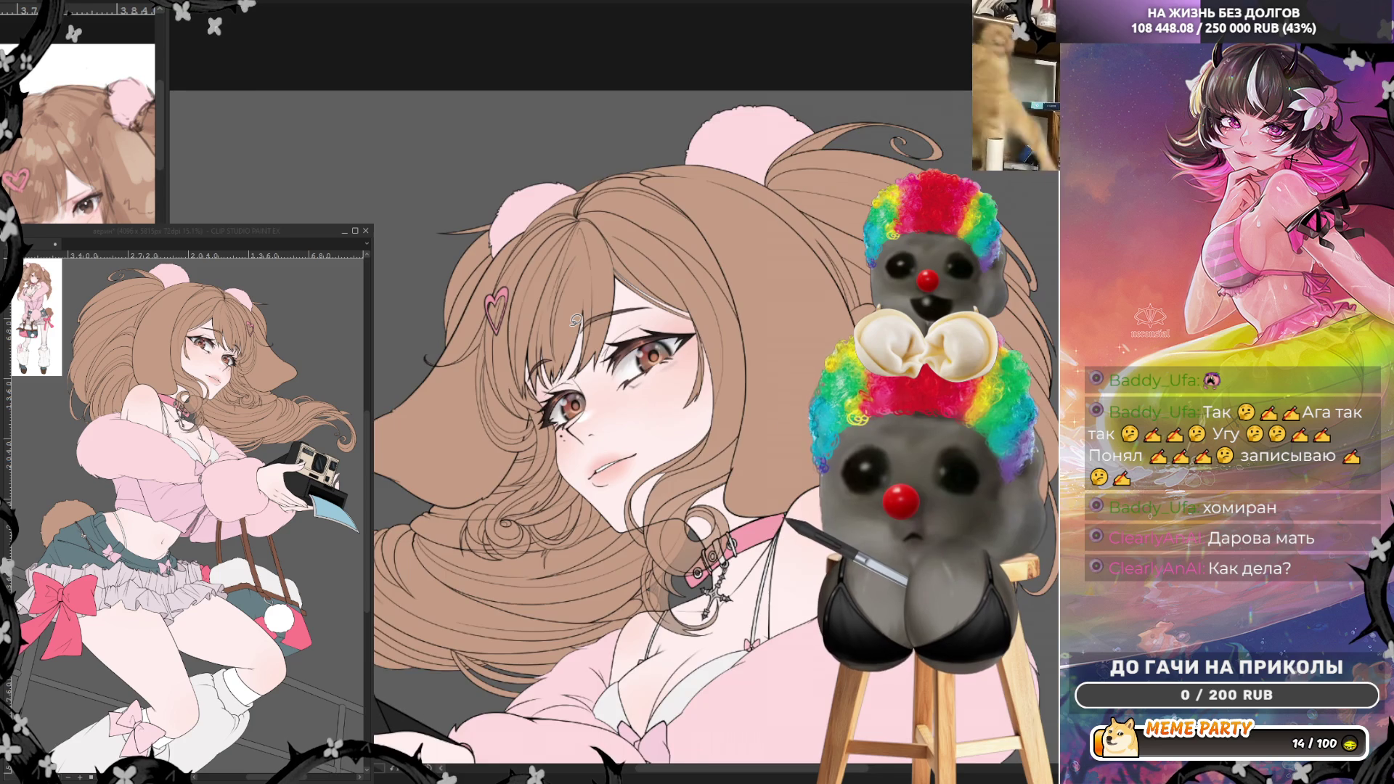
{"action": "scroll", "coordinate": [584, 334], "scroll_direction": "up", "scroll_amount": 4}
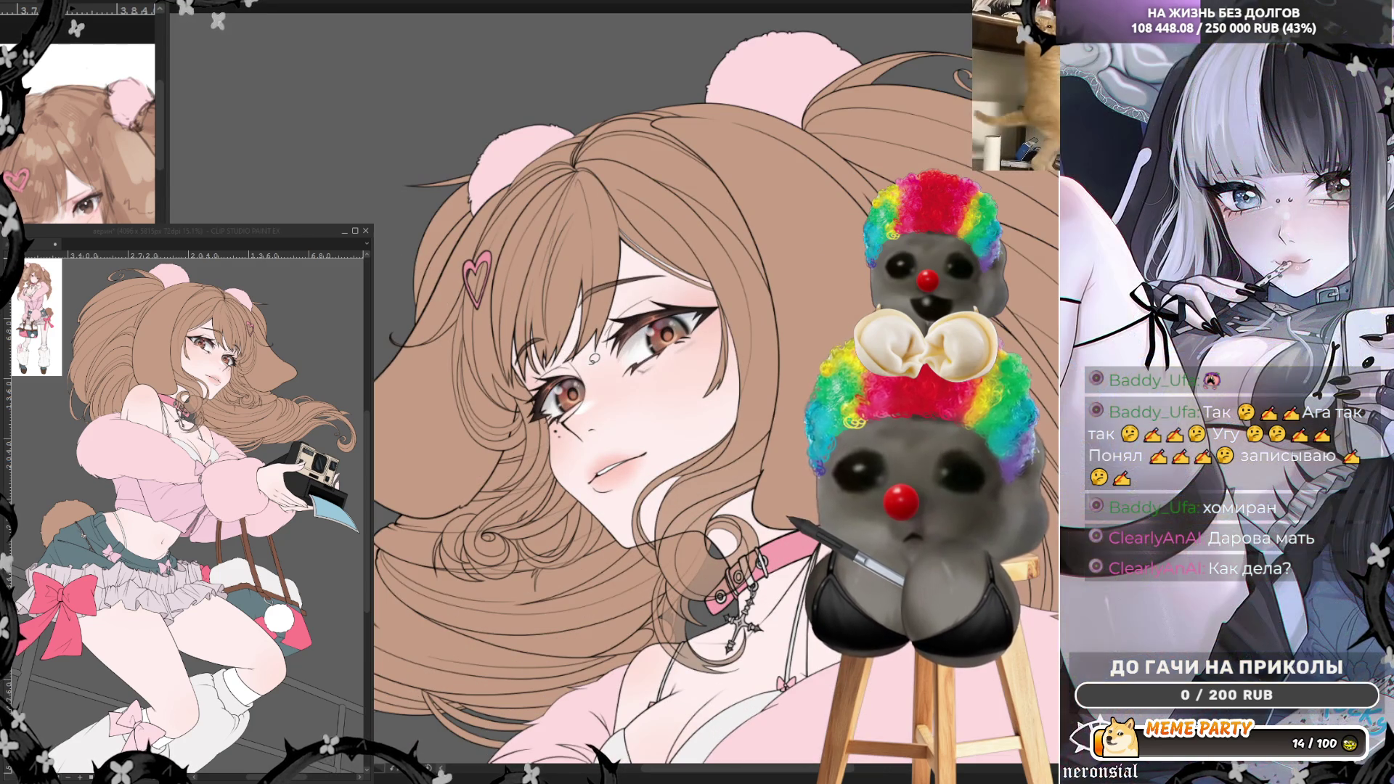
{"action": "scroll", "coordinate": [727, 372], "scroll_direction": "up", "scroll_amount": 3}
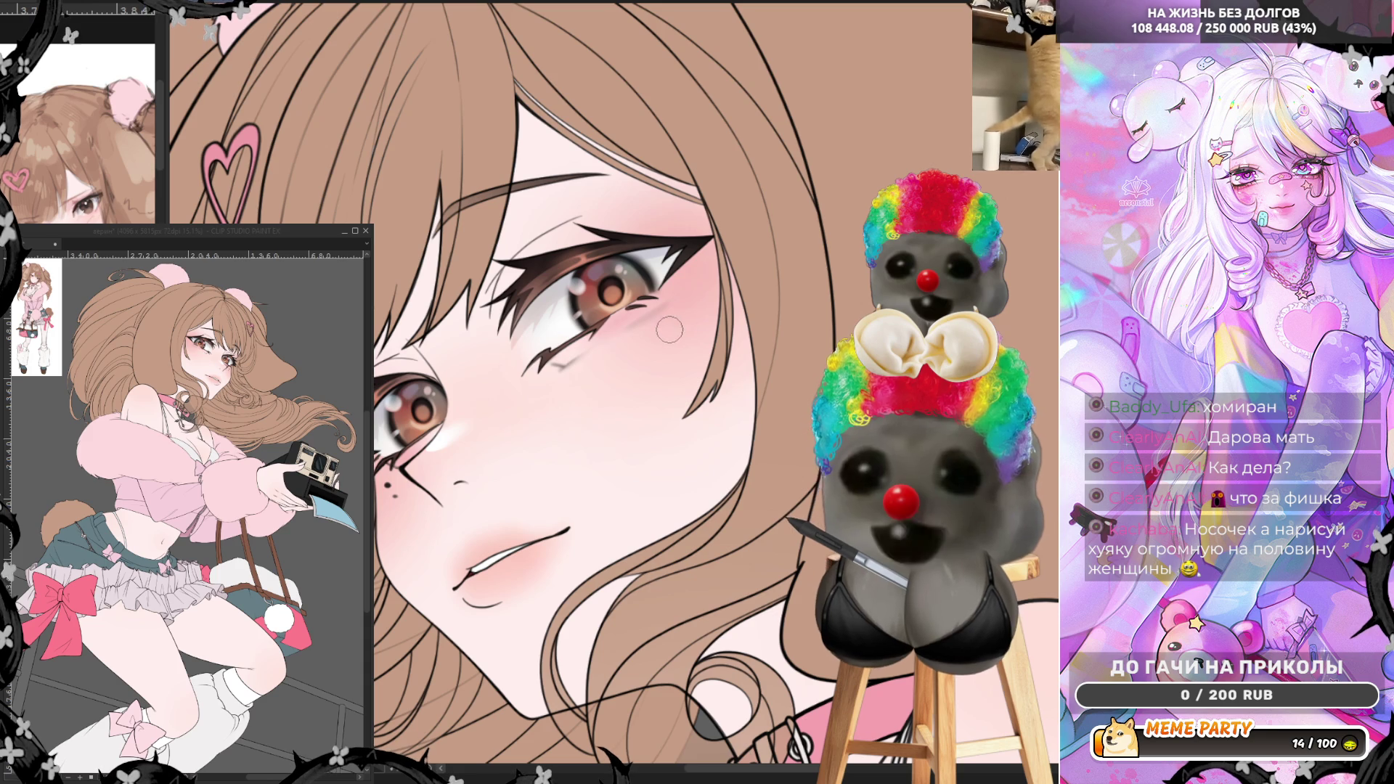
- Paint a small glossy highlight under the eye, then reset the view to show both eyes
{"action": "left_click_drag", "start_coordinate": [560, 347], "coordinate": [559, 359]}
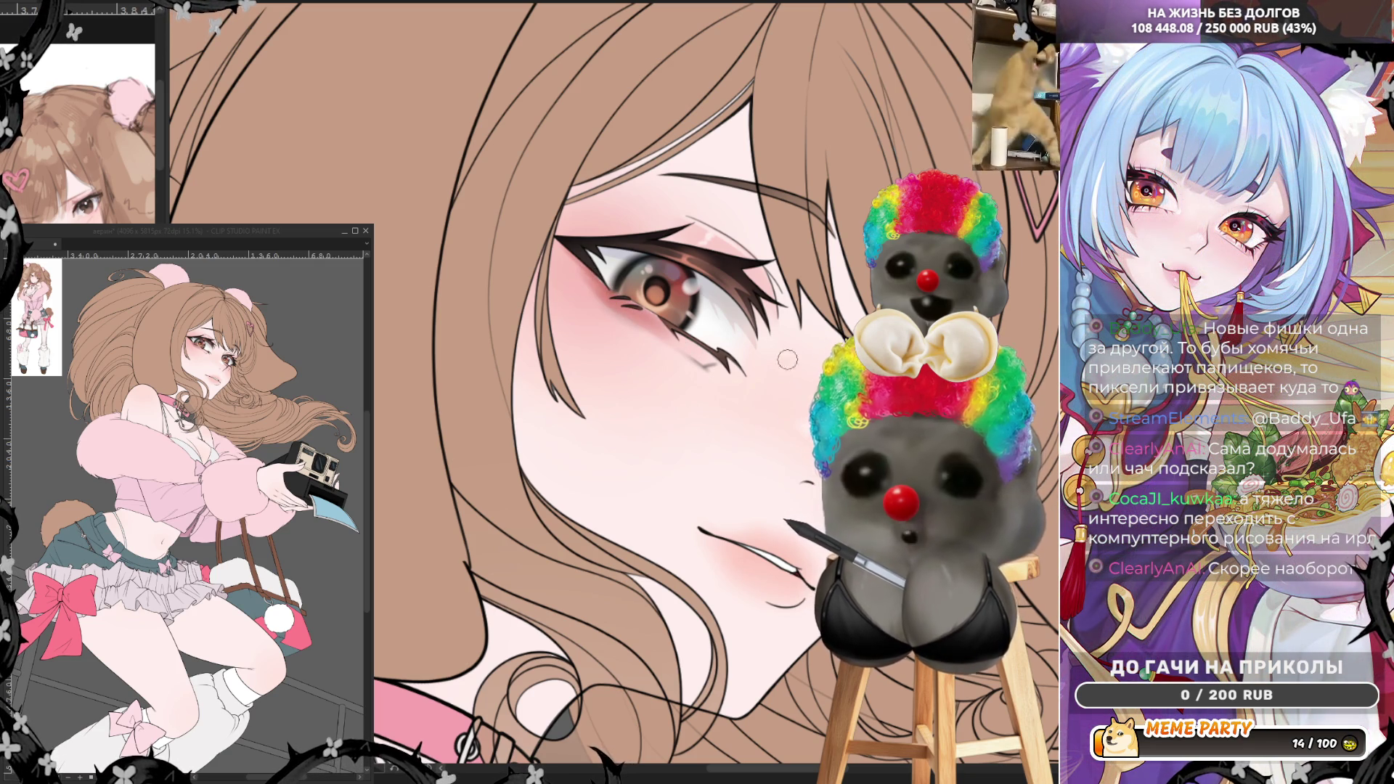
{"action": "key", "text": "minus"}
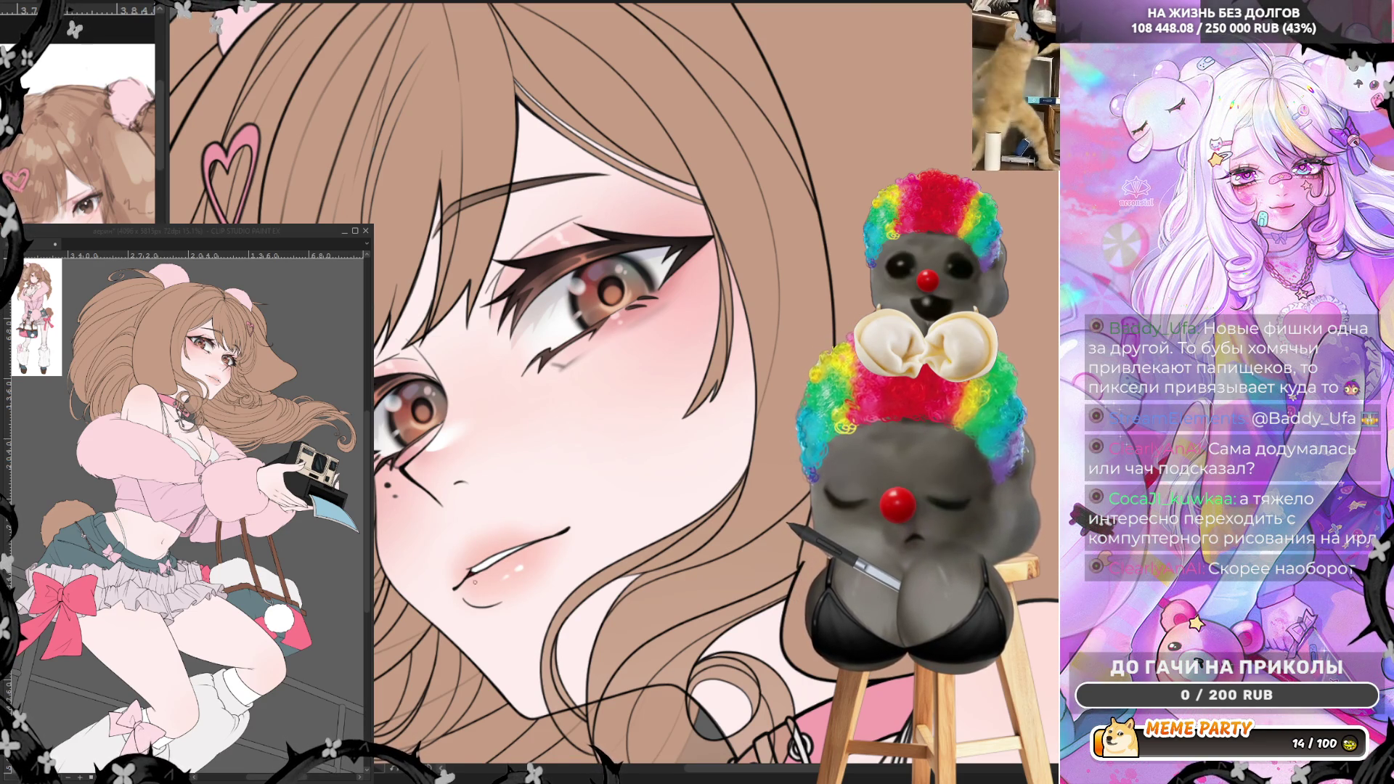
- Zoom out and in to review the face and upper body, ending on the whole figure holding the camera
{"action": "key", "text": "ctrl+minus"}
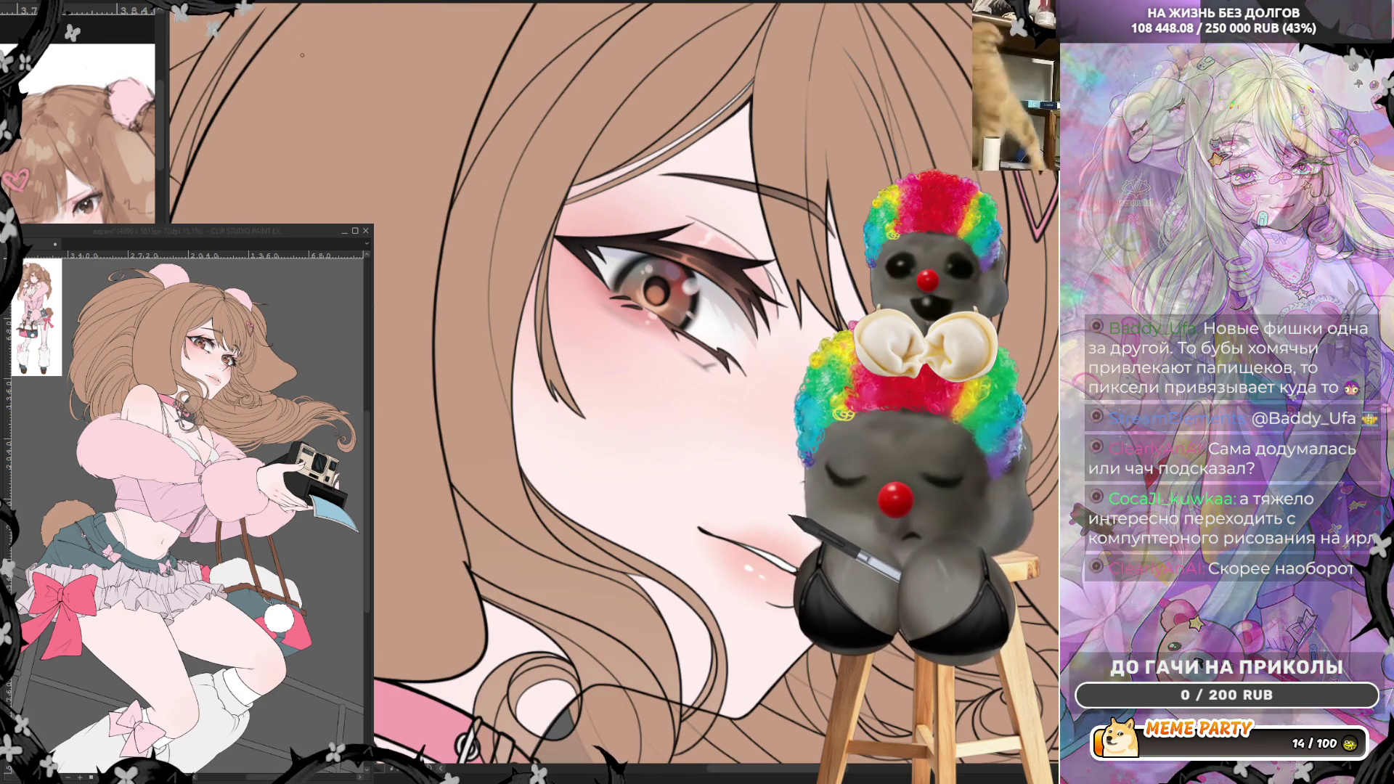
{"action": "key", "text": "ctrl+minus"}
{"action": "key", "text": "ctrl+minus"}
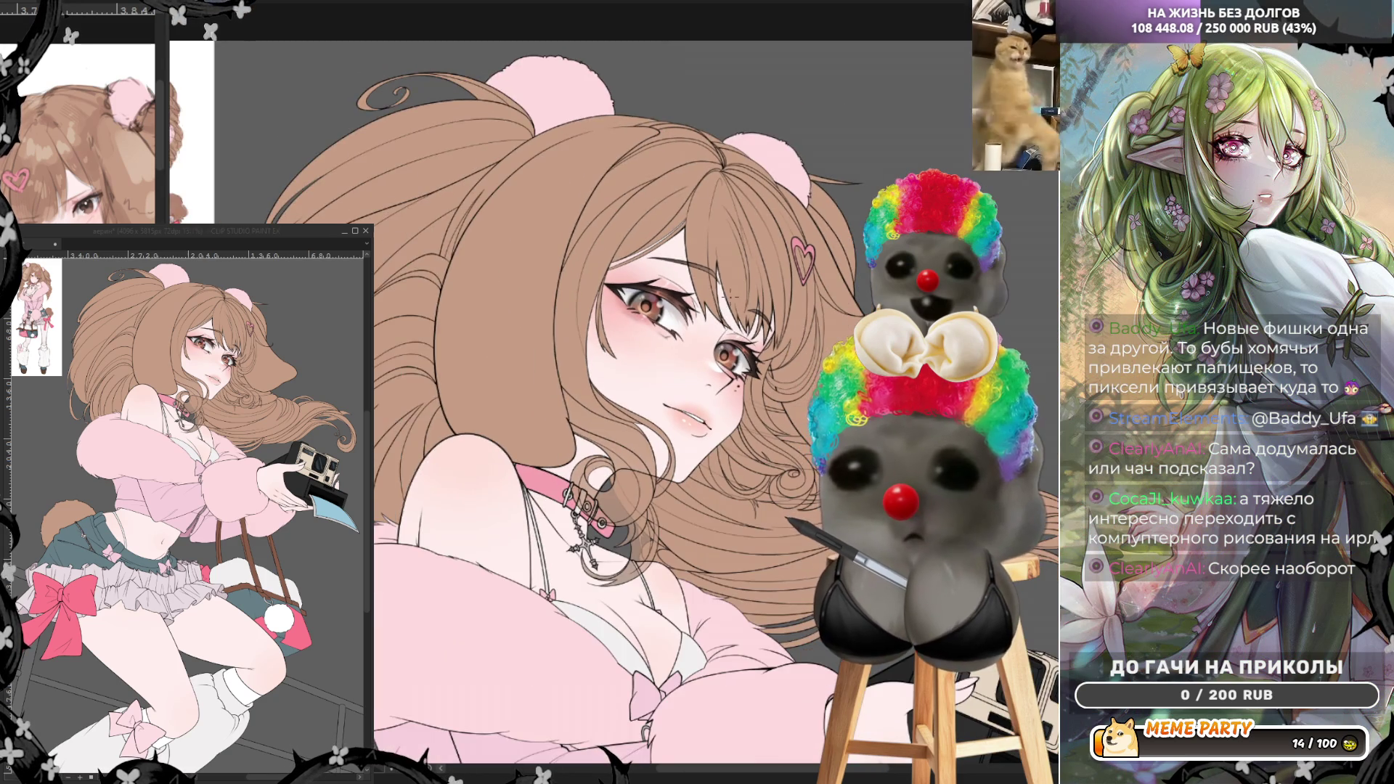
{"action": "key", "text": "ctrl+minus"}
{"action": "key", "text": "ctrl+minus"}
{"action": "key", "text": "ctrl+plus"}
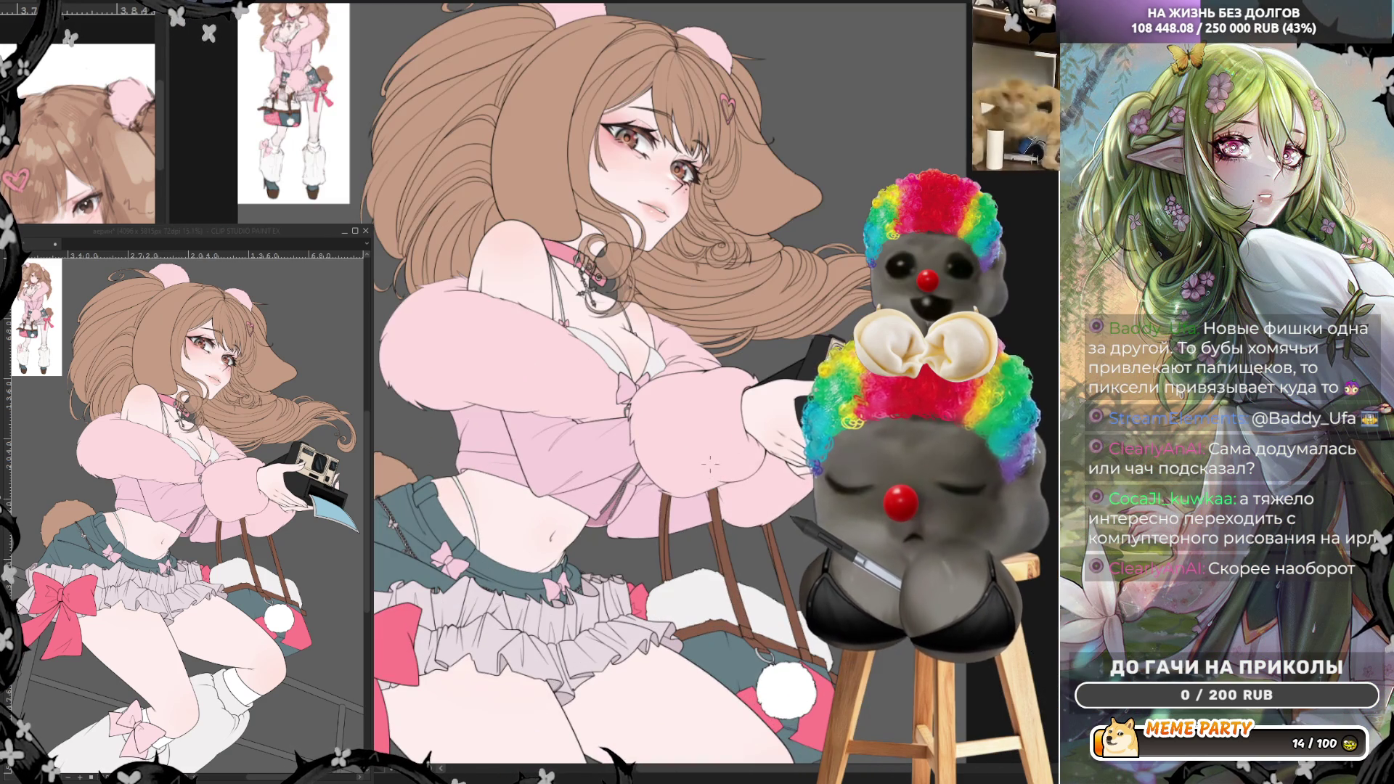
{"action": "key", "text": "ctrl+minus"}
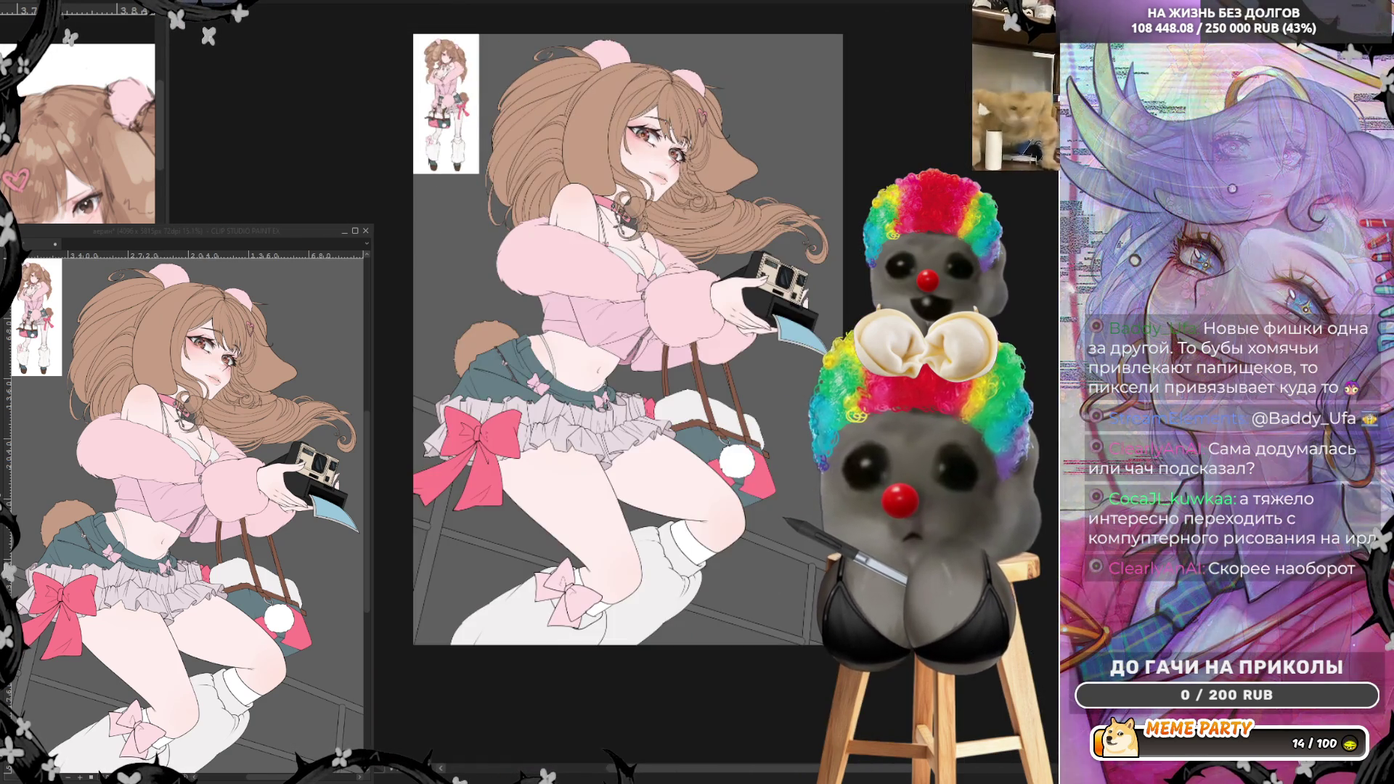
{"action": "key", "text": "ctrl+plus"}
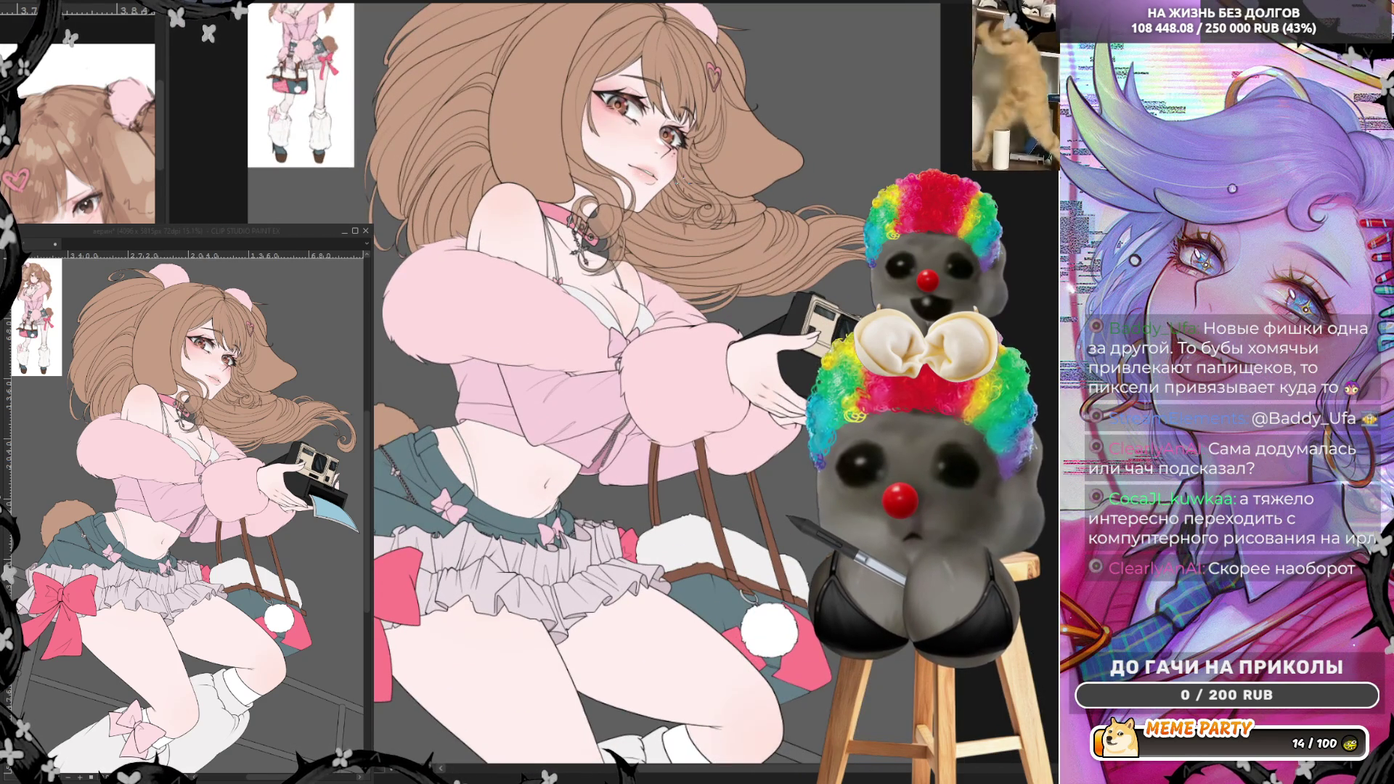
{"action": "key", "text": "ctrl+plus"}
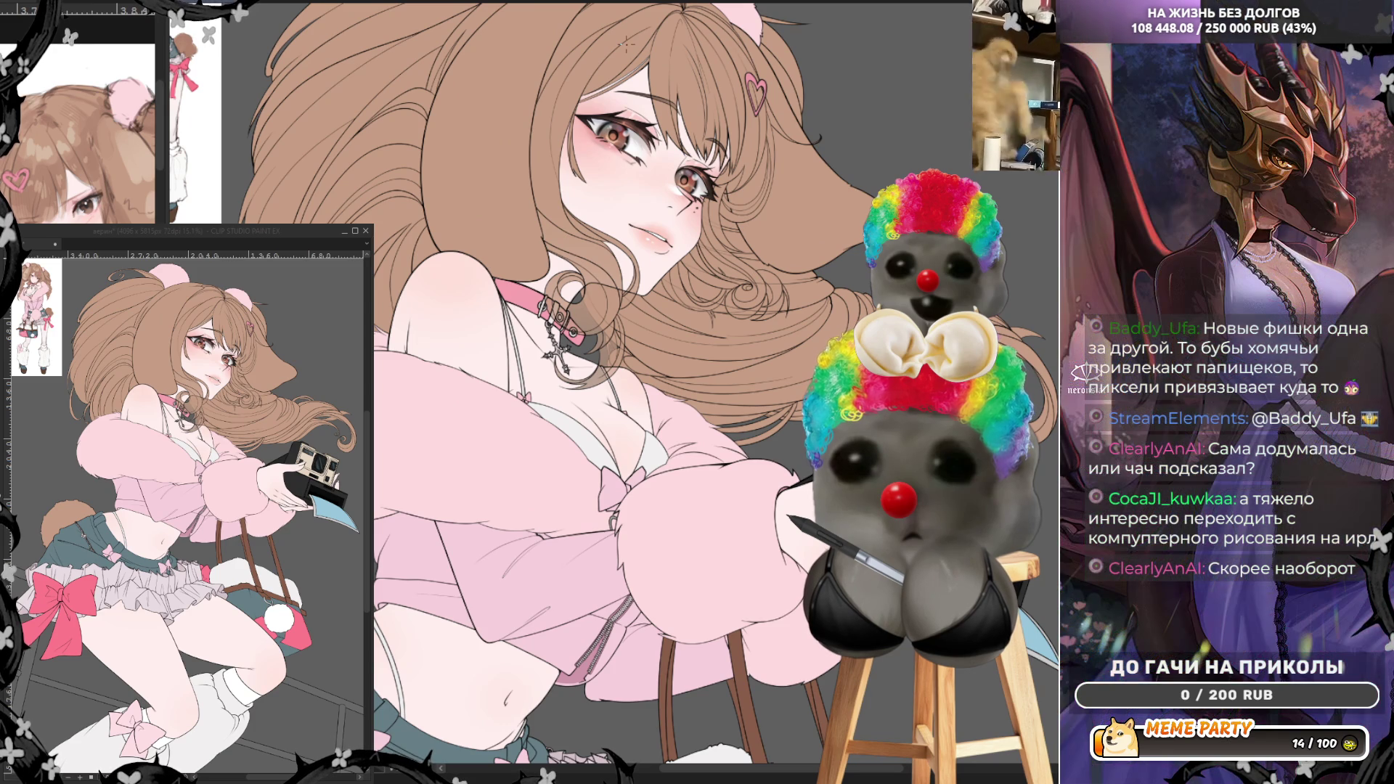
{"action": "scroll", "coordinate": [626, 45], "scroll_direction": "up", "scroll_amount": 5}
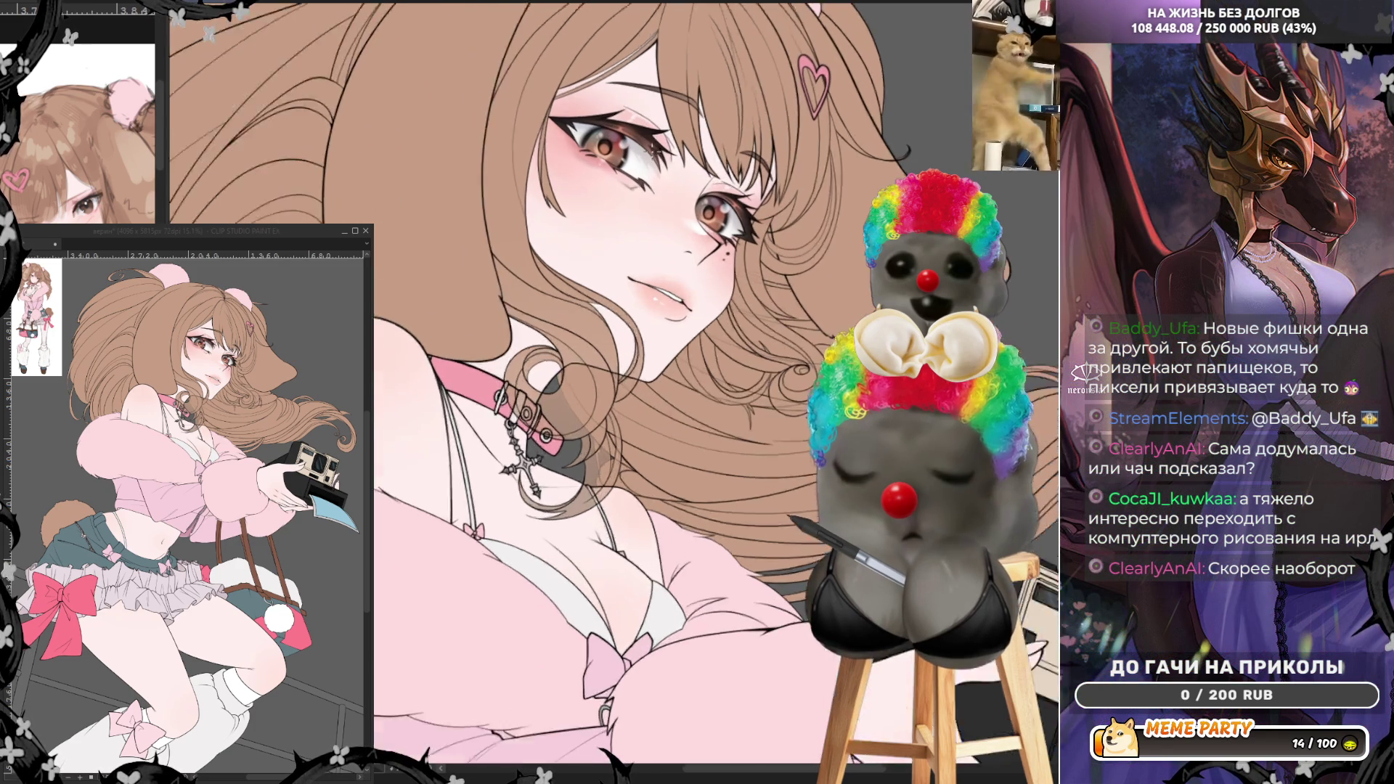
{"action": "scroll", "coordinate": [557, 262], "scroll_direction": "down", "scroll_amount": 2}
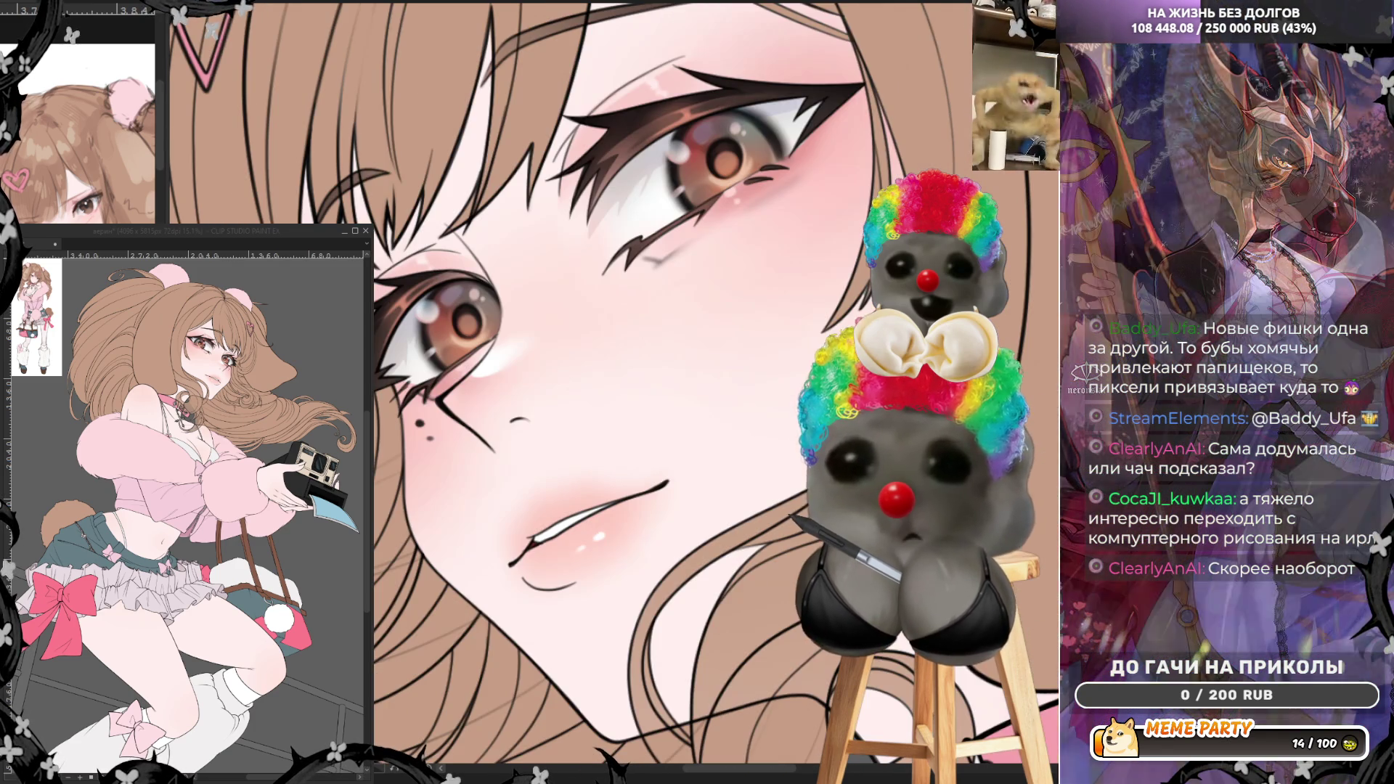
{"action": "scroll", "coordinate": [556, 262], "scroll_direction": "down", "scroll_amount": 2}
{"action": "scroll", "coordinate": [557, 262], "scroll_direction": "down", "scroll_amount": 4}
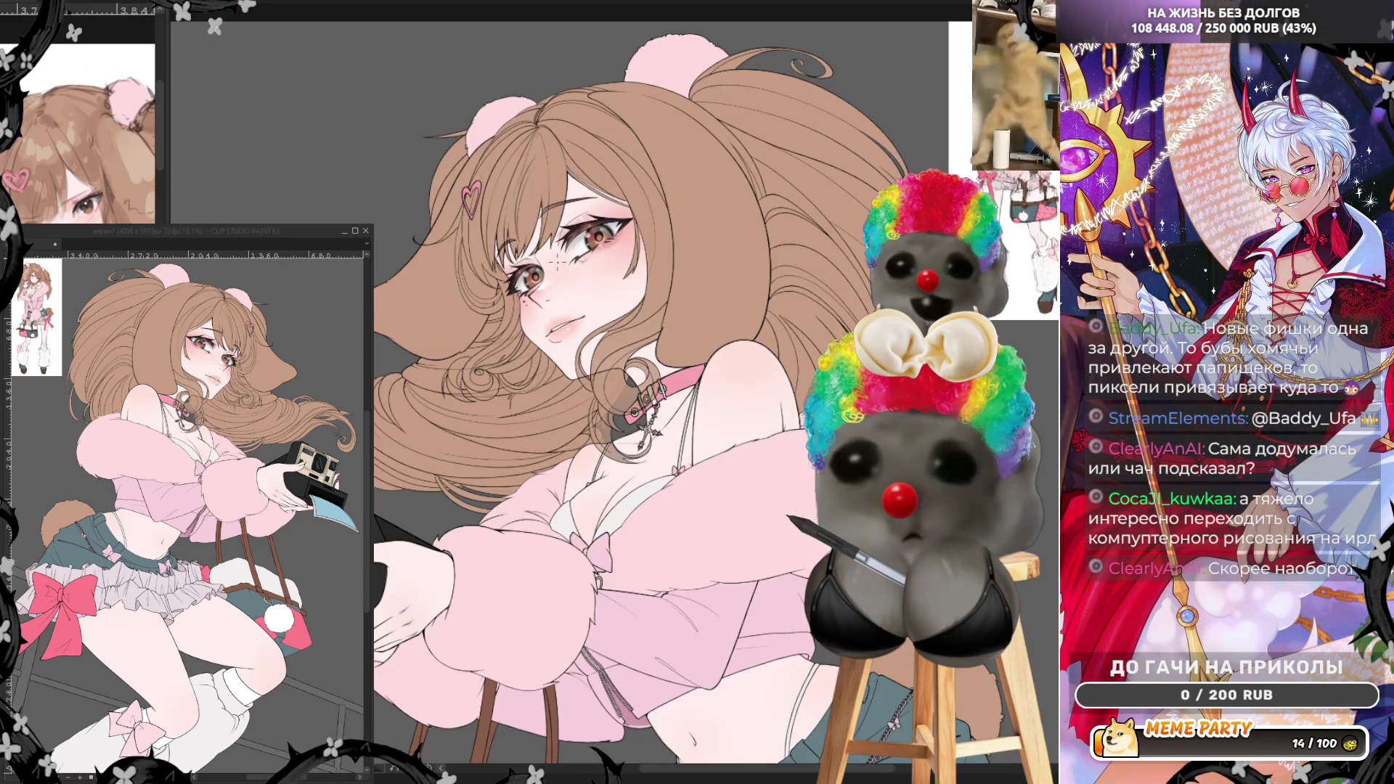
{"action": "scroll", "coordinate": [571, 177], "scroll_direction": "down", "scroll_amount": 1}
{"action": "scroll", "coordinate": [570, 177], "scroll_direction": "up", "scroll_amount": 4}
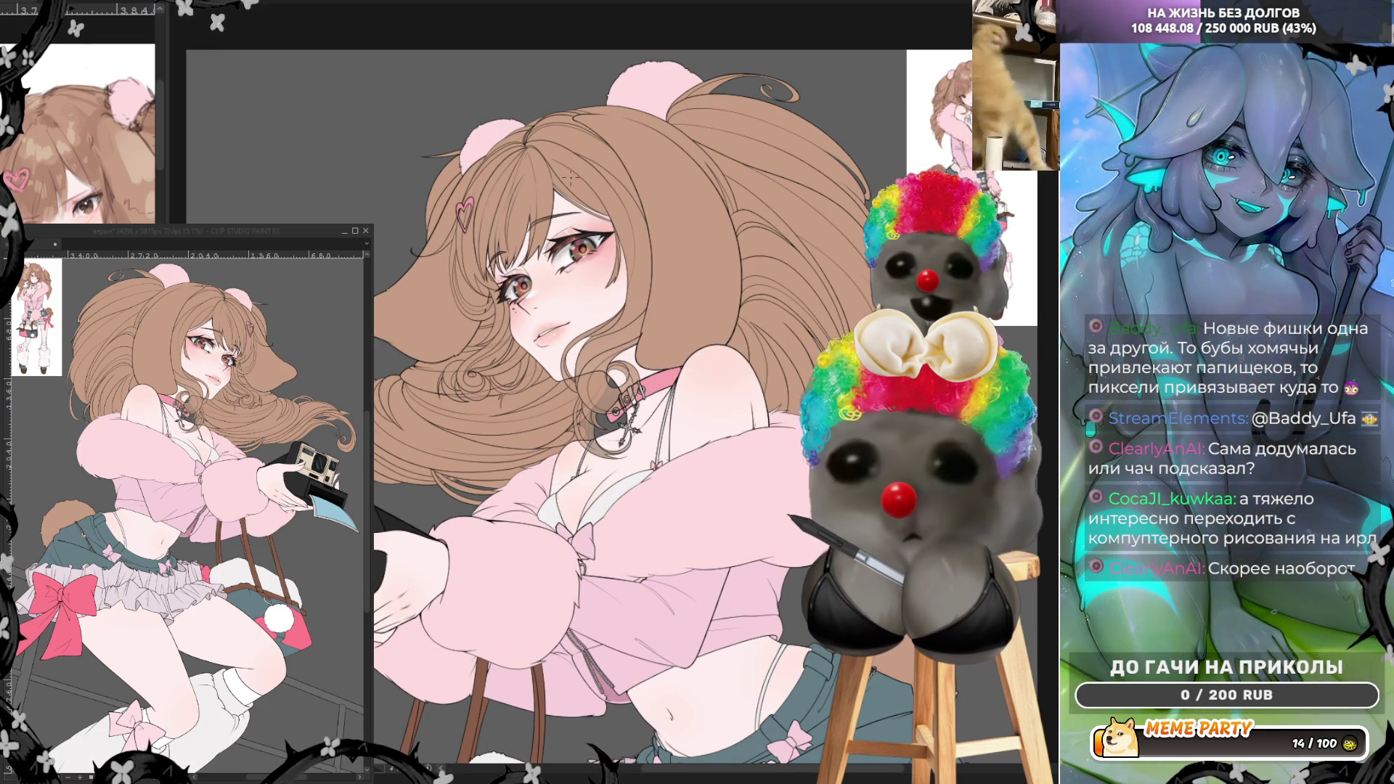
{"action": "scroll", "coordinate": [571, 177], "scroll_direction": "up", "scroll_amount": 1}
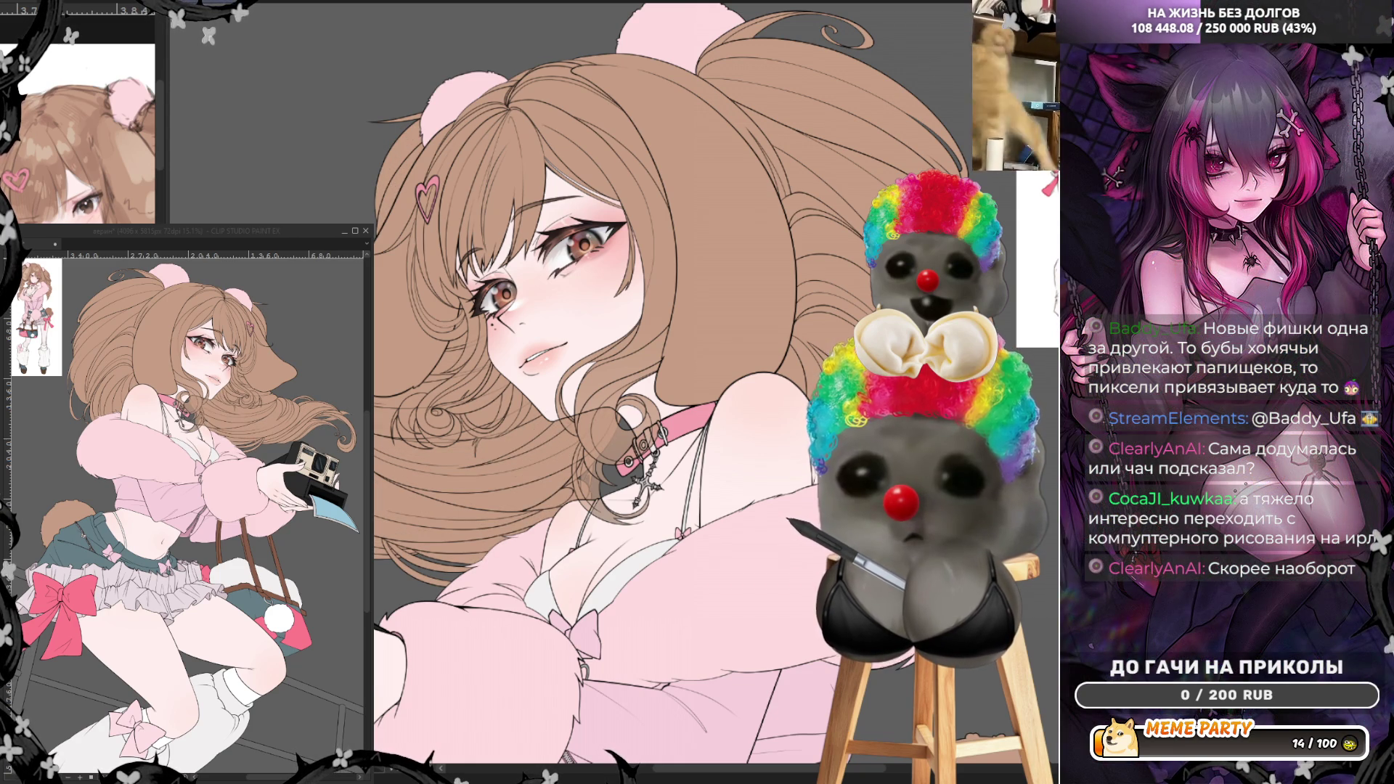
{"action": "key", "text": "ctrl+minus"}
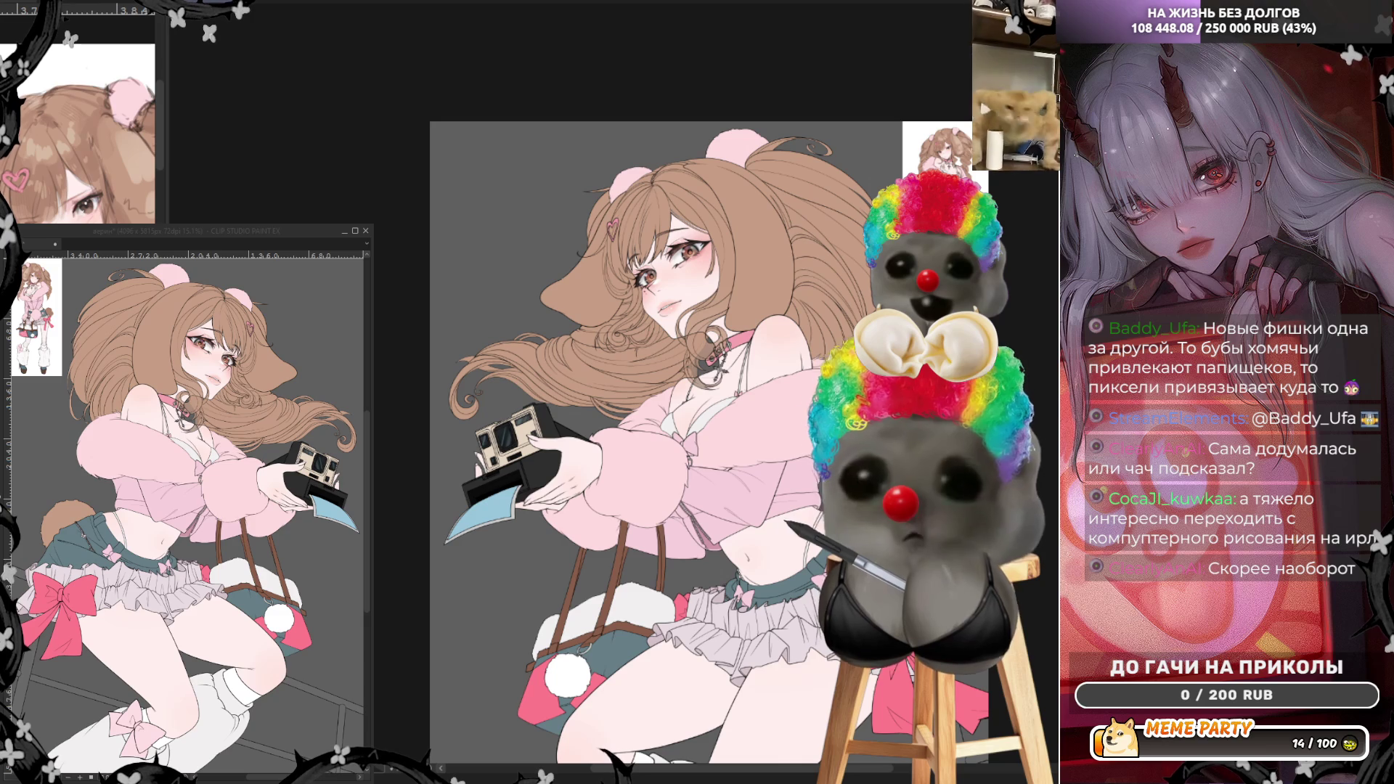
- Switch the background to light cyan, compare a grey gradient with a flipped view, and keep the cyan
{"action": "key", "text": "ctrl+z"}
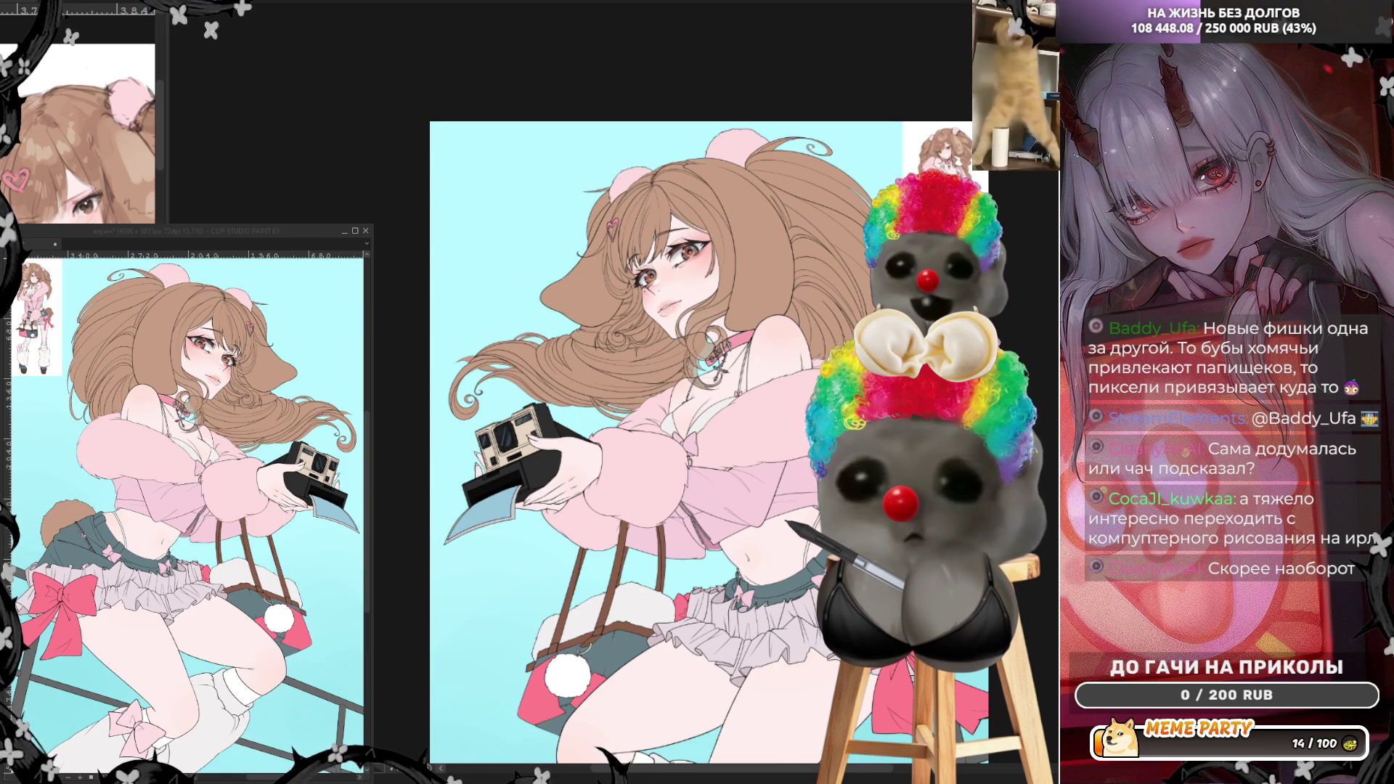
{"action": "key", "text": "ctrl+minus"}
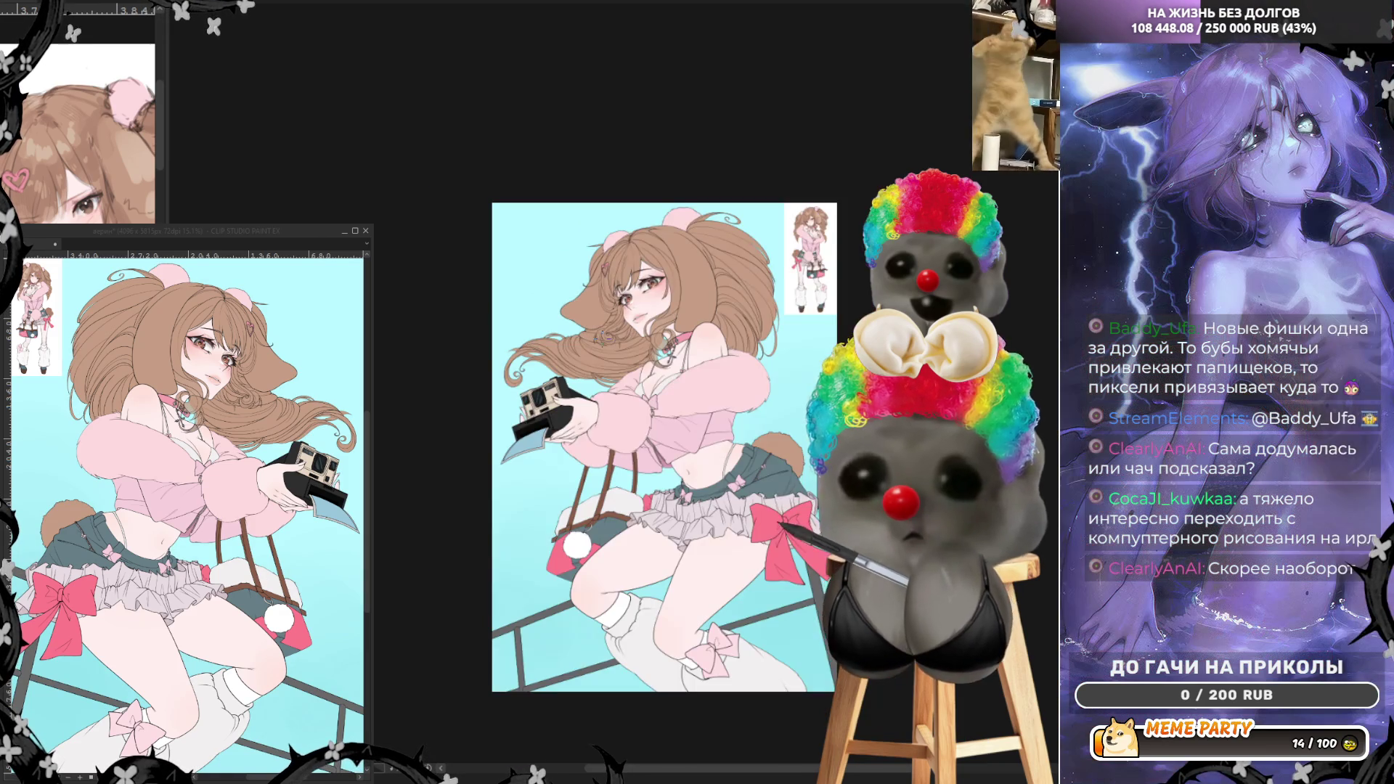
{"action": "scroll", "coordinate": [695, 608], "scroll_direction": "up", "scroll_amount": 1}
{"action": "scroll", "coordinate": [695, 553], "scroll_direction": "up", "scroll_amount": 1}
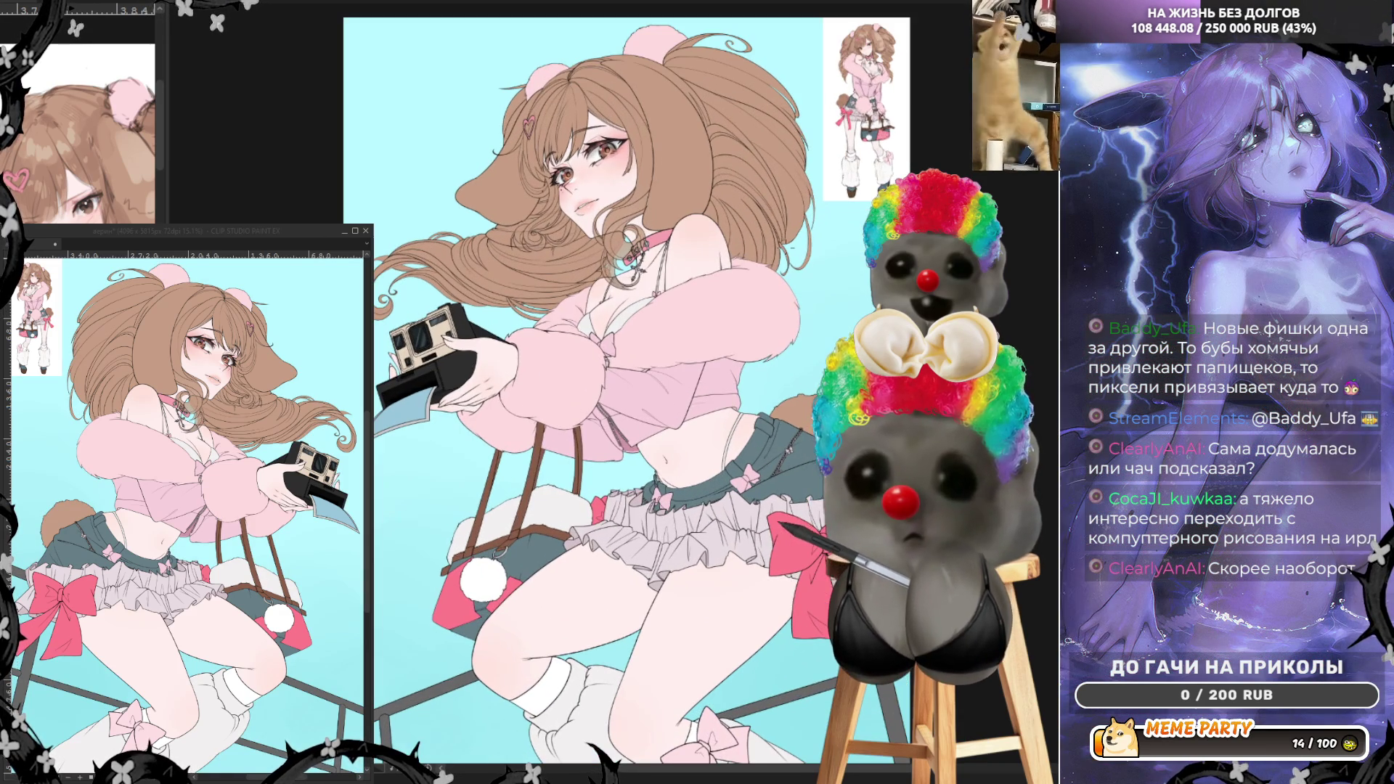
{"action": "key", "text": "h"}
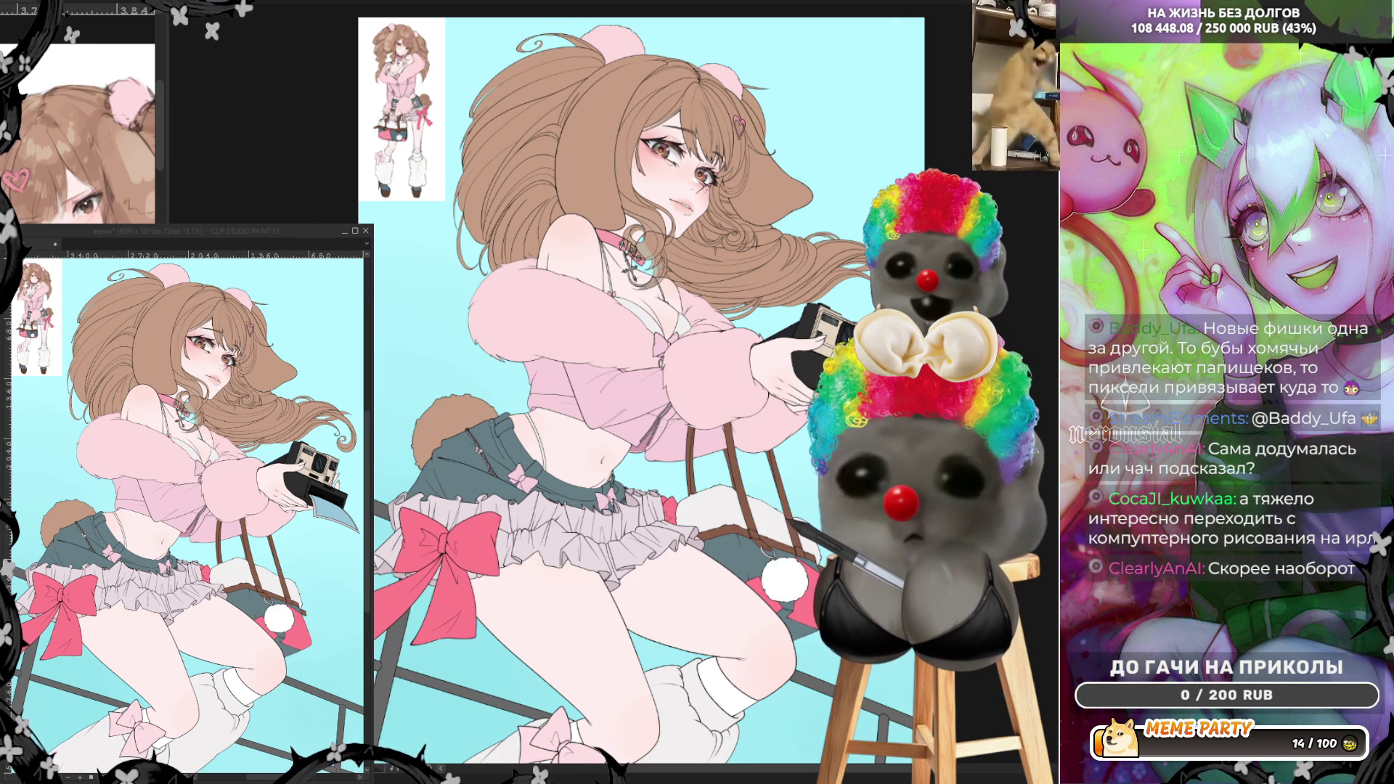
{"action": "key", "text": "ctrl+z"}
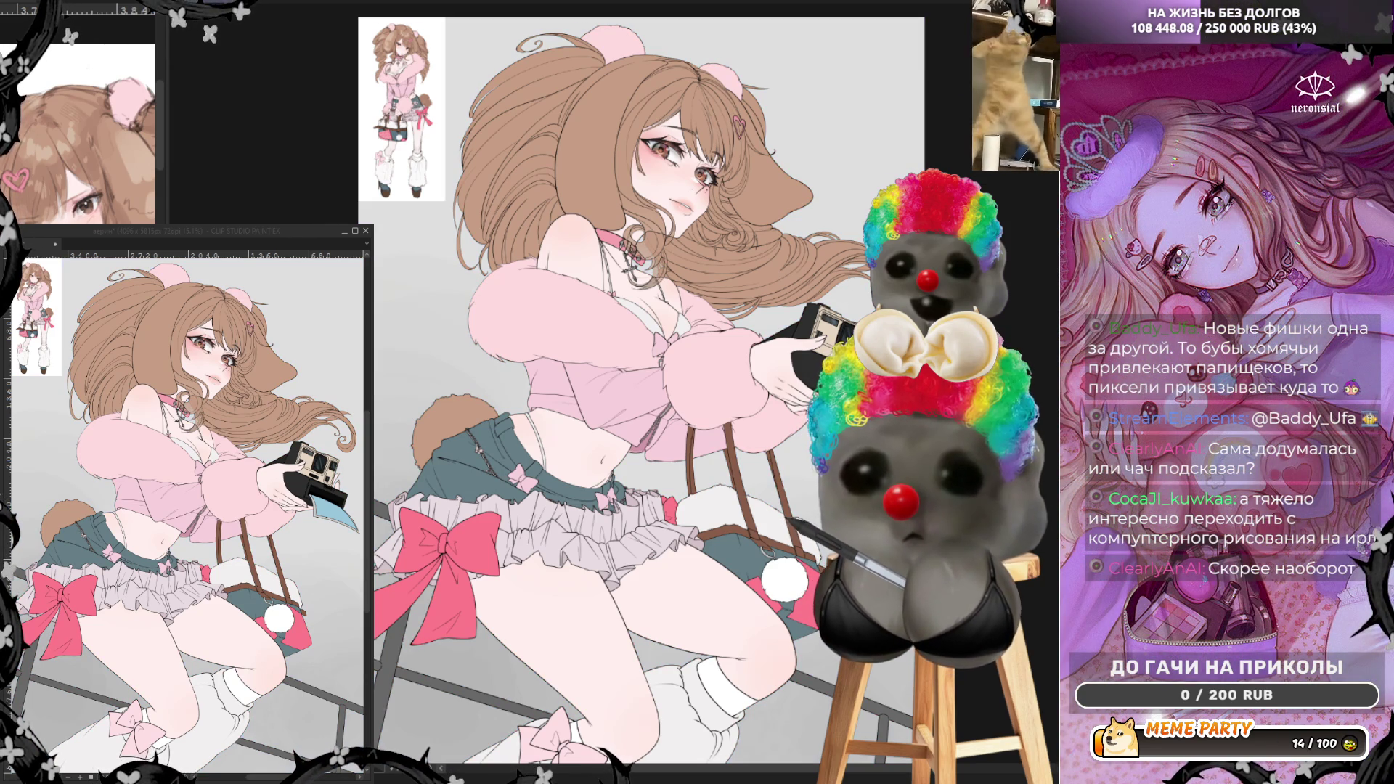
{"action": "key", "text": "ctrl+y"}
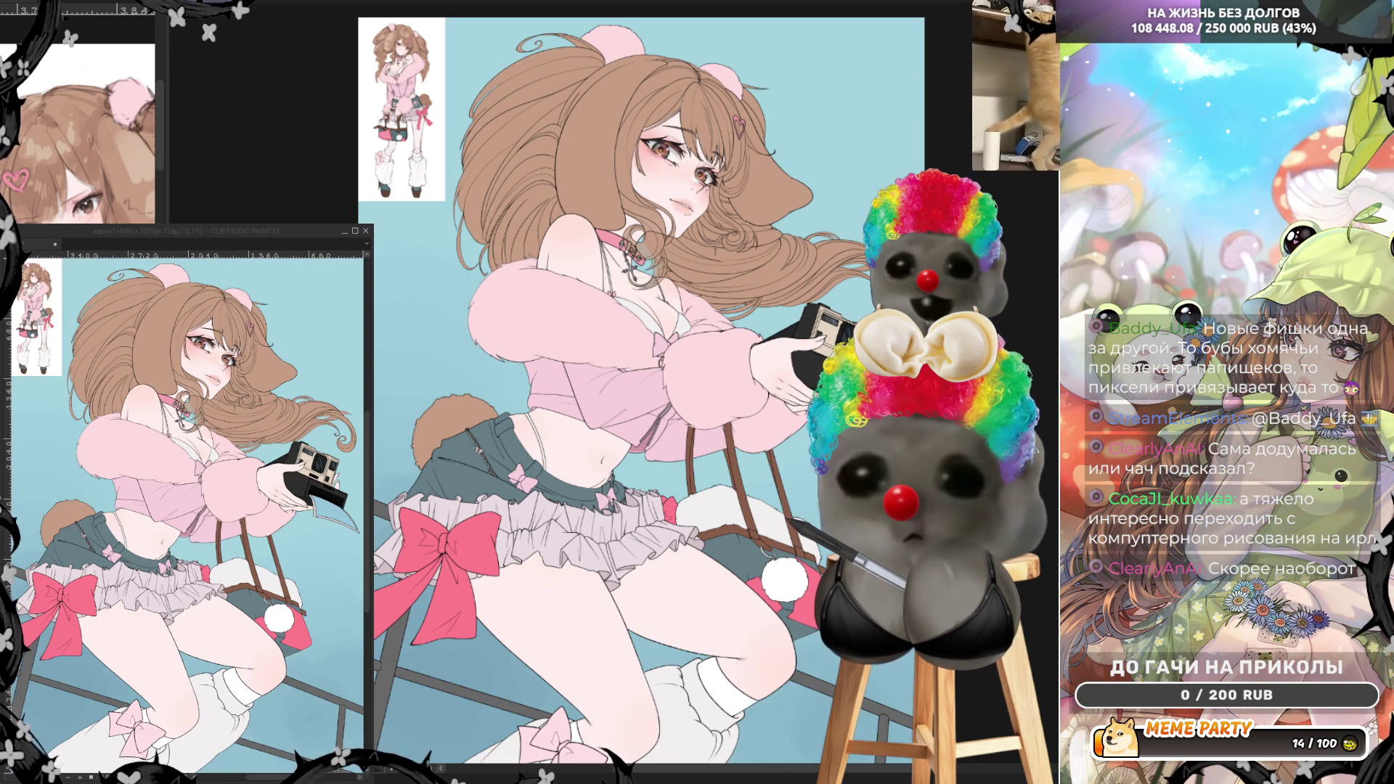
{"action": "scroll", "coordinate": [563, 296], "scroll_direction": "down", "scroll_amount": 5}
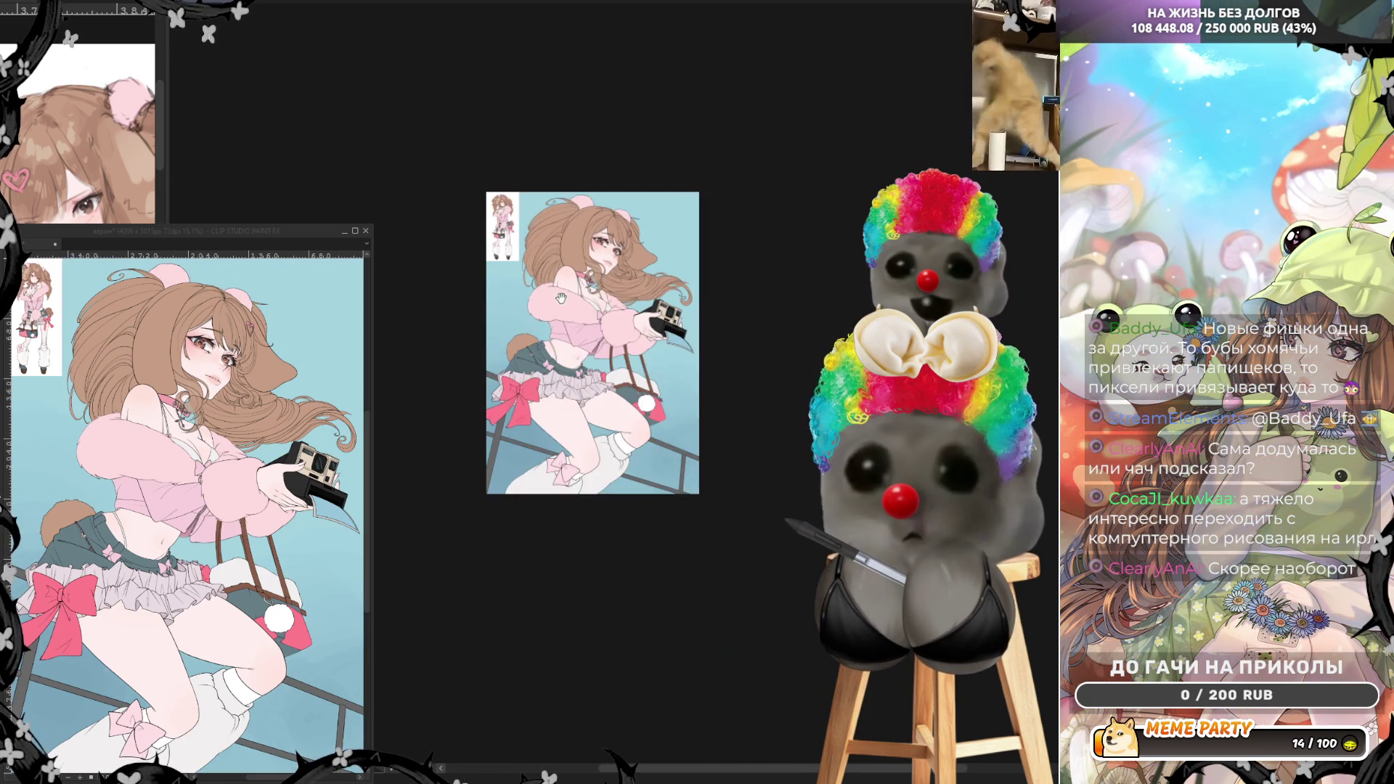
- Fit the whole canvas in view, zoom around the figure, and mirror the display horizontally
{"action": "scroll", "coordinate": [590, 317], "scroll_direction": "up", "scroll_amount": 4}
{"action": "scroll", "coordinate": [590, 317], "scroll_direction": "up", "scroll_amount": 2}
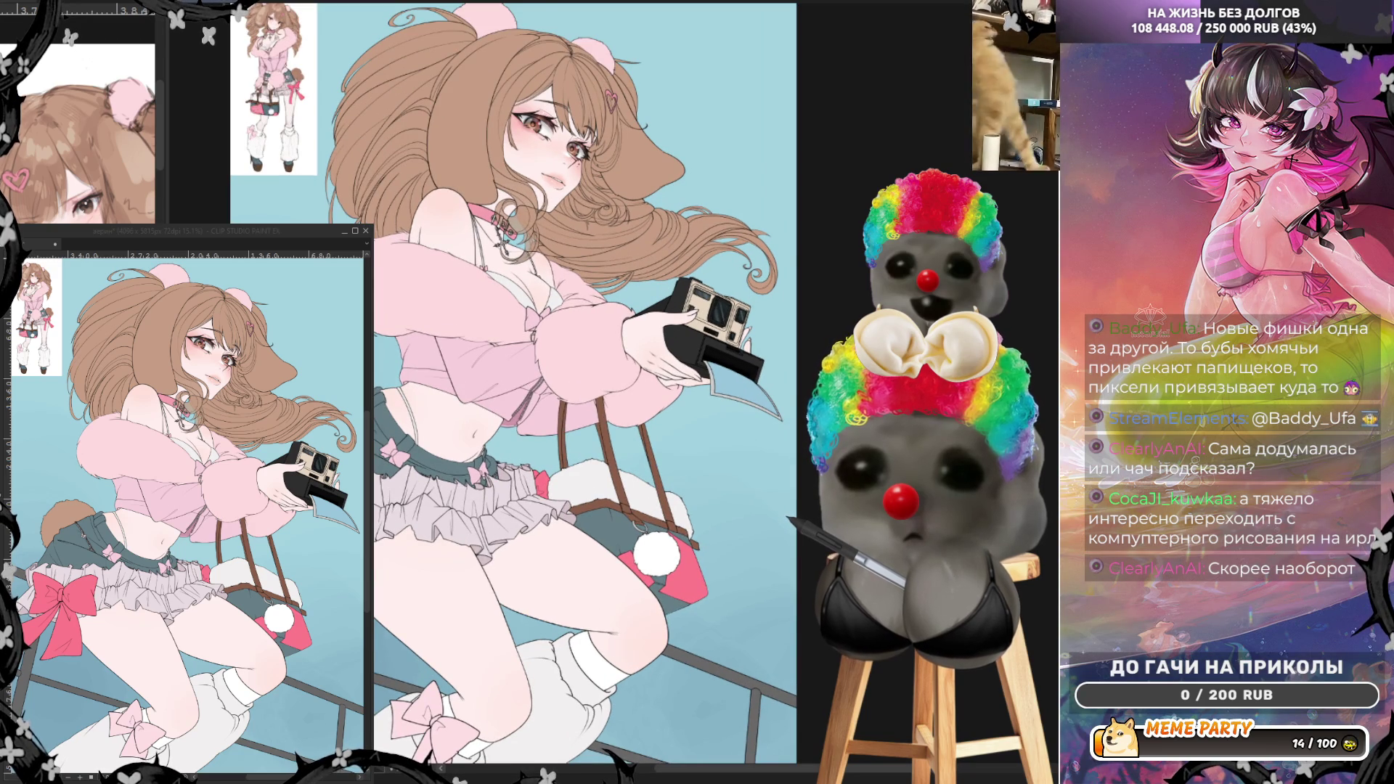
{"action": "key", "text": "ctrl+0"}
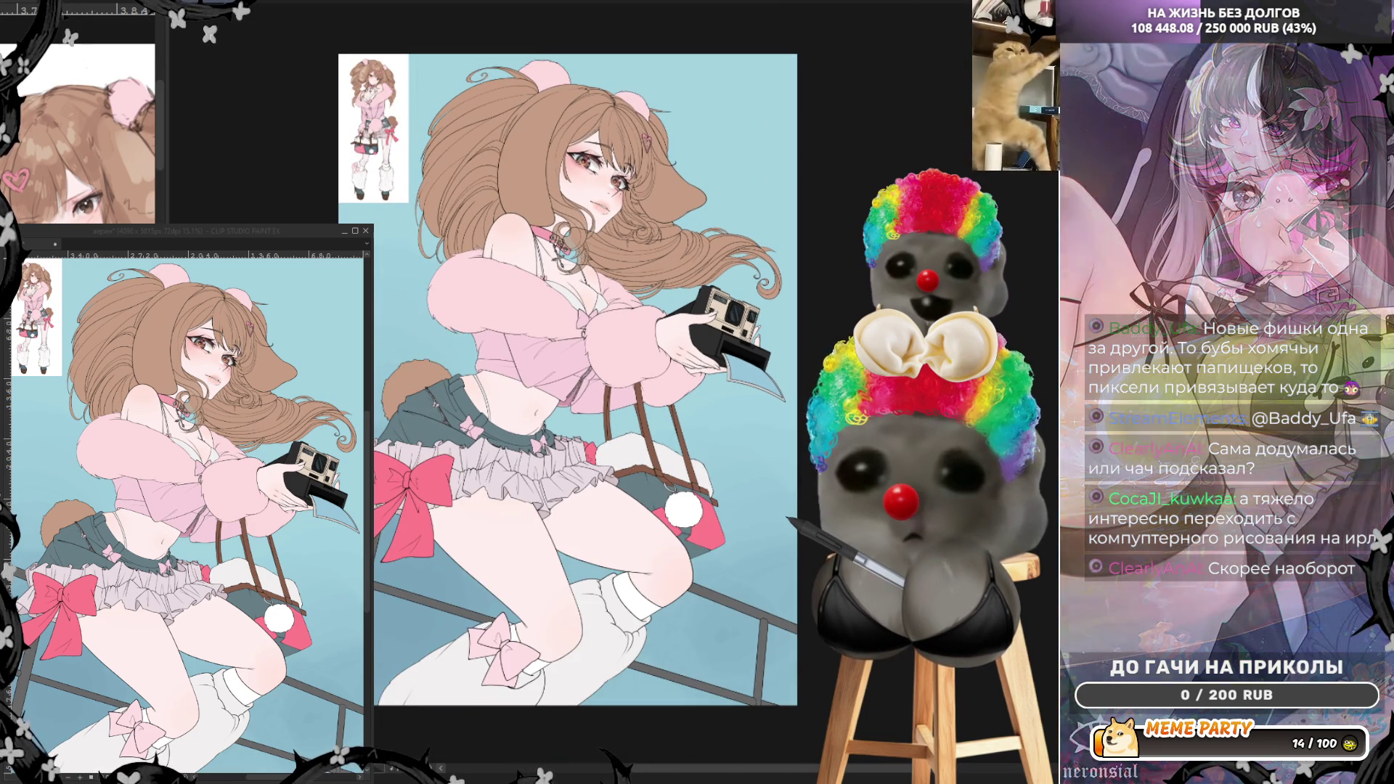
{"action": "scroll", "coordinate": [540, 361], "scroll_direction": "up", "scroll_amount": 1}
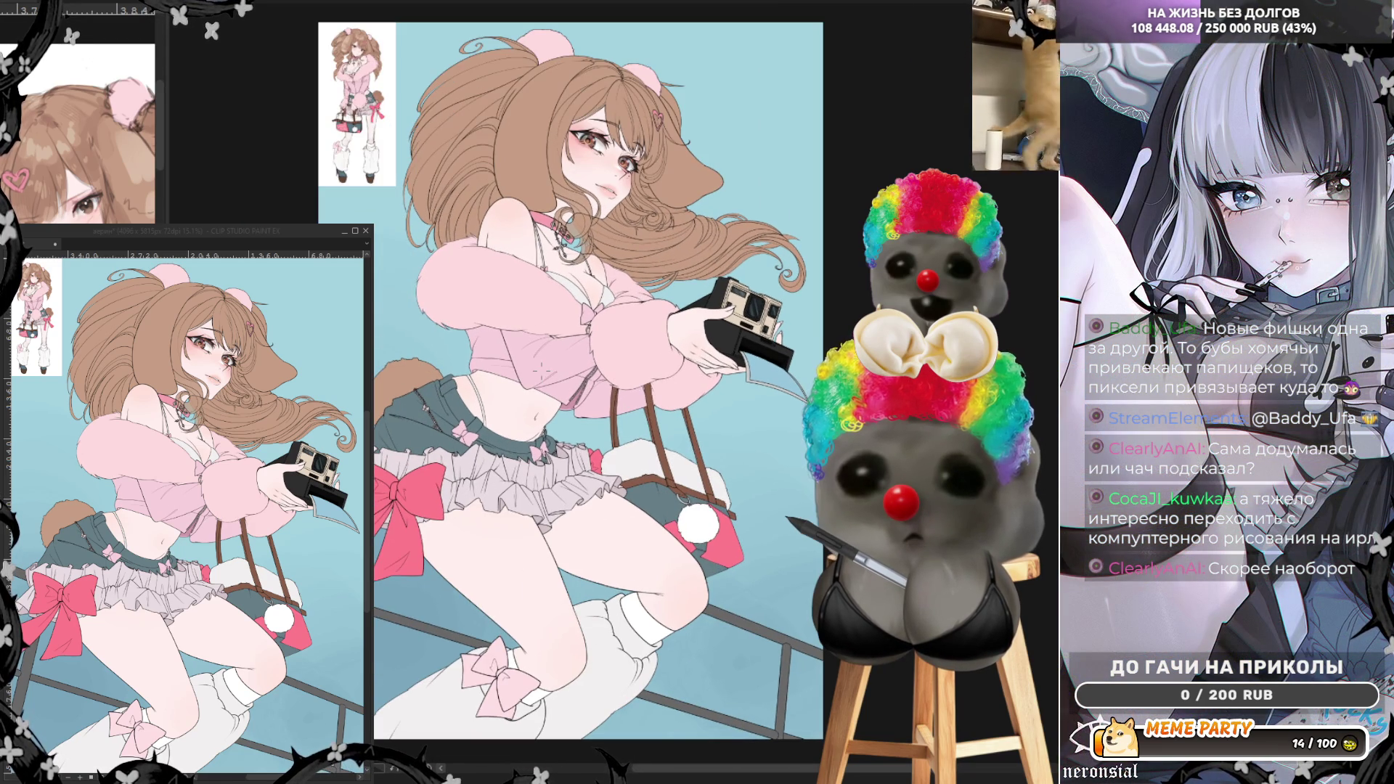
{"action": "scroll", "coordinate": [566, 137], "scroll_direction": "up", "scroll_amount": 2}
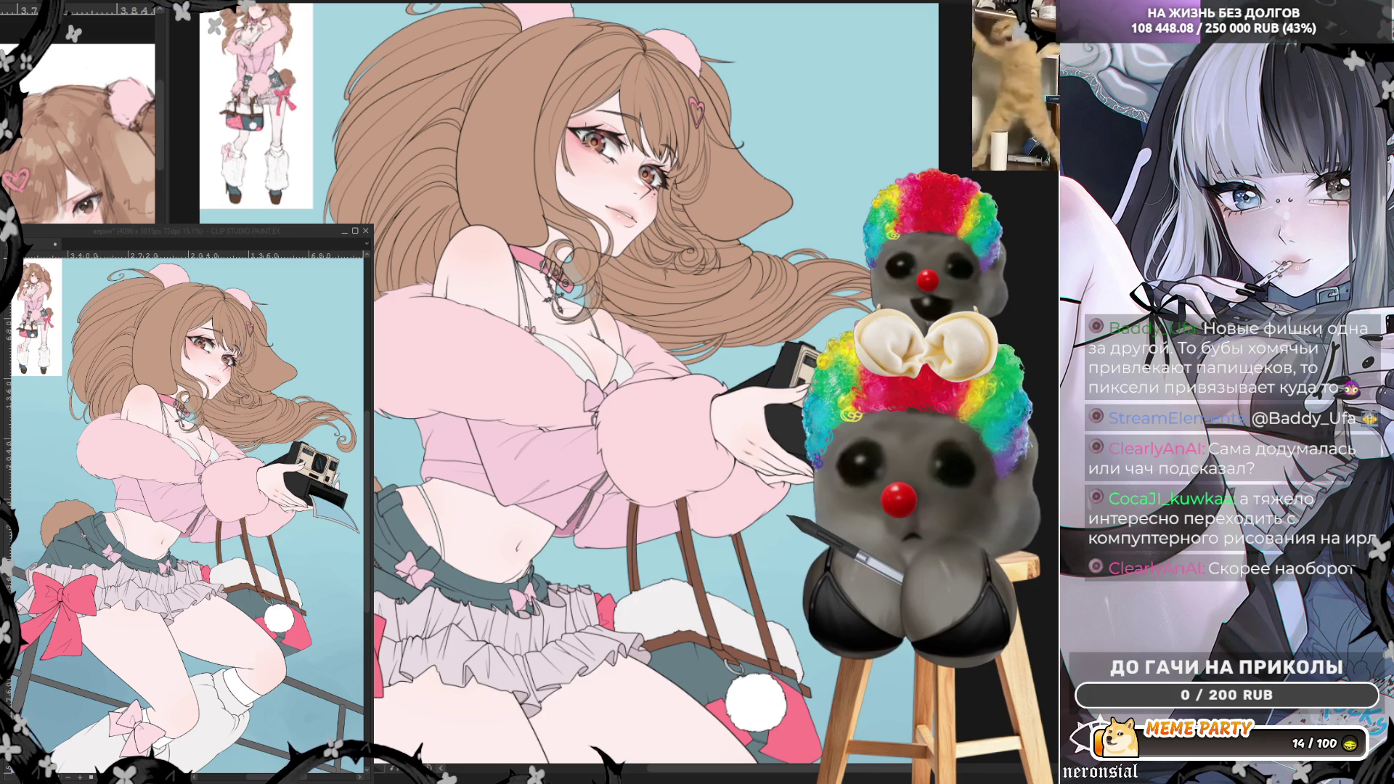
{"action": "scroll", "coordinate": [639, 112], "scroll_direction": "up", "scroll_amount": 2}
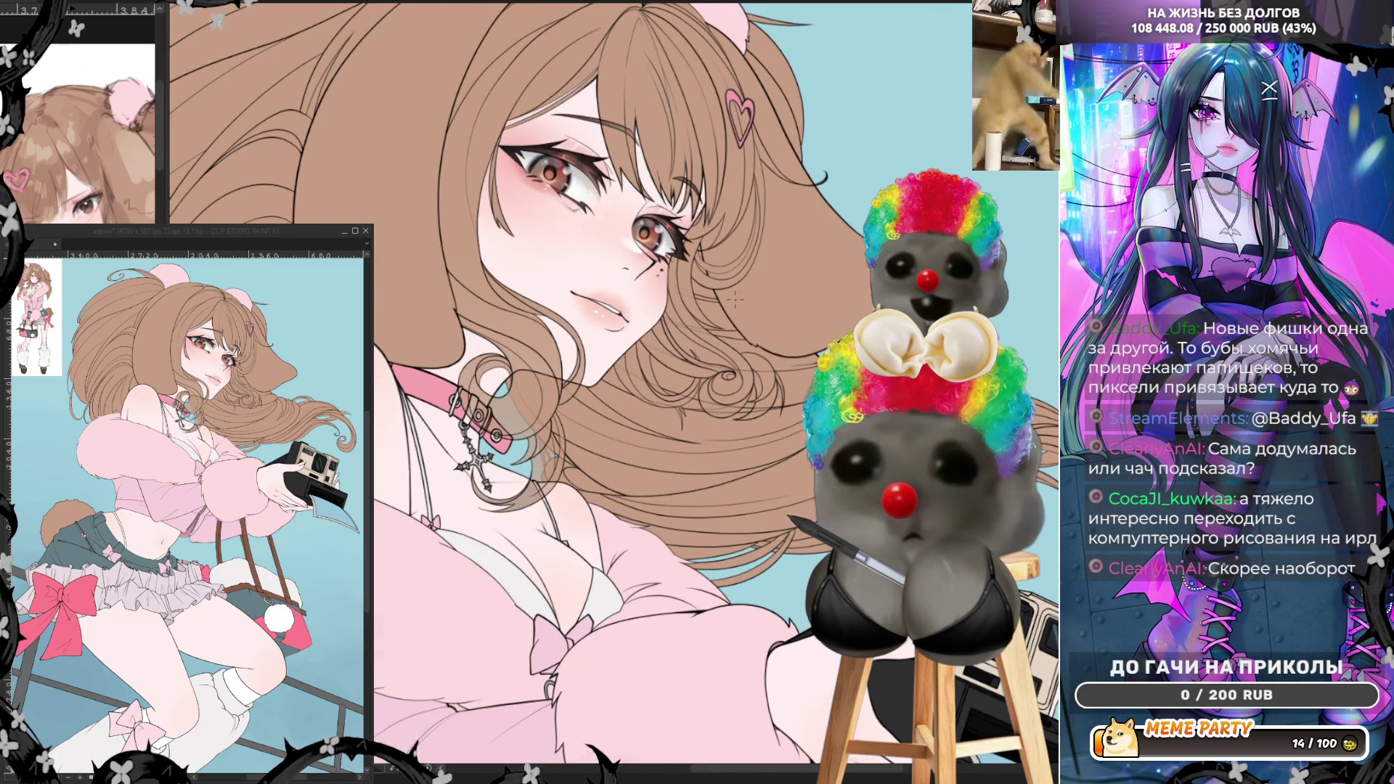
{"action": "scroll", "coordinate": [738, 308], "scroll_direction": "down", "scroll_amount": 2}
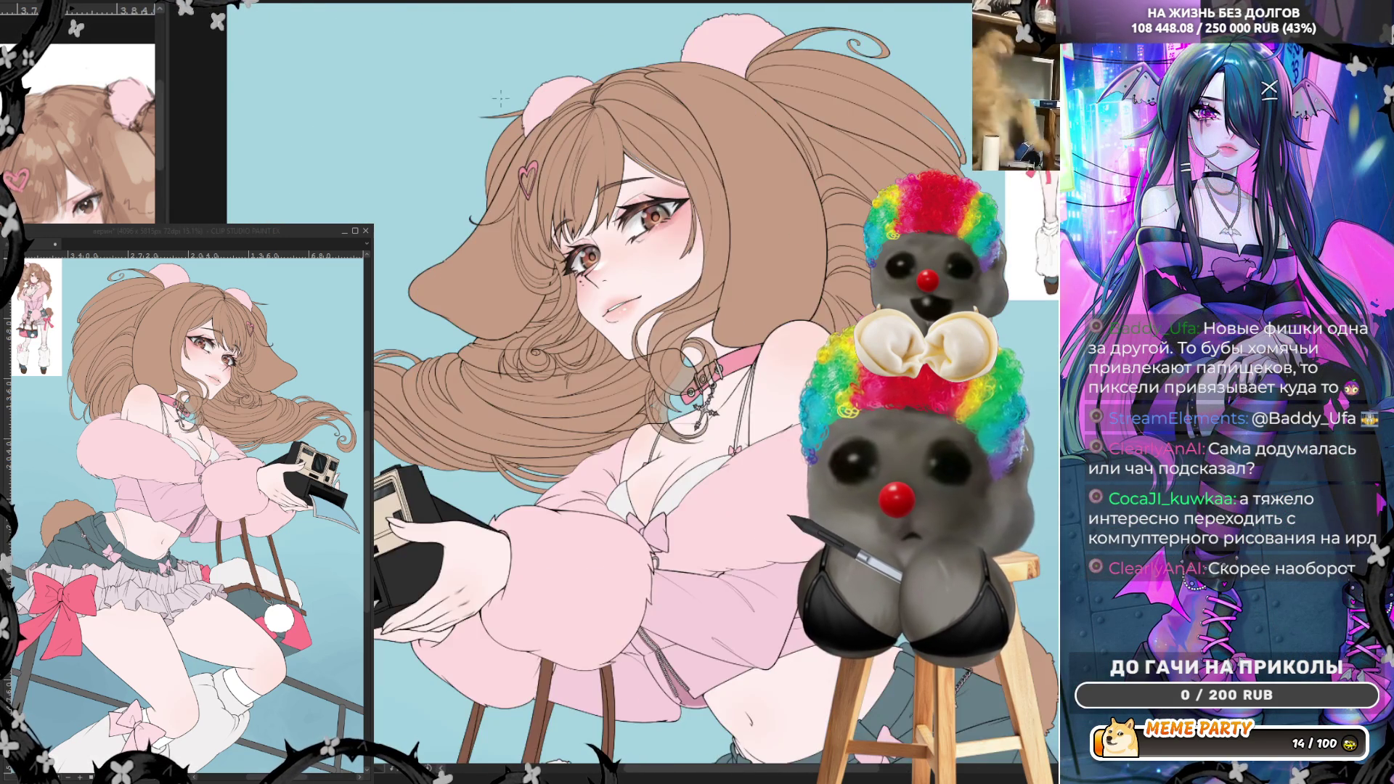
{"action": "key", "text": "h"}
{"action": "scroll", "coordinate": [562, 154], "scroll_direction": "up", "scroll_amount": 1}
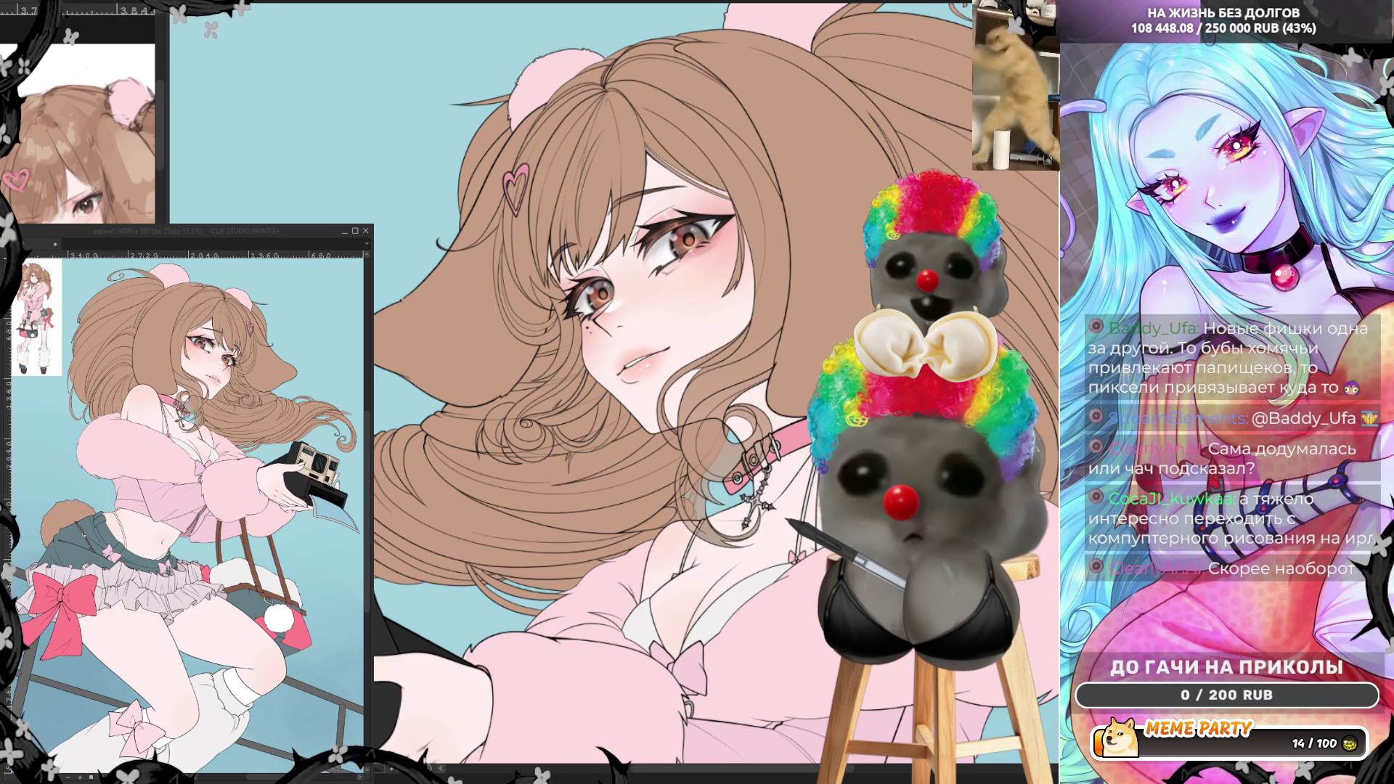
- Paint darker brown shading across the hair crown, then return the canvas view to unmirrored
{"action": "scroll", "coordinate": [537, 385], "scroll_direction": "down", "scroll_amount": 2}
{"action": "scroll", "coordinate": [538, 384], "scroll_direction": "up", "scroll_amount": 3}
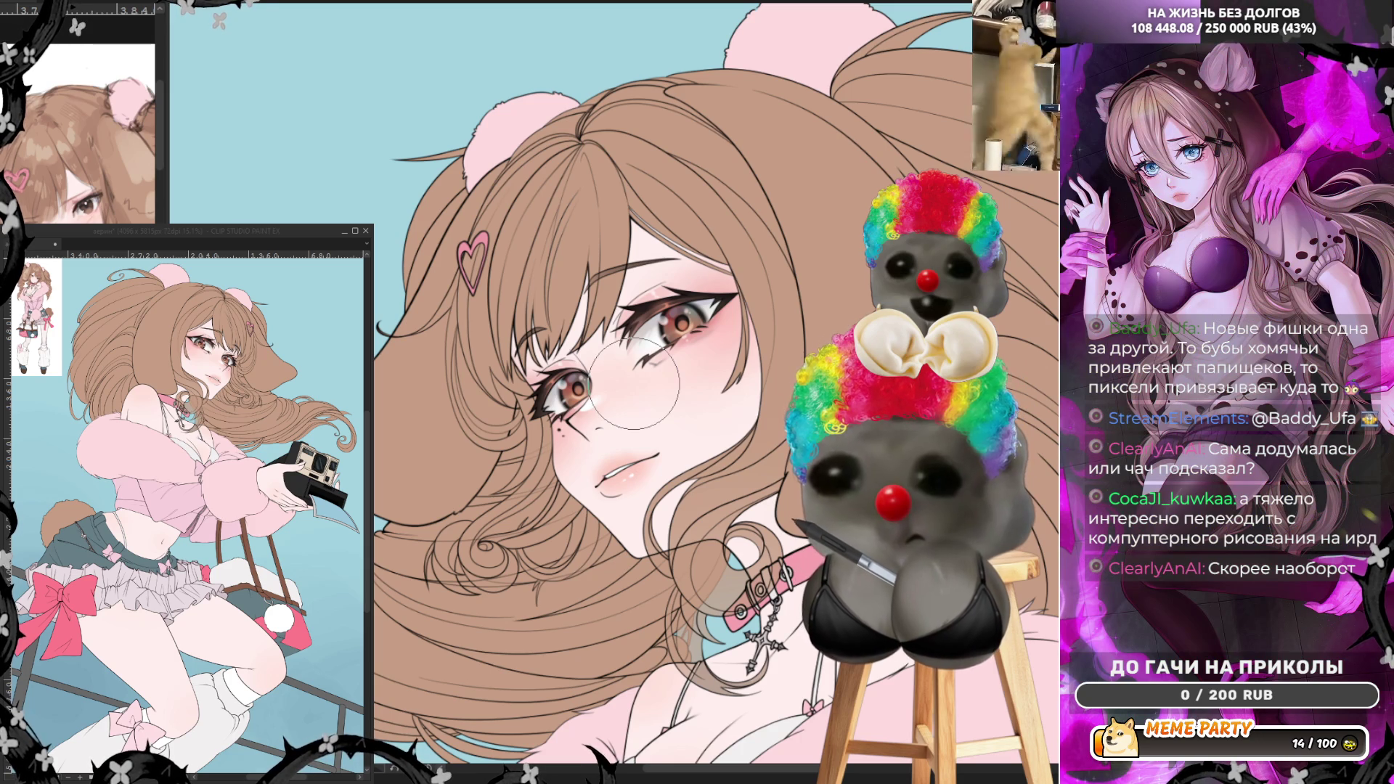
{"action": "mouse_move", "coordinate": [624, 109]}
{"action": "left_mouse_down"}
{"action": "mouse_move", "coordinate": [538, 145]}
{"action": "mouse_move", "coordinate": [472, 95]}
{"action": "mouse_move", "coordinate": [631, 81]}
{"action": "mouse_move", "coordinate": [450, 123]}
{"action": "mouse_move", "coordinate": [675, 94]}
{"action": "mouse_move", "coordinate": [512, 105]}
{"action": "left_mouse_up"}
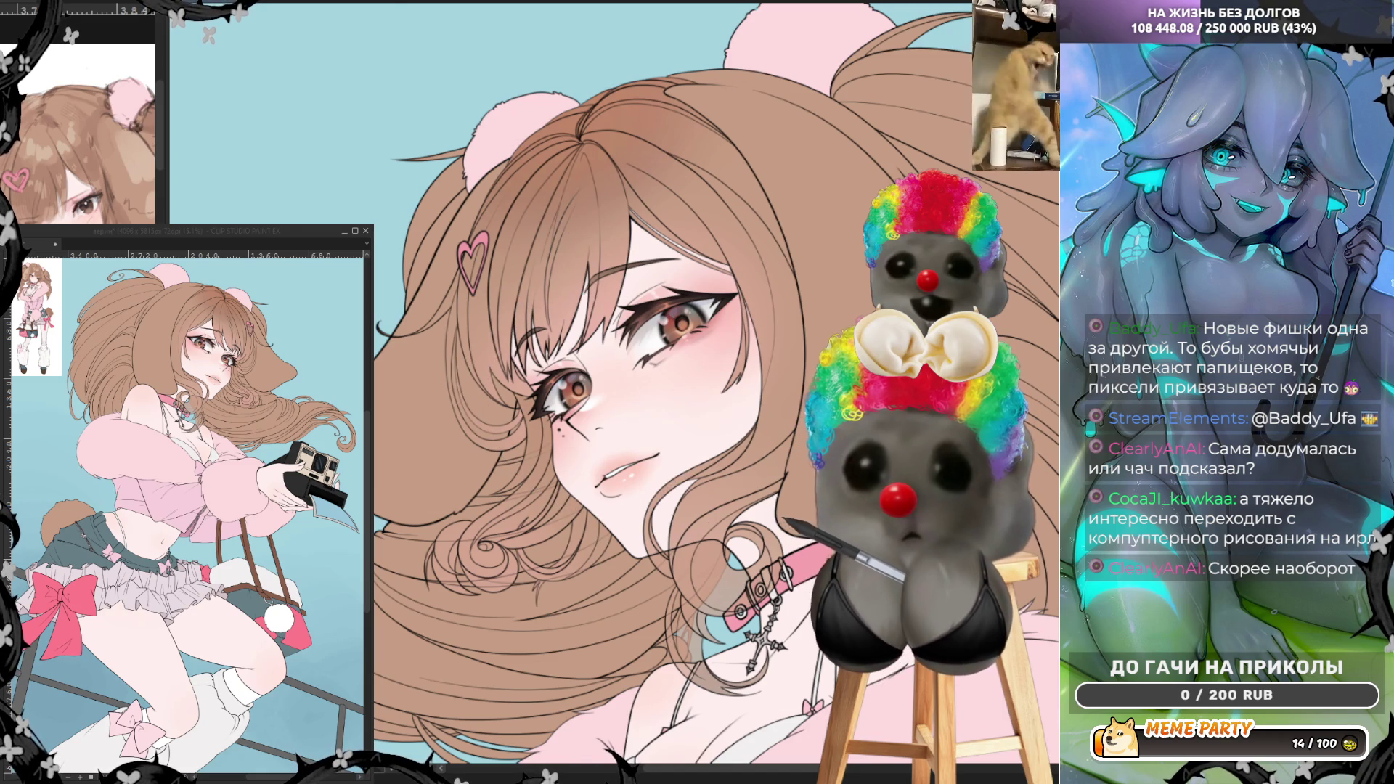
{"action": "key", "text": "h"}
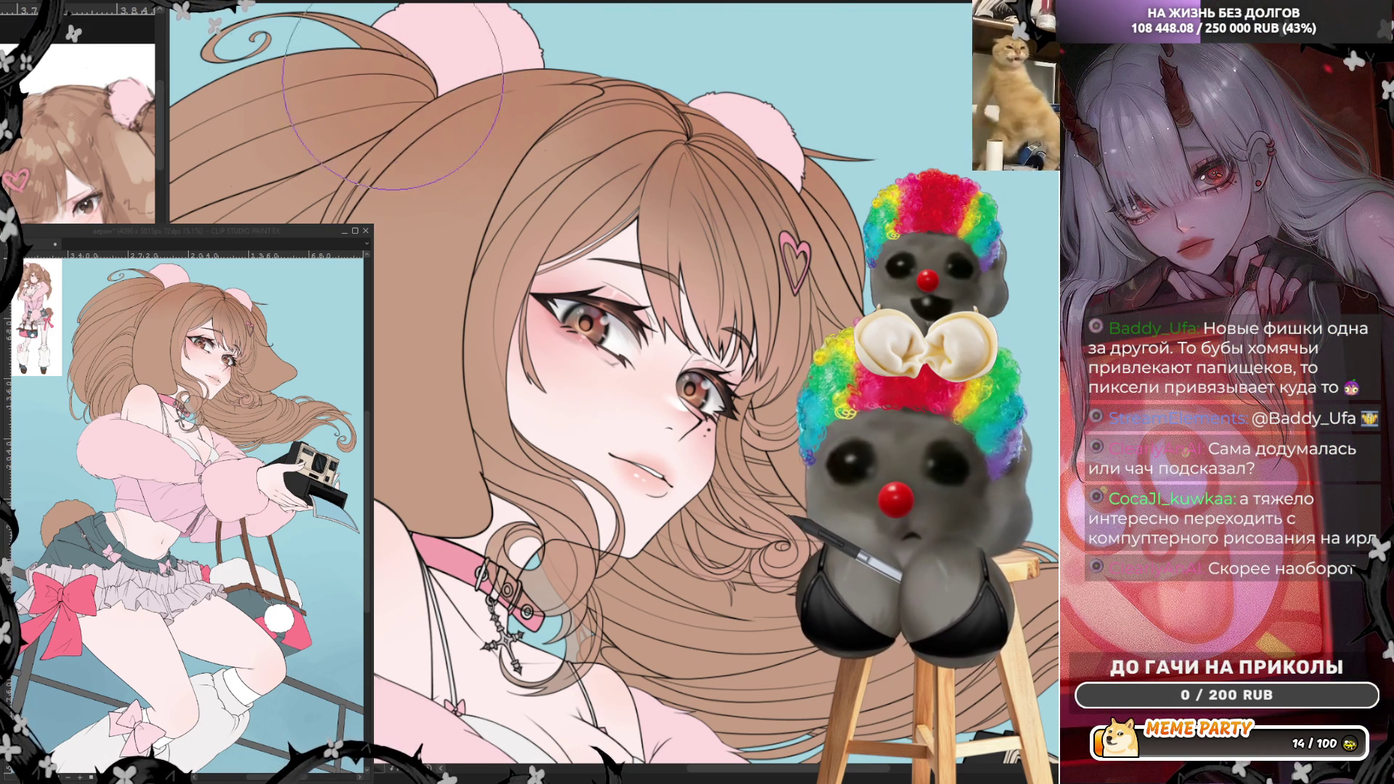
- Zoom out and back in, then flip the canvas view horizontally with the H shortcut
{"action": "scroll", "coordinate": [822, 231], "scroll_direction": "down", "scroll_amount": 3}
{"action": "scroll", "coordinate": [822, 231], "scroll_direction": "up", "scroll_amount": 3}
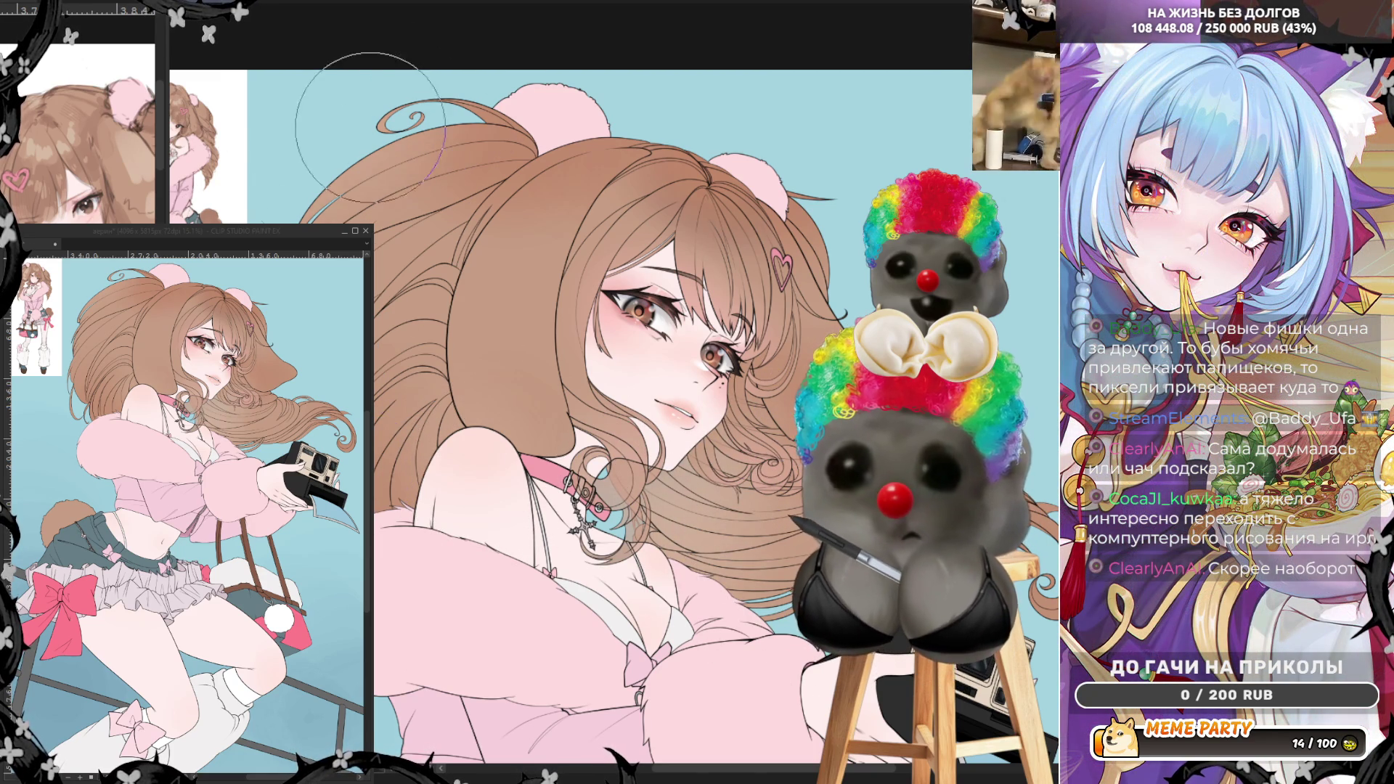
{"action": "key", "text": "h"}
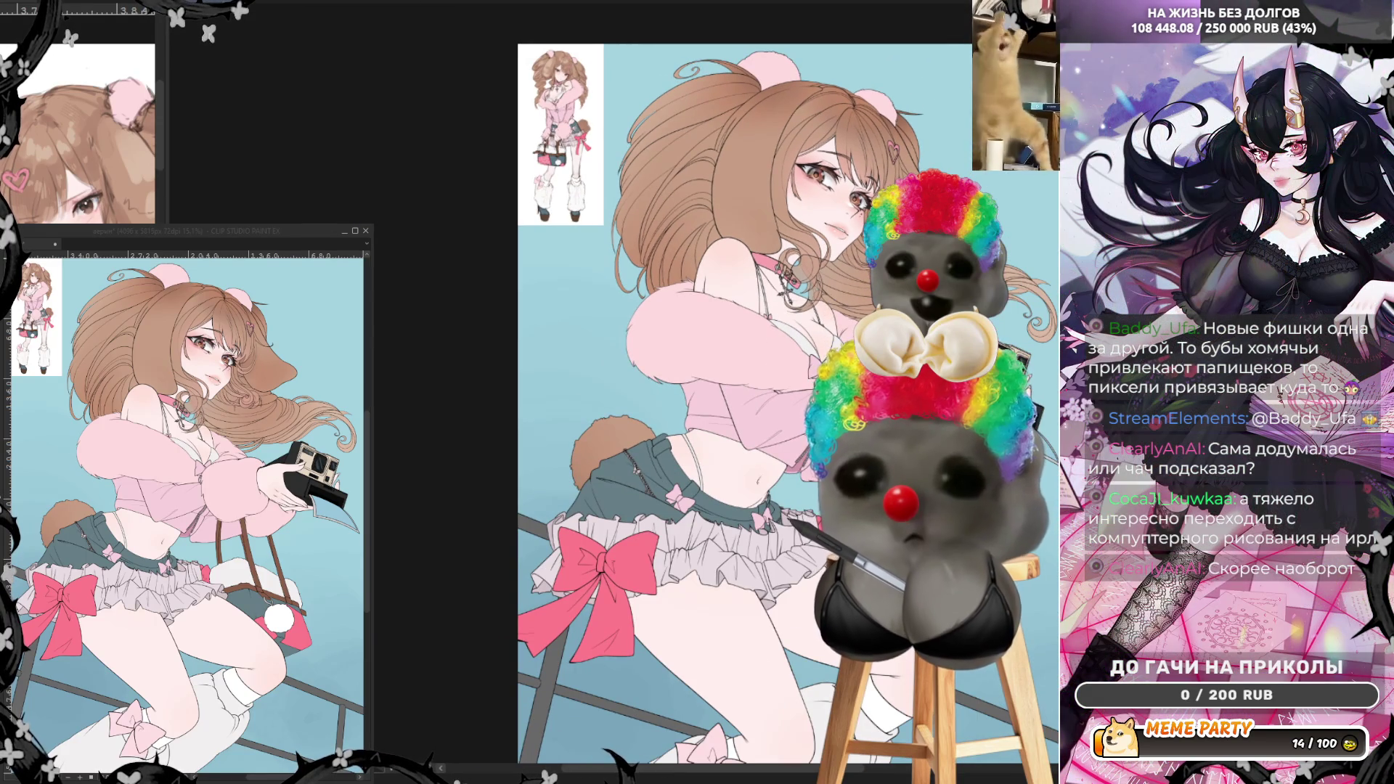
- Zoom in from the full figure to a close-up of the girl's eyes
{"action": "scroll", "coordinate": [813, 217], "scroll_direction": "up", "scroll_amount": 5}
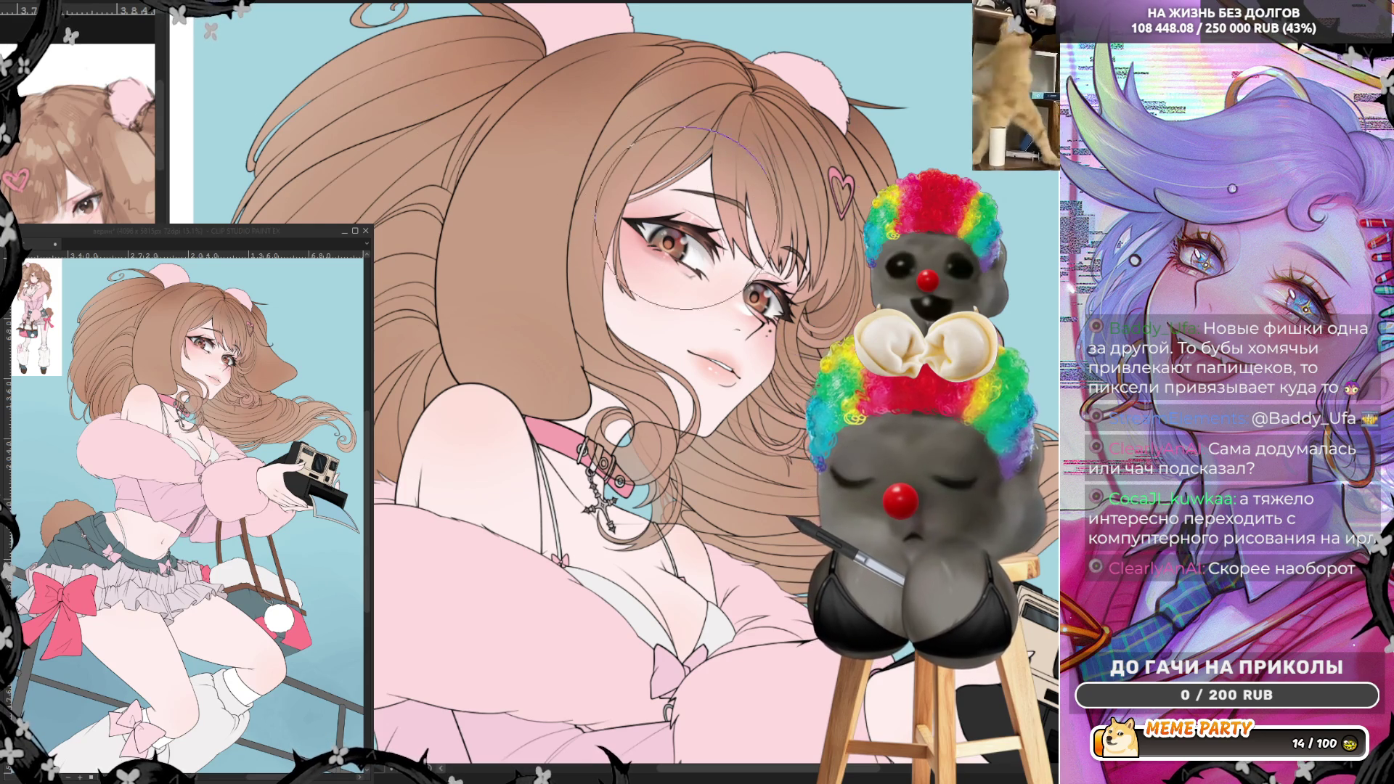
{"action": "scroll", "coordinate": [762, 196], "scroll_direction": "up", "scroll_amount": 3}
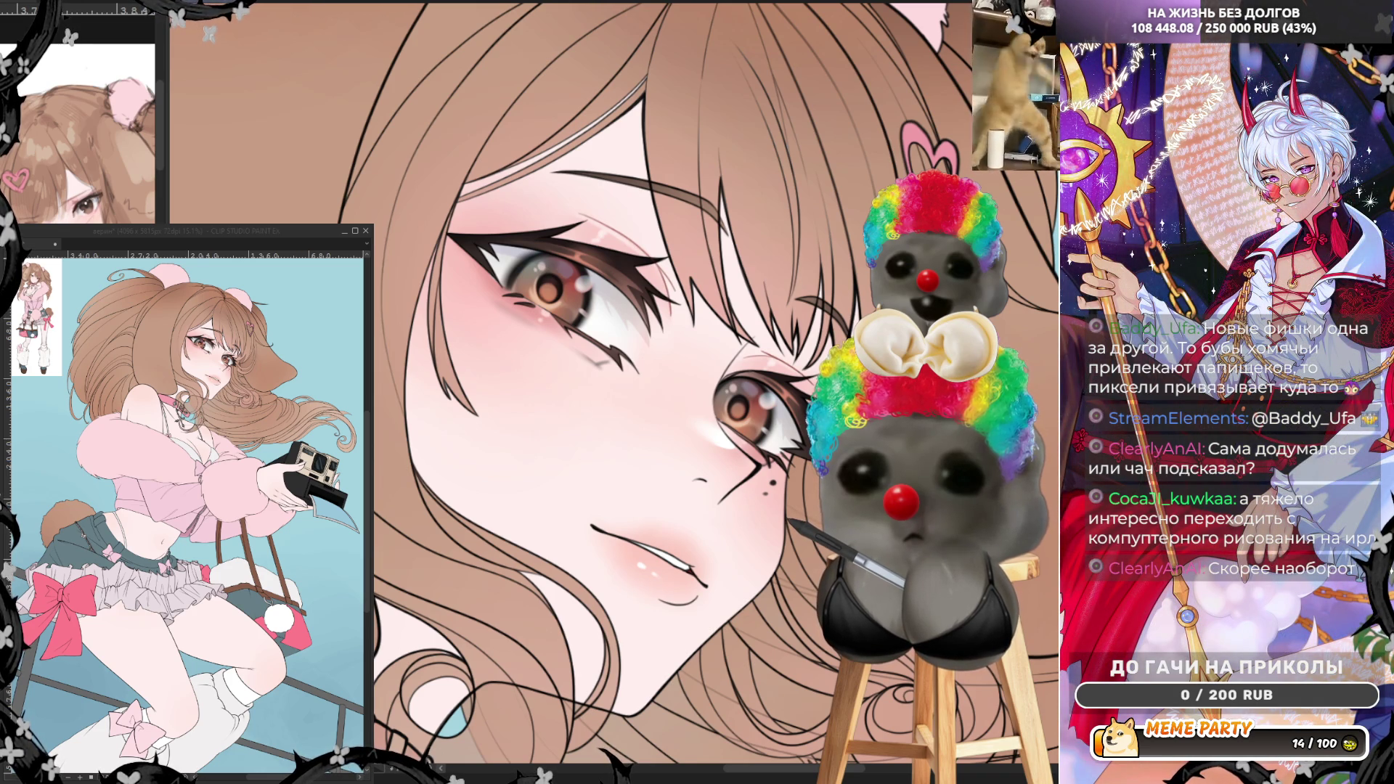
- Undo a trial dark-red patch over the eyes, then lighten the skin above the upper eyelid
{"action": "left_click", "coordinate": [580, 276]}
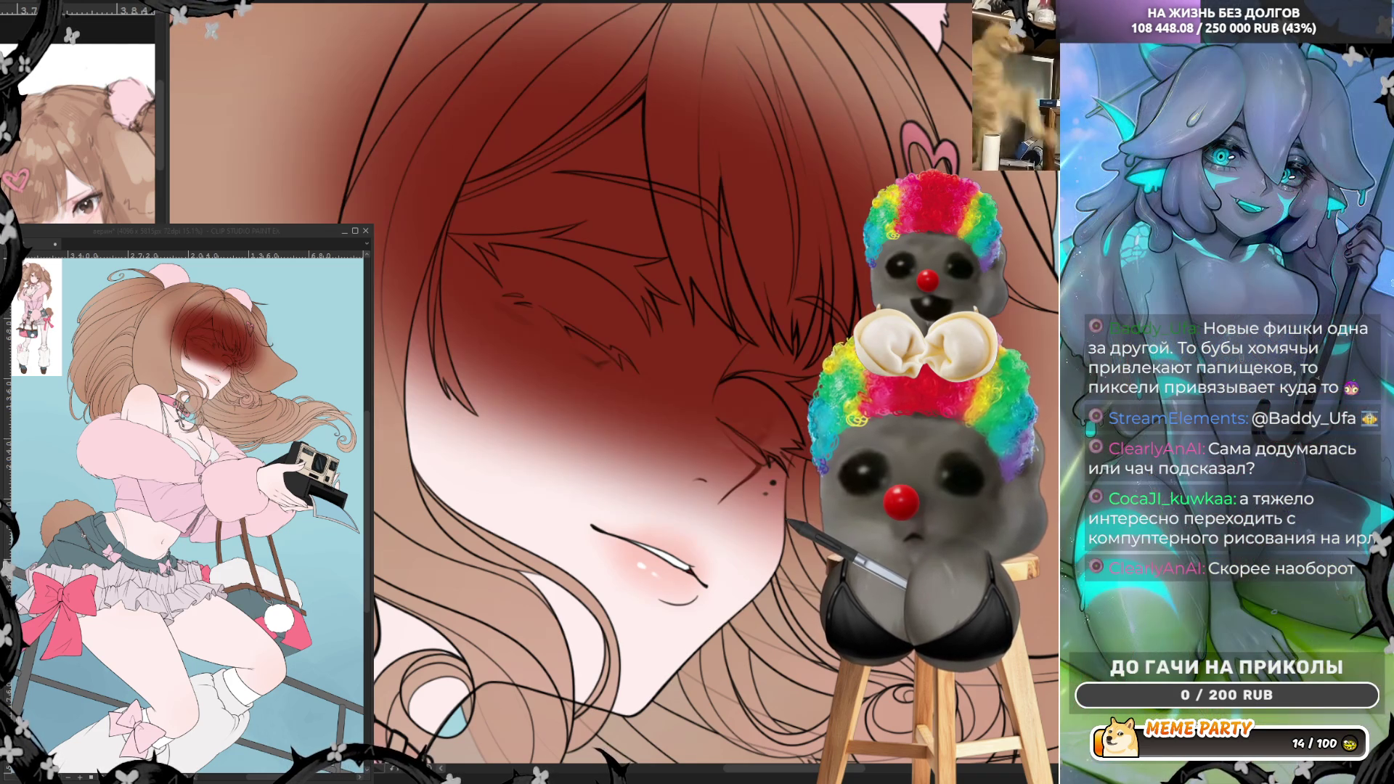
{"action": "key", "text": "ctrl+z"}
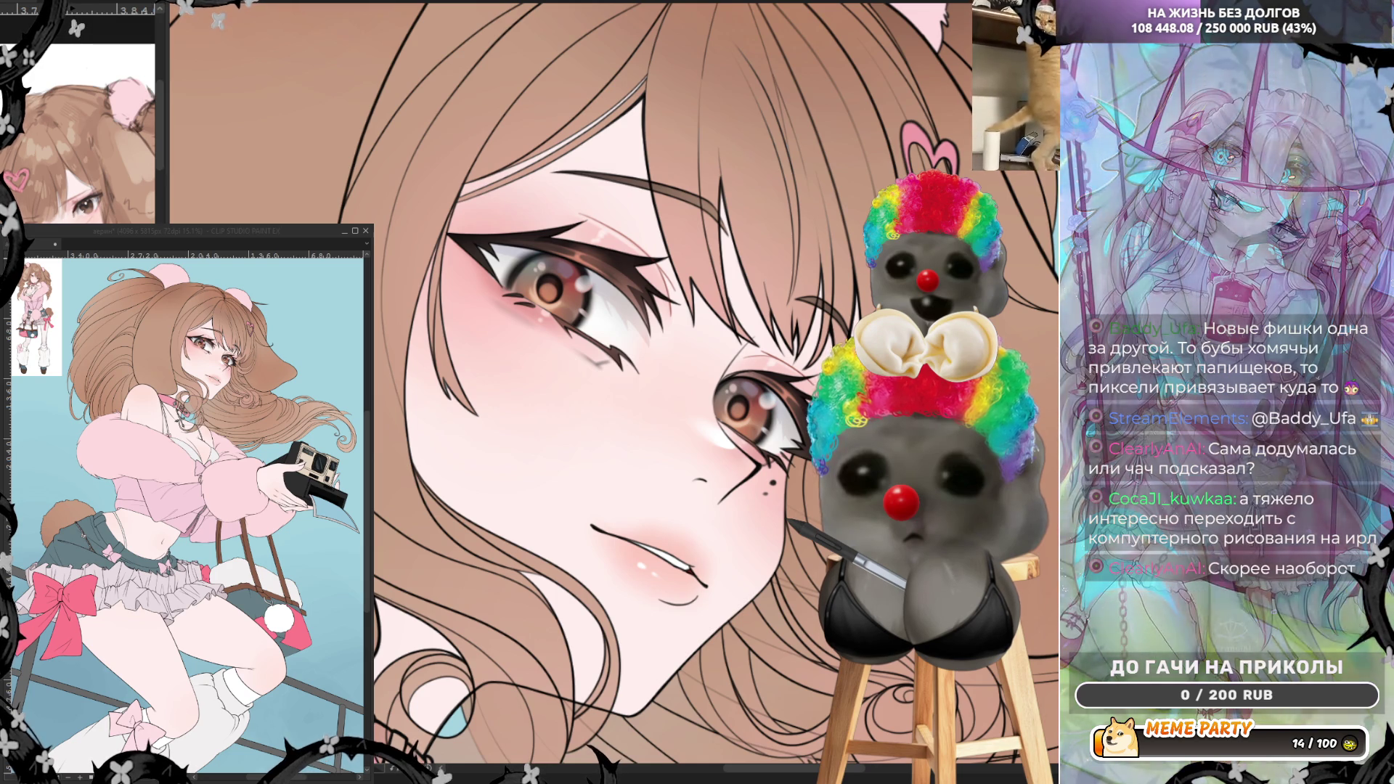
{"action": "scroll", "coordinate": [907, 322], "scroll_direction": "up", "scroll_amount": 2}
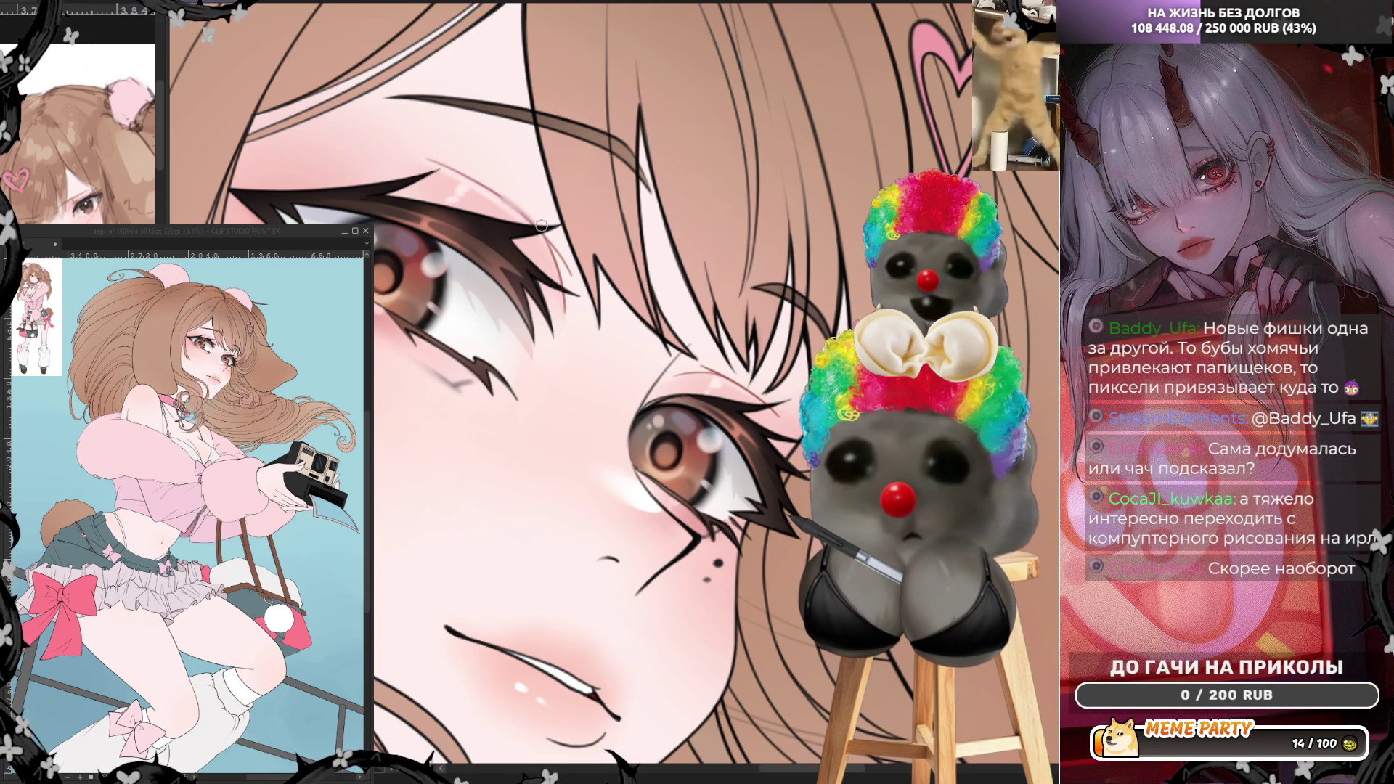
{"action": "left_click_drag", "start_coordinate": [538, 224], "coordinate": [514, 208]}
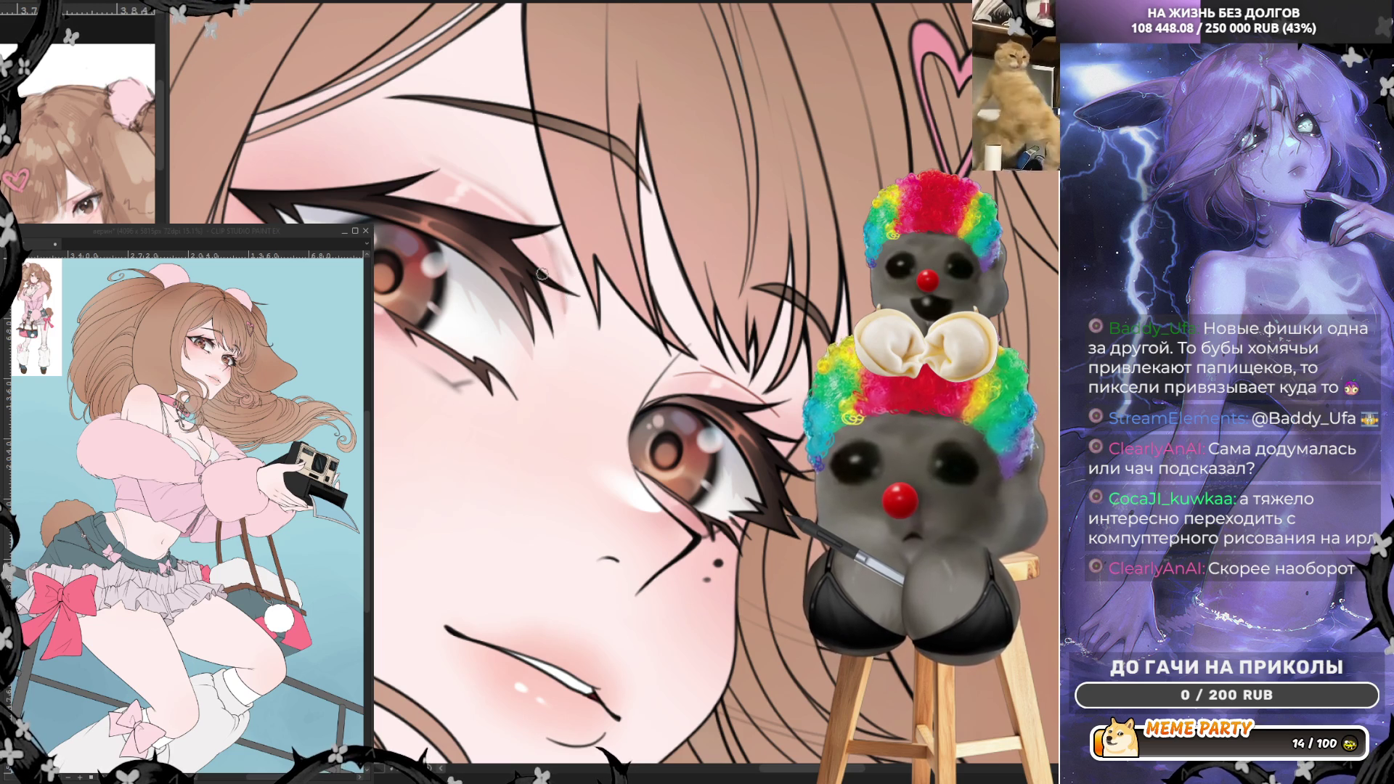
{"action": "left_click_drag", "start_coordinate": [551, 249], "coordinate": [559, 294]}
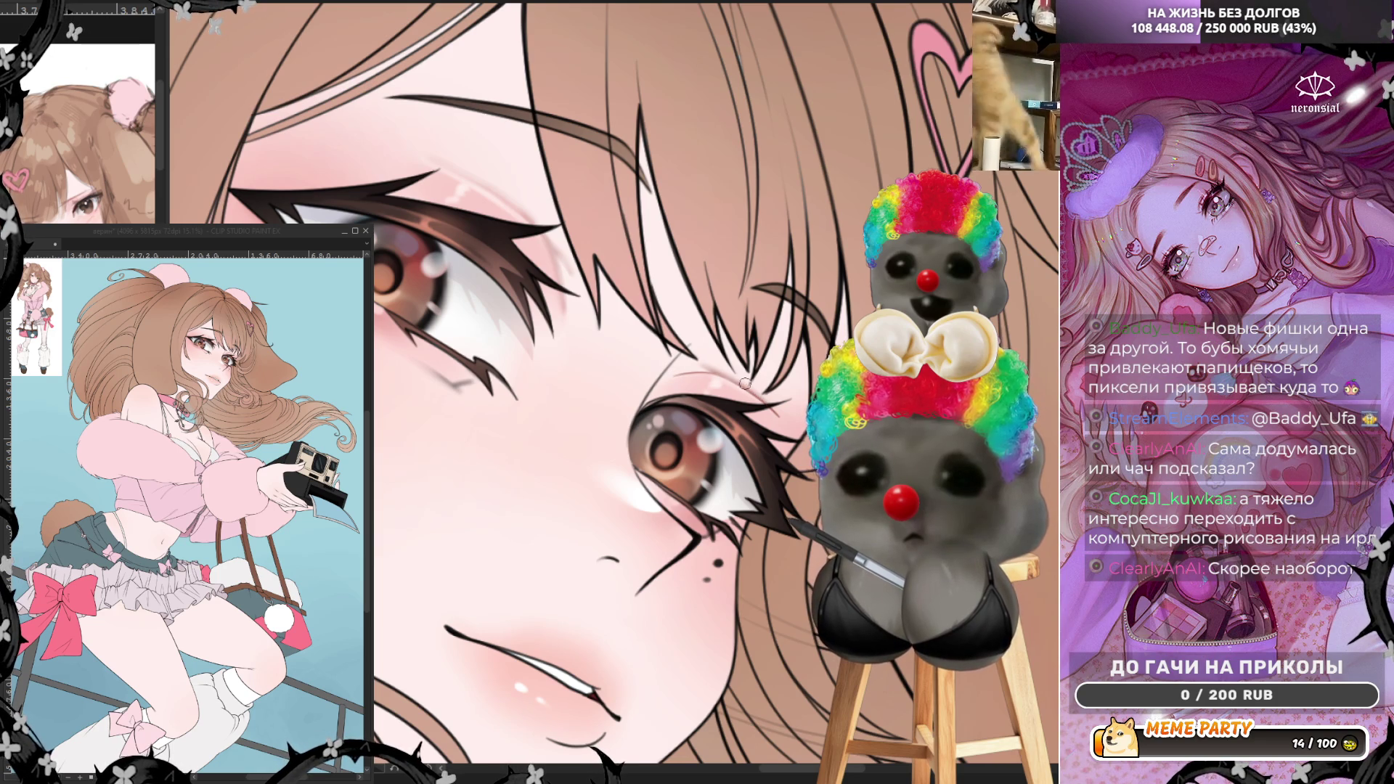
- Mirror the view and try several thin lines above the eye, undoing each
{"action": "key", "text": "h"}
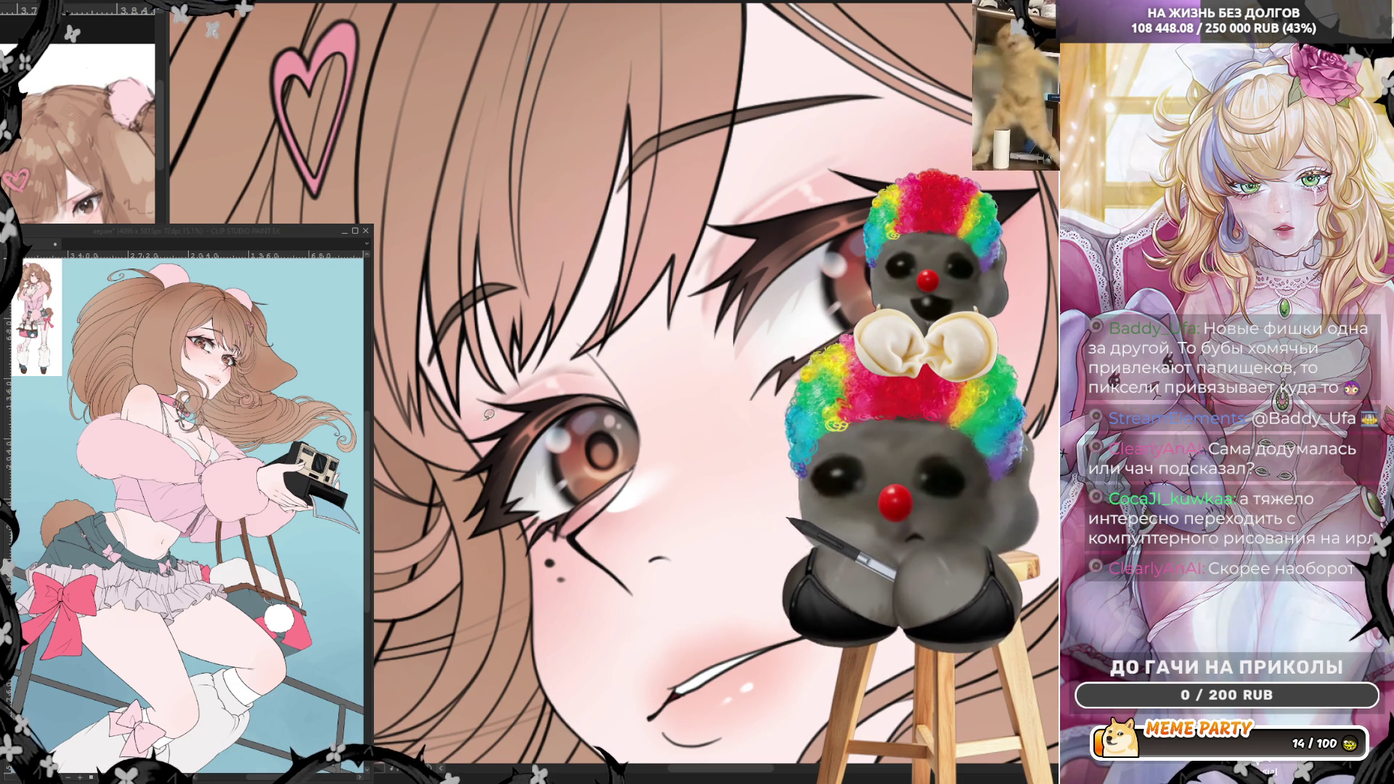
{"action": "key", "text": "ctrl+z"}
{"action": "key", "text": "ctrl+z"}
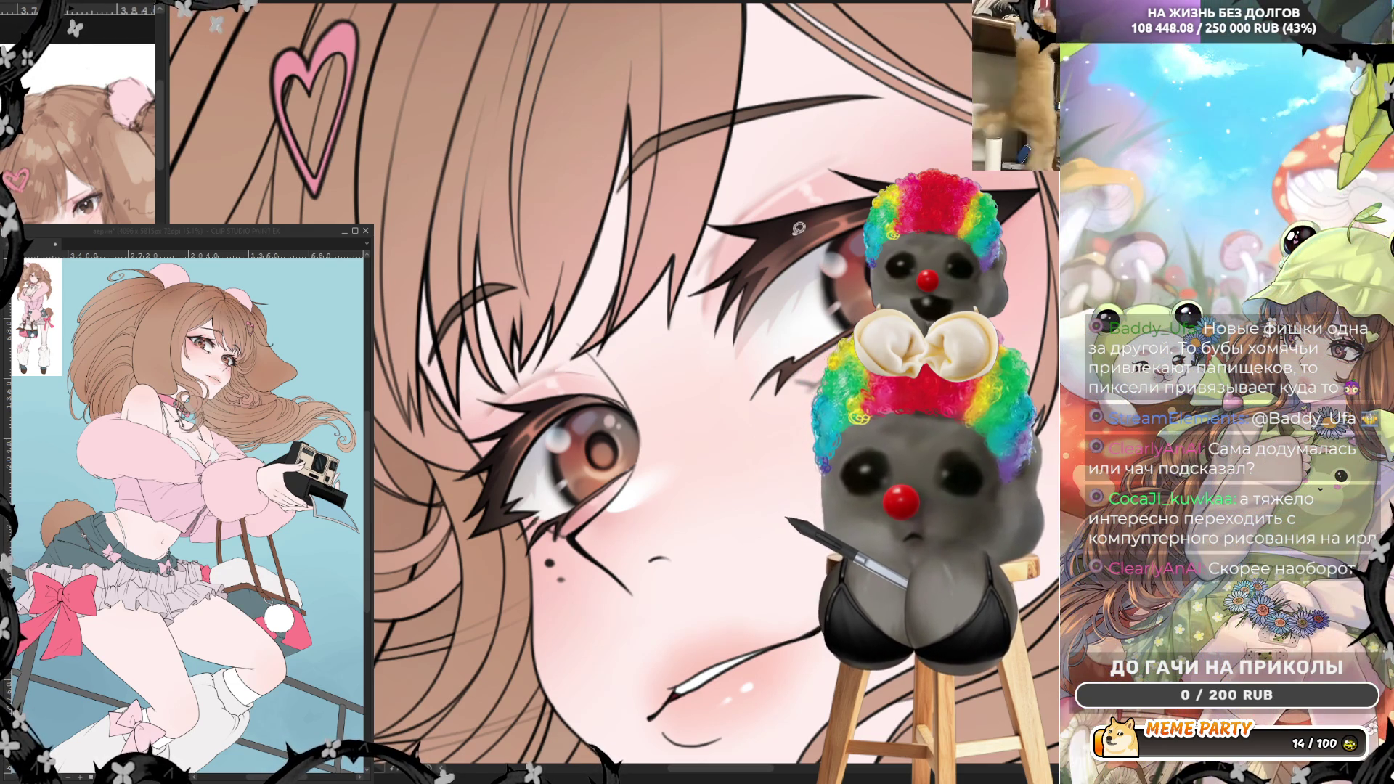
{"action": "key", "text": "ctrl+z"}
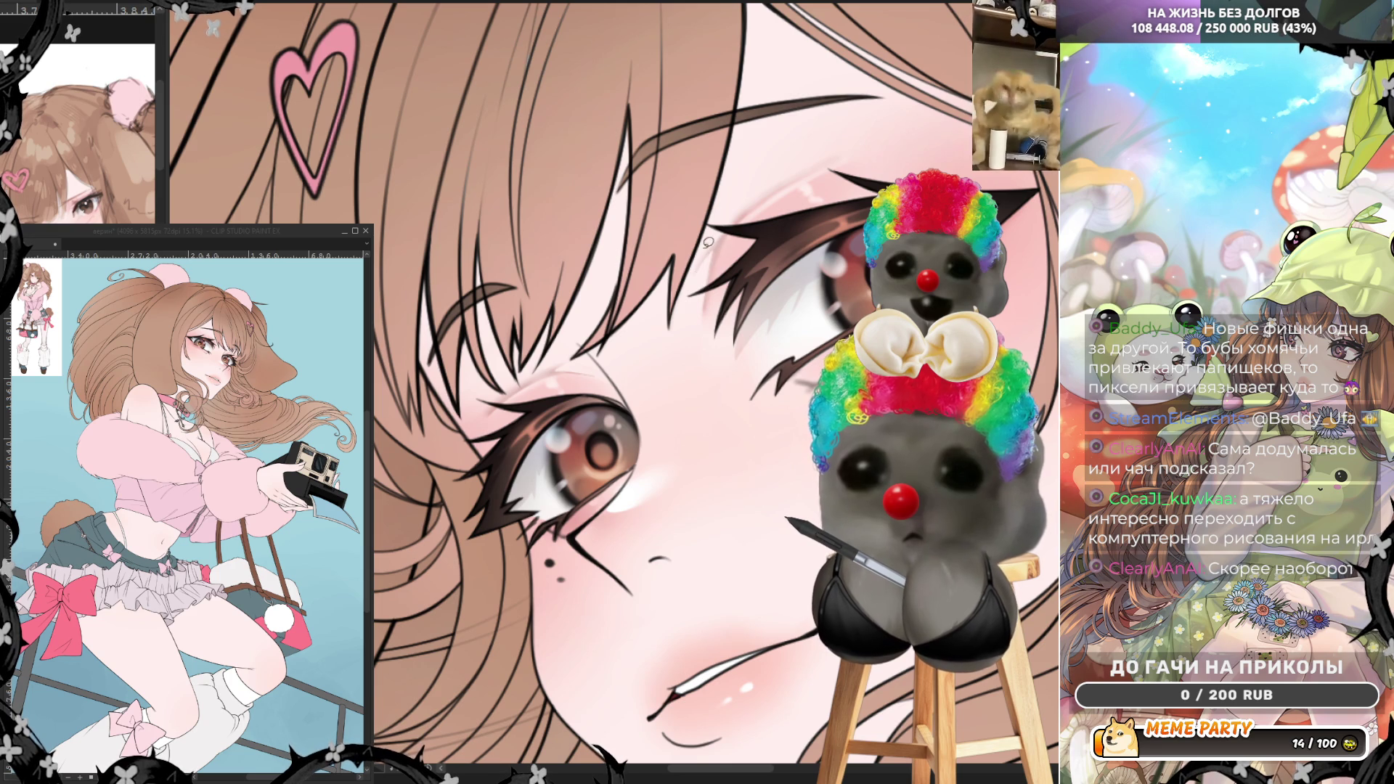
{"action": "left_click_drag", "start_coordinate": [693, 275], "coordinate": [813, 167]}
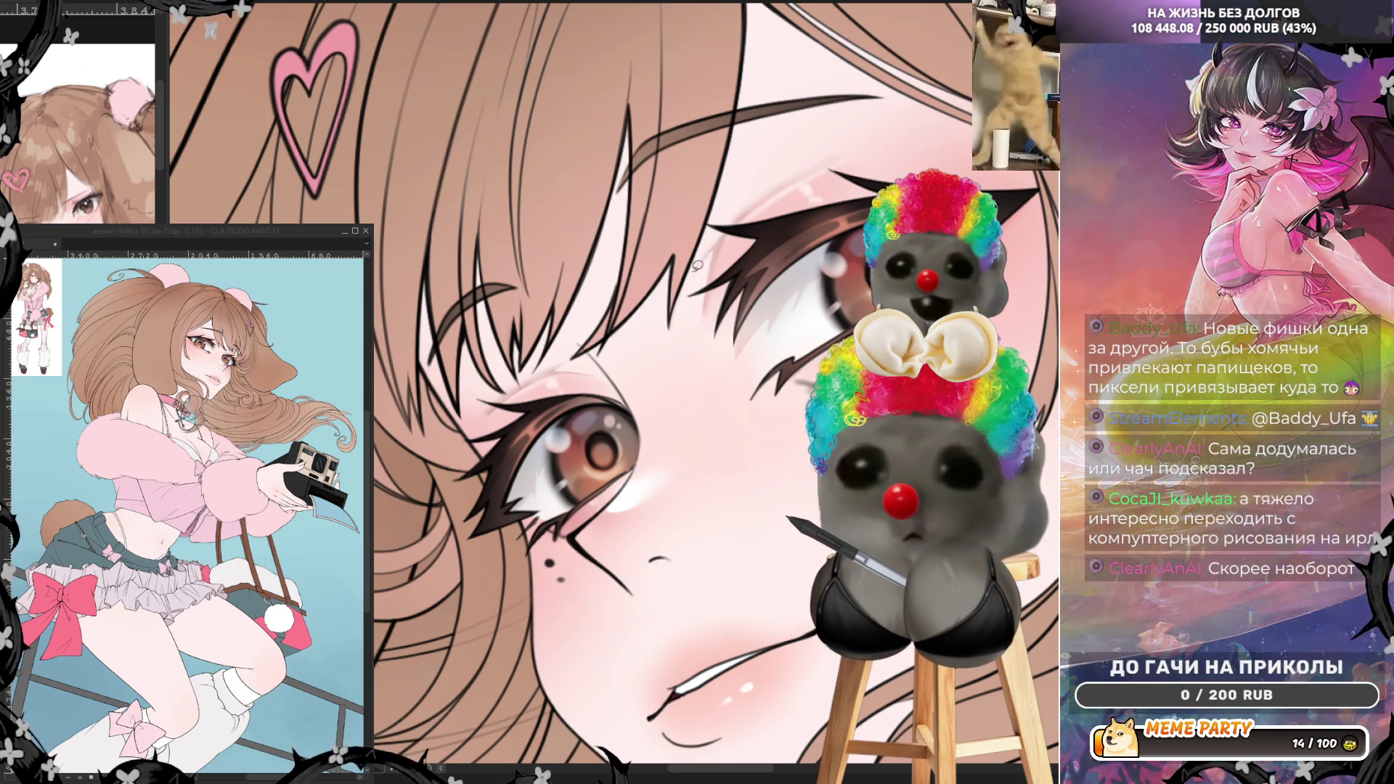
{"action": "key", "text": "ctrl+z"}
{"action": "left_click_drag", "start_coordinate": [776, 184], "coordinate": [834, 158]}
{"action": "key", "text": "ctrl+z"}
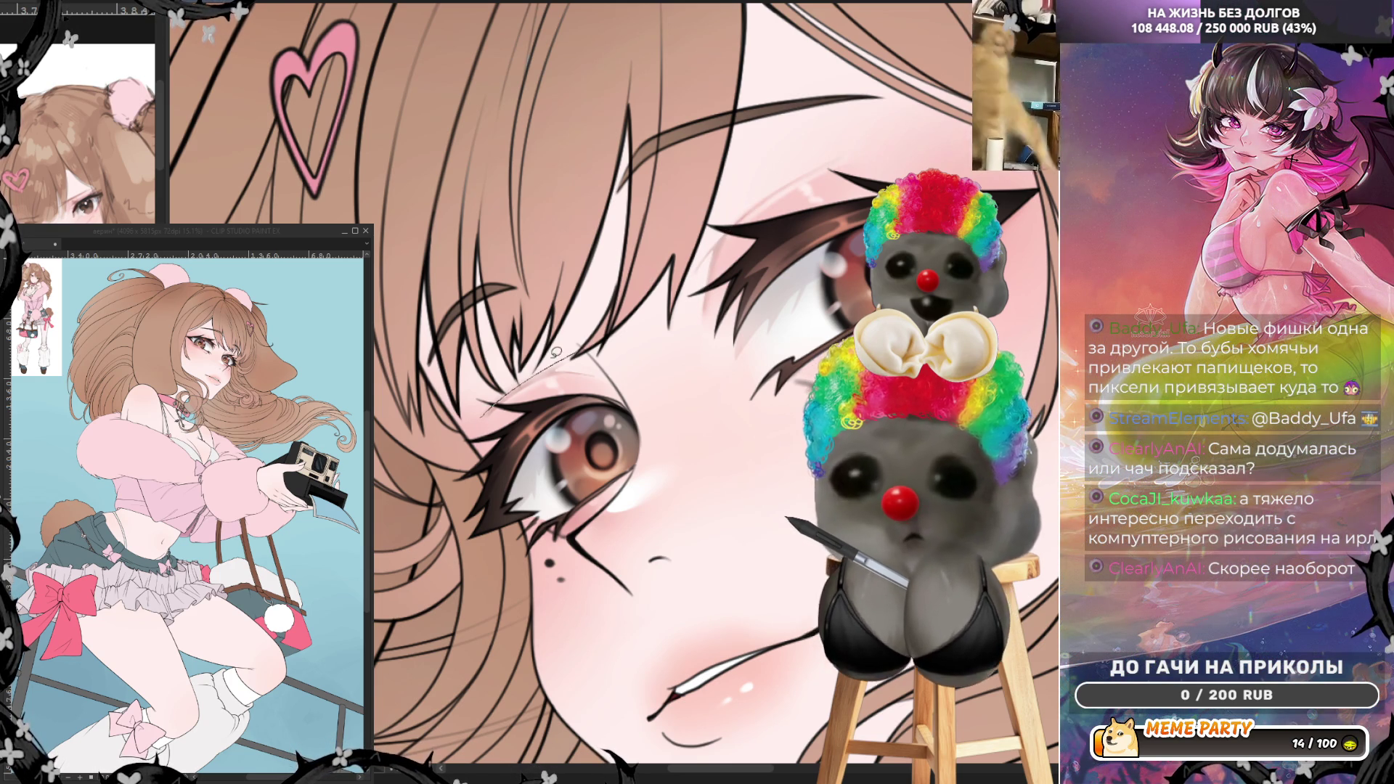
{"action": "key", "text": "ctrl+z"}
{"action": "left_click_drag", "start_coordinate": [488, 412], "coordinate": [599, 349]}
{"action": "key", "text": "ctrl+z"}
{"action": "key", "text": "ctrl+z"}
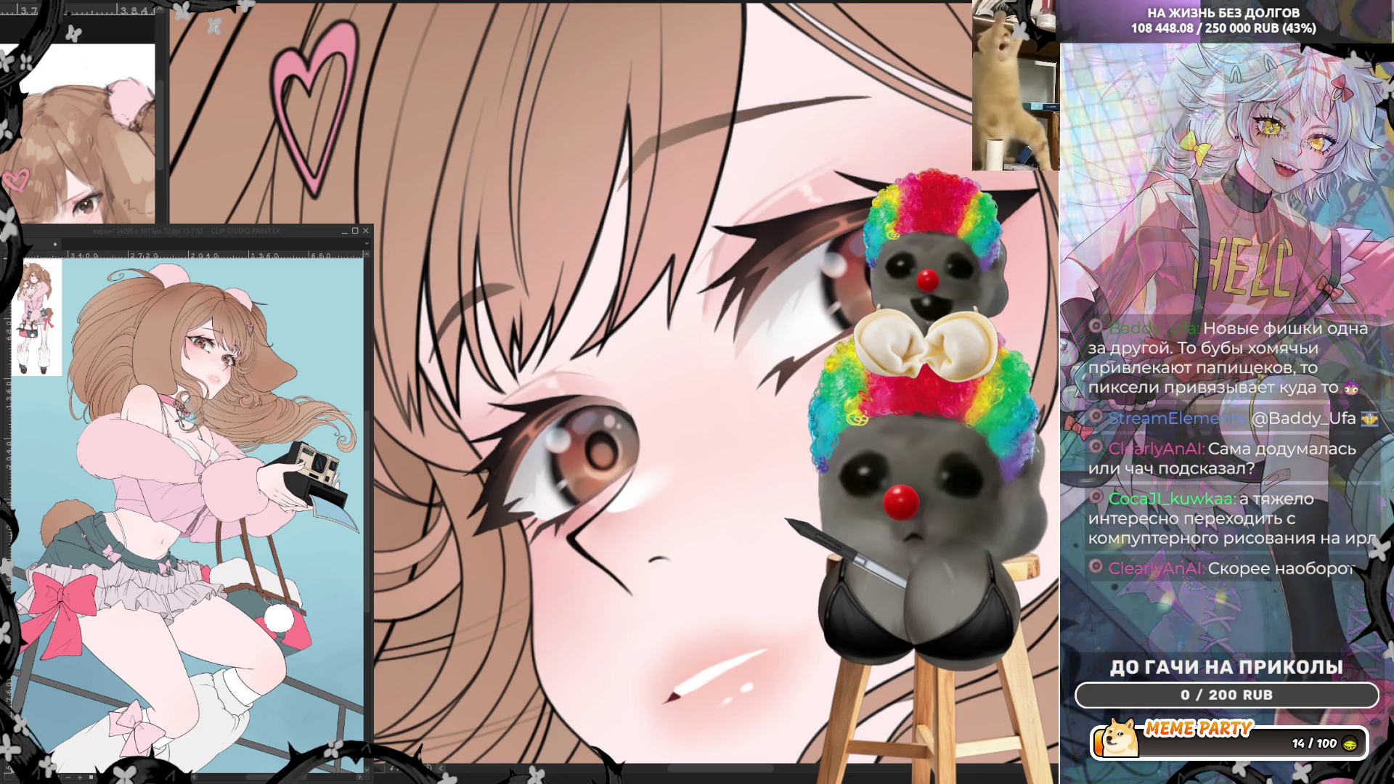
- Compare the mouth strokes and freckle dots by undo/redo, then reject a trial eyebrow stroke
{"action": "key", "text": "ctrl+z"}
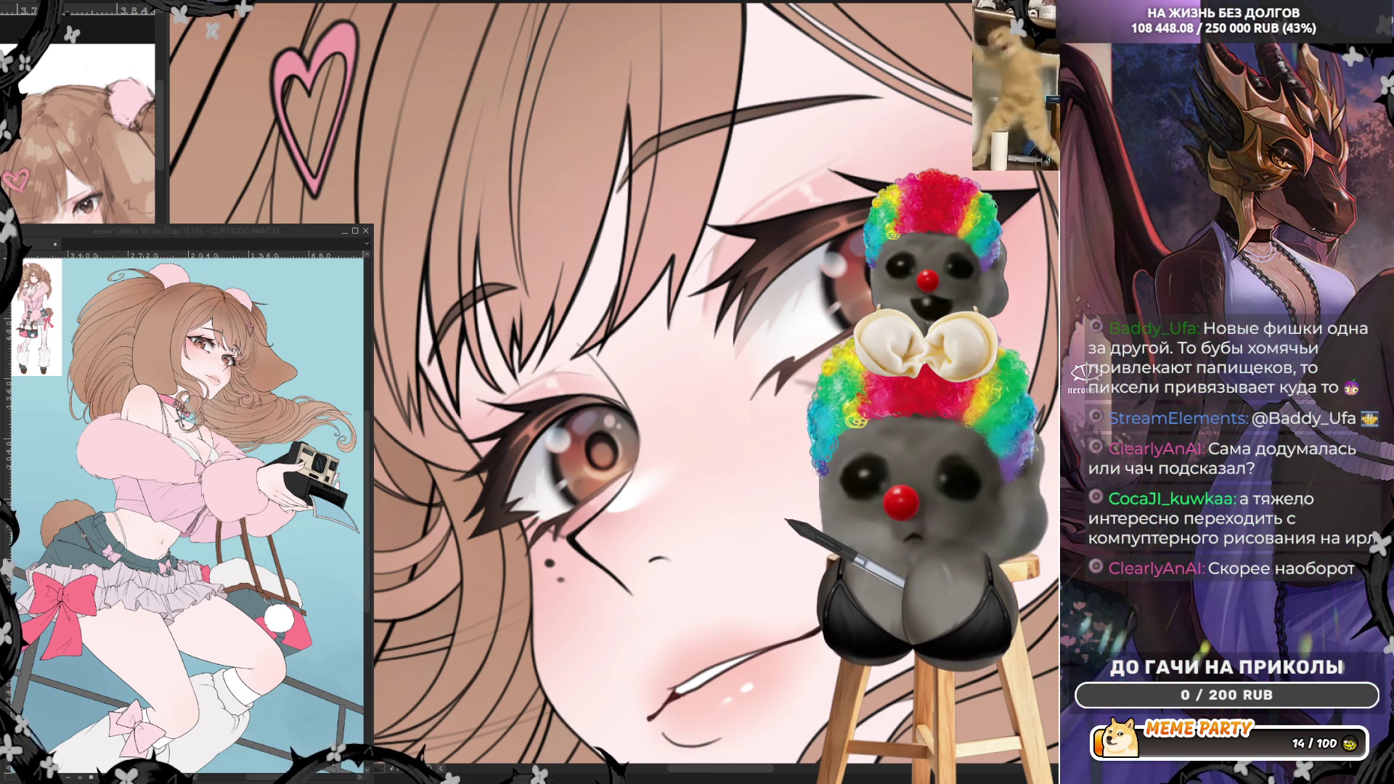
{"action": "key", "text": "ctrl+z"}
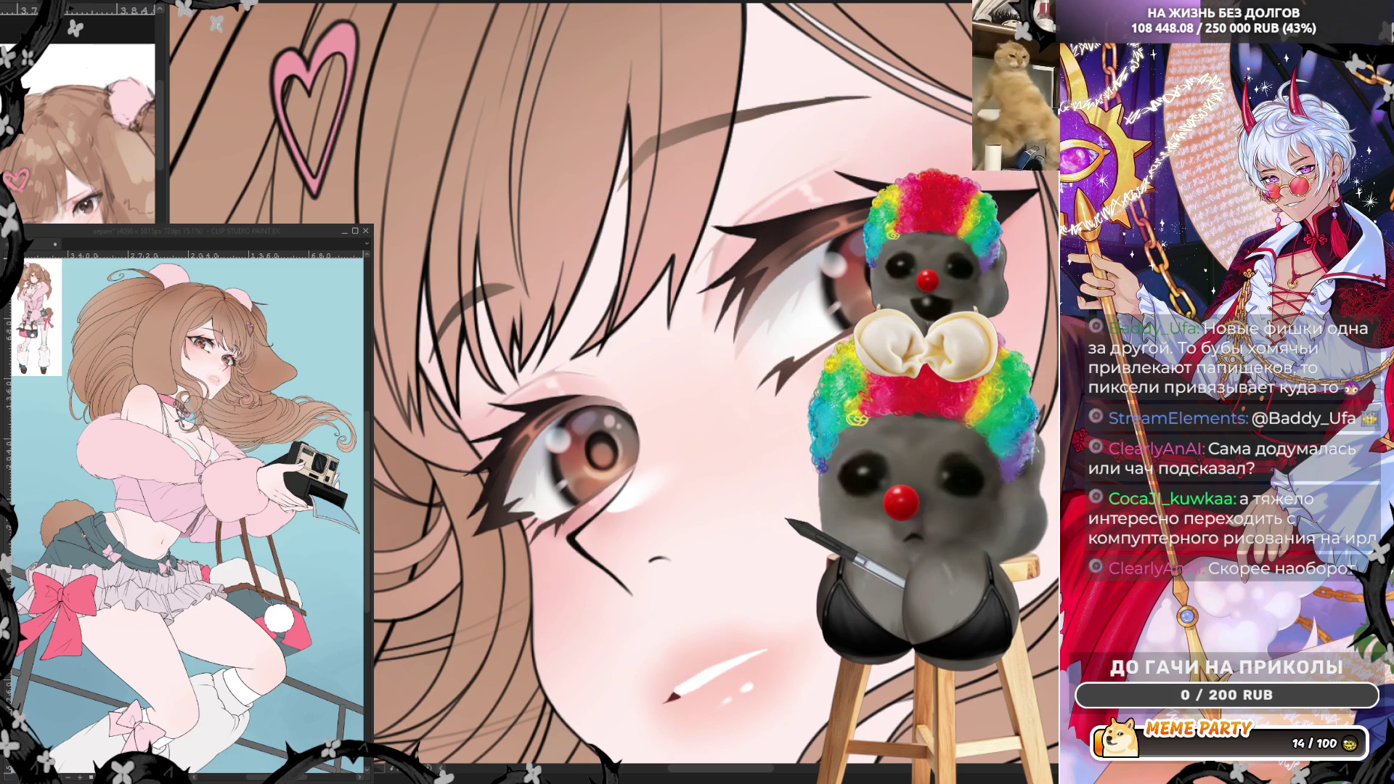
{"action": "key", "text": "ctrl+y"}
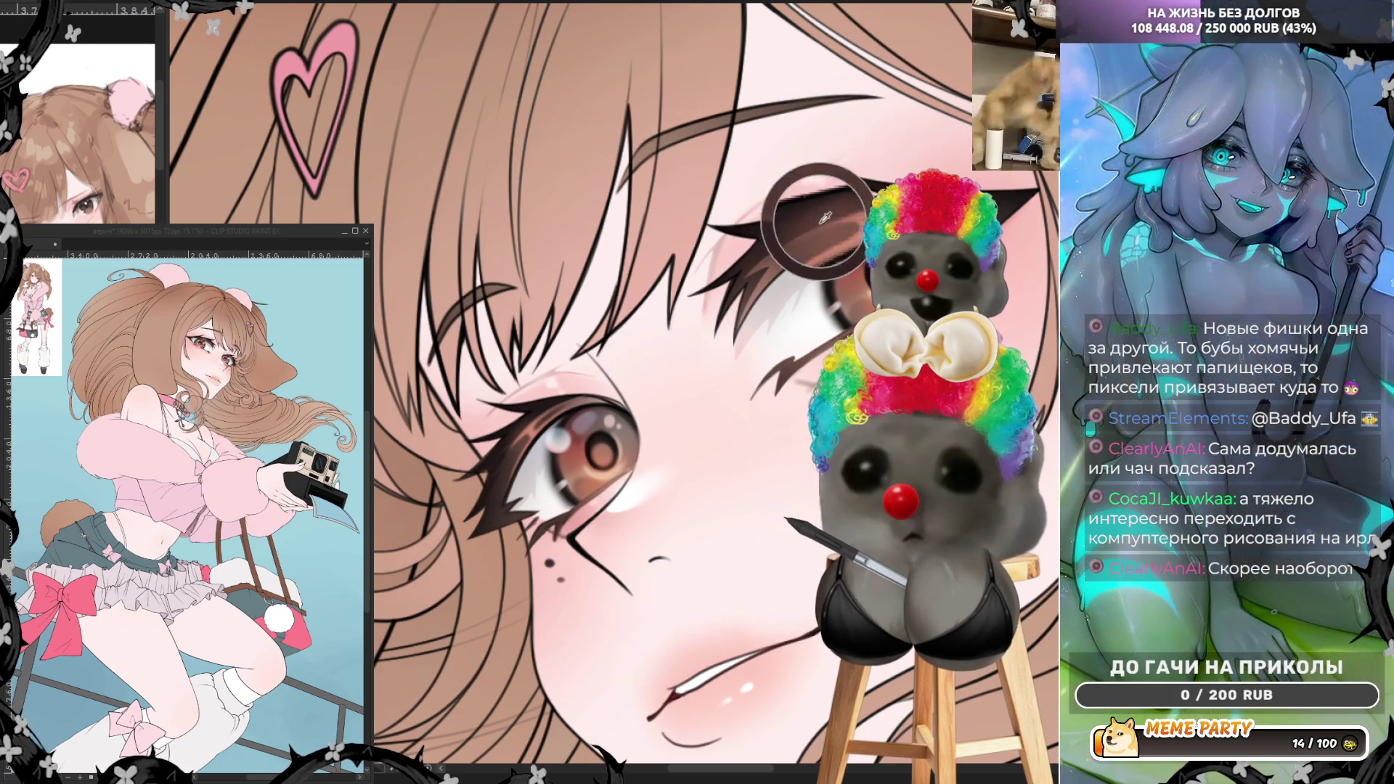
{"action": "left_click_drag", "start_coordinate": [639, 165], "coordinate": [835, 80]}
{"action": "key", "text": "ctrl+z"}
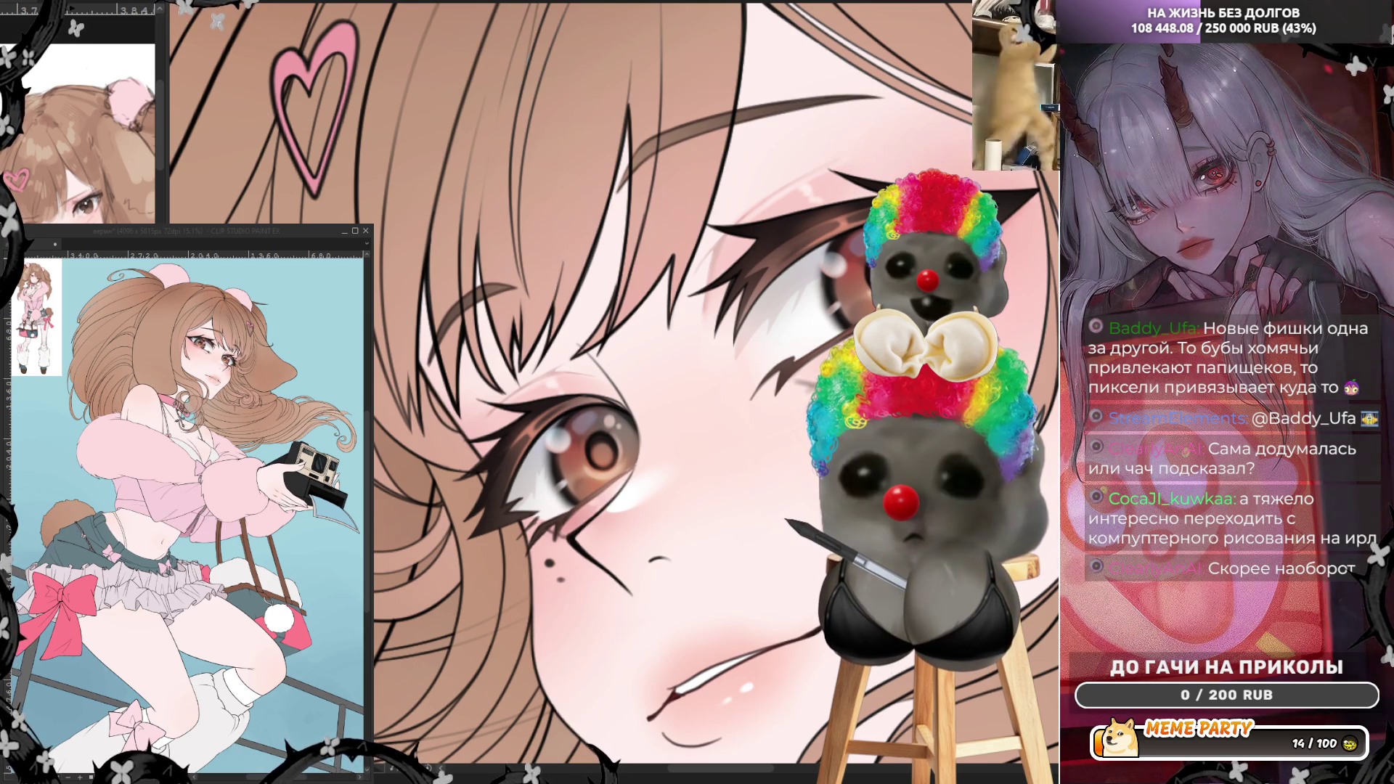
- Sample the iris colour, paint more eye shading, then zoom out
{"action": "left_click", "coordinate": [584, 450]}
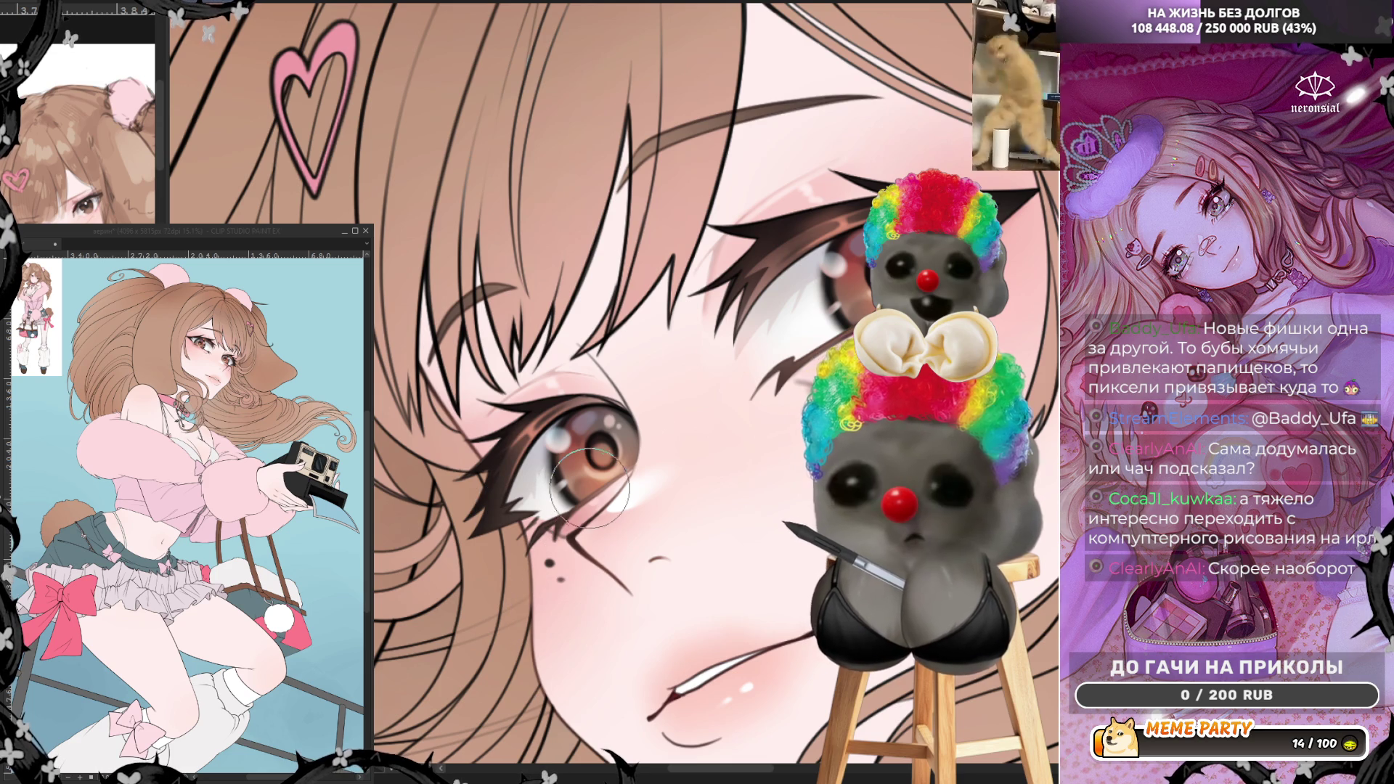
{"action": "scroll", "coordinate": [711, 447], "scroll_direction": "down", "scroll_amount": 3}
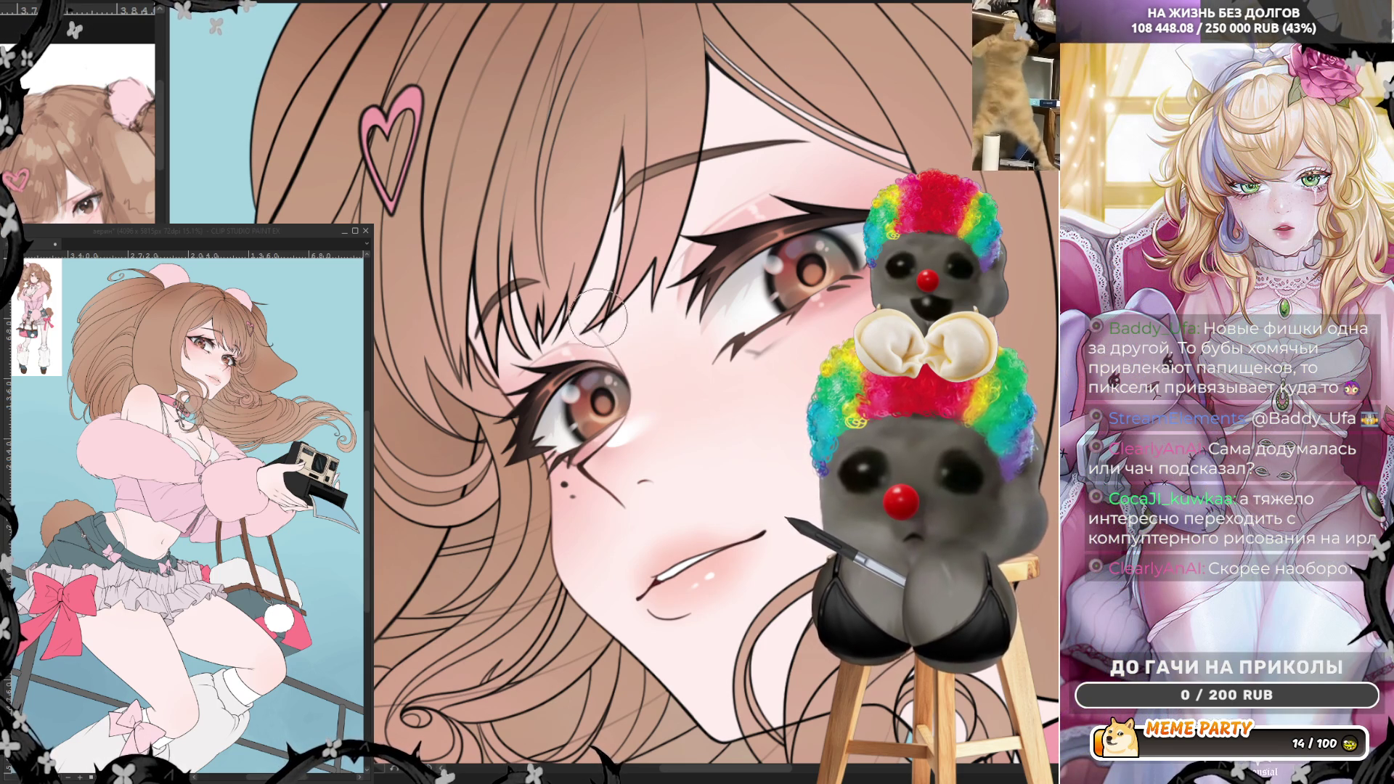
- Sample the lip colour and paint soft pink lips with a glossy highlight
{"action": "left_click", "coordinate": [672, 565], "text": "alt"}
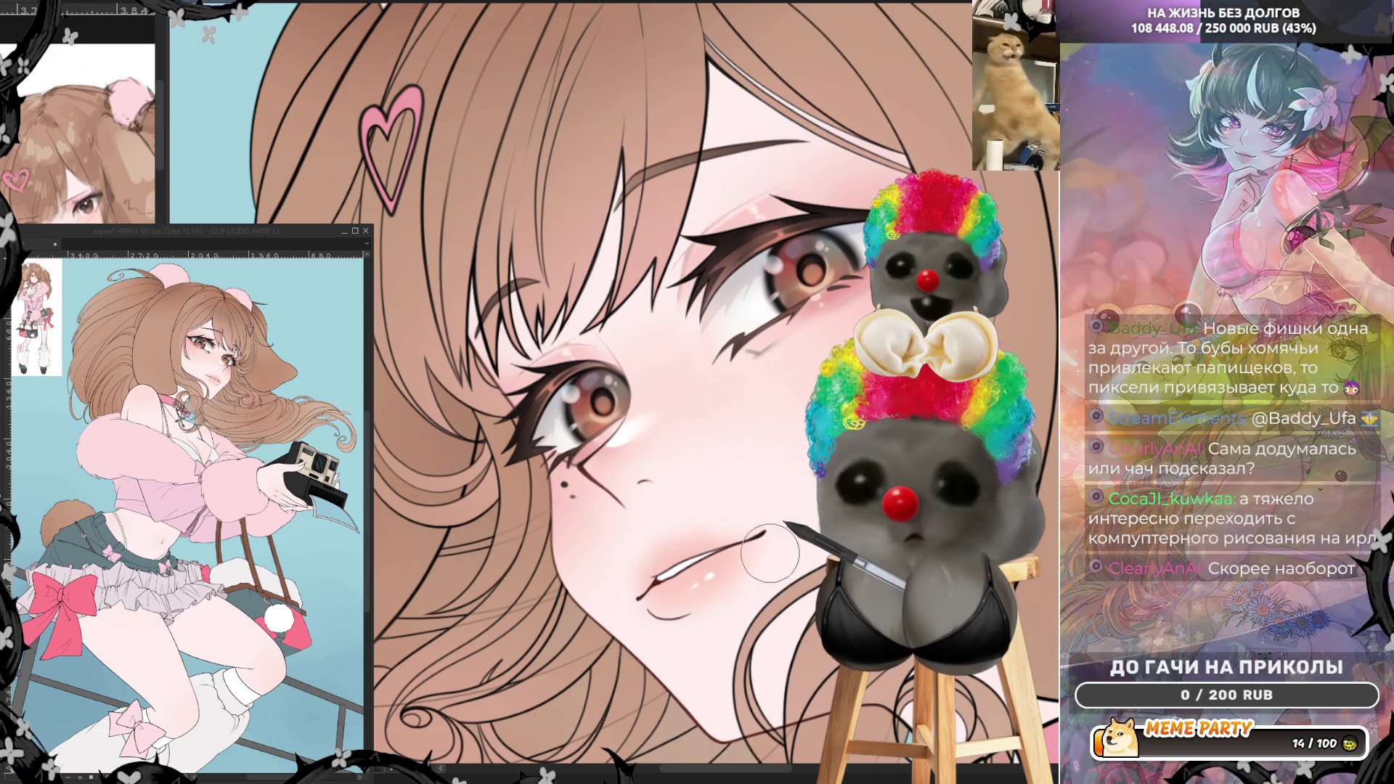
{"action": "scroll", "coordinate": [771, 278], "scroll_direction": "down", "scroll_amount": 3}
{"action": "scroll", "coordinate": [771, 278], "scroll_direction": "up", "scroll_amount": 2}
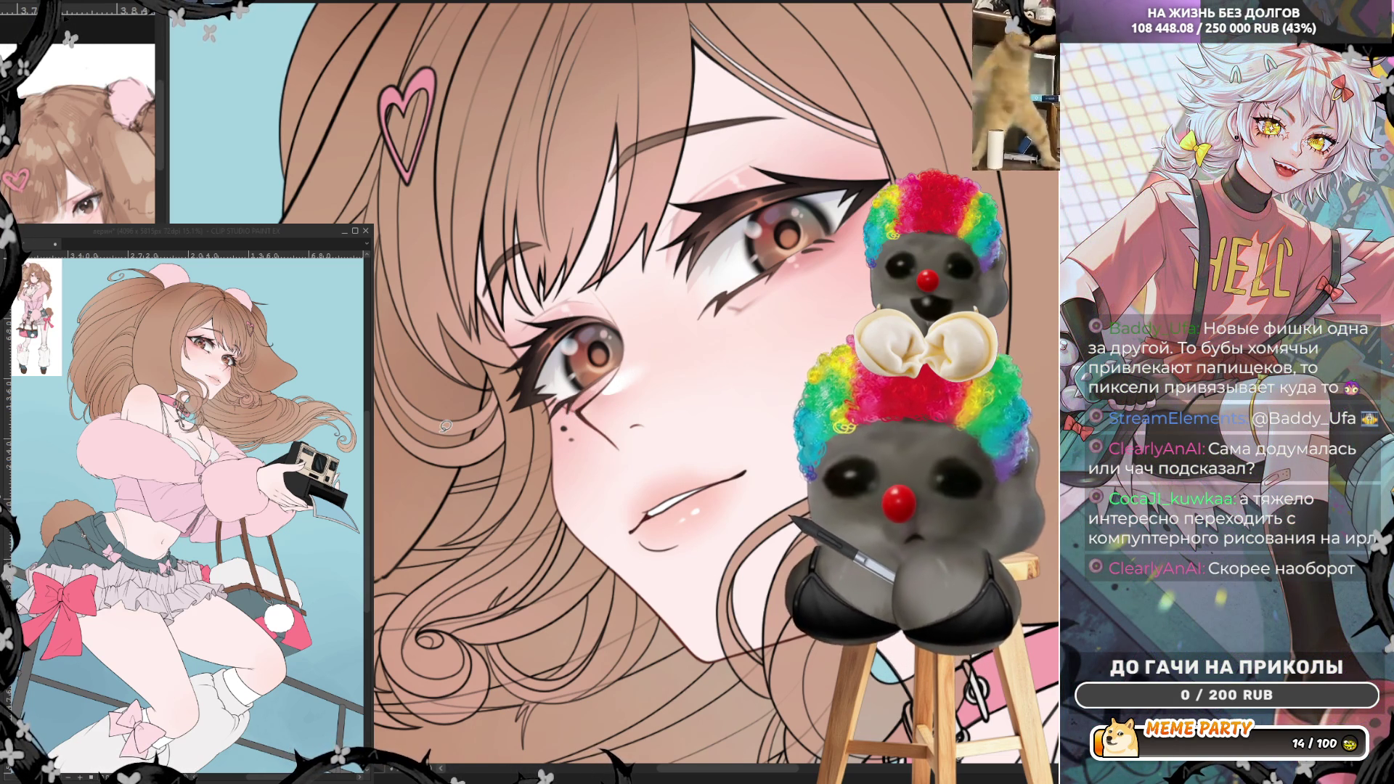
{"action": "scroll", "coordinate": [540, 155], "scroll_direction": "up", "scroll_amount": 3}
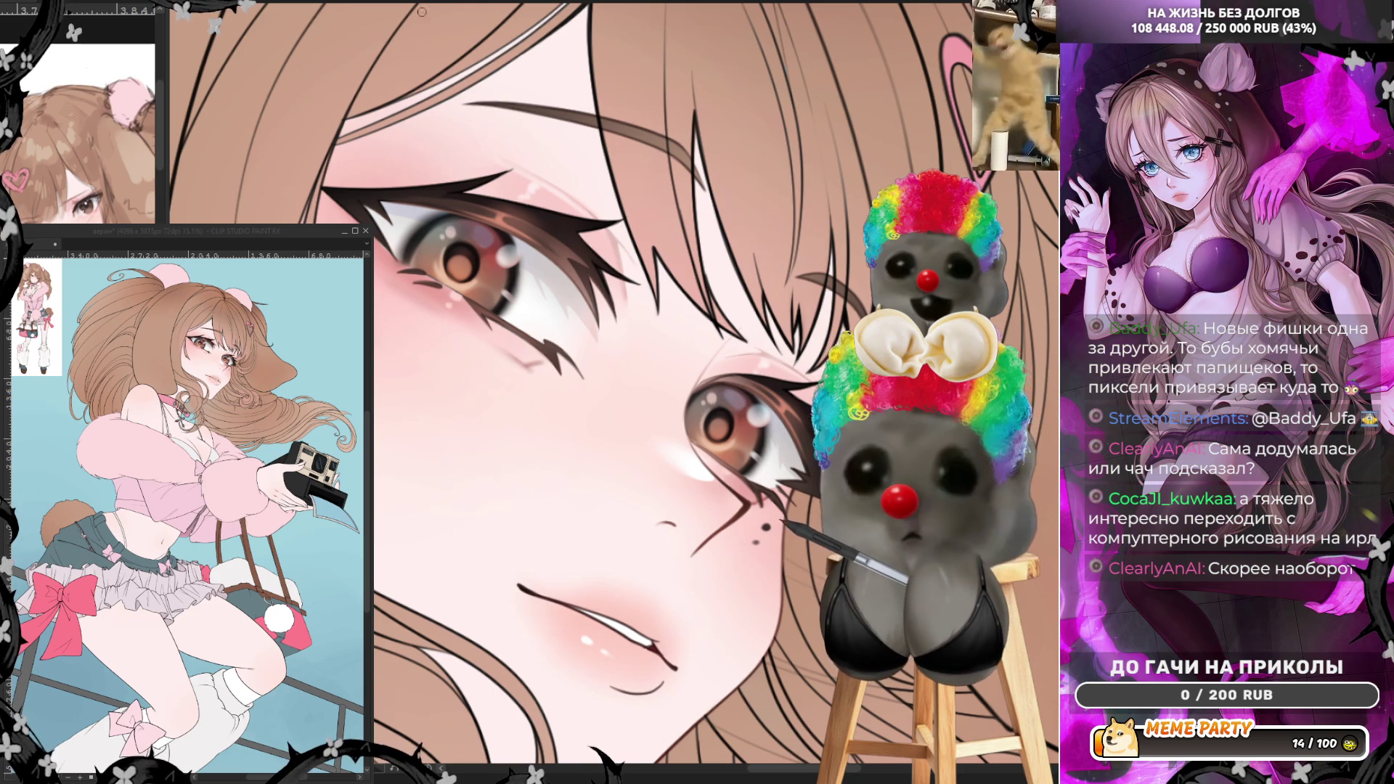
- Mirror the view to check the face proportions and undo the last stroke
{"action": "key", "text": "h"}
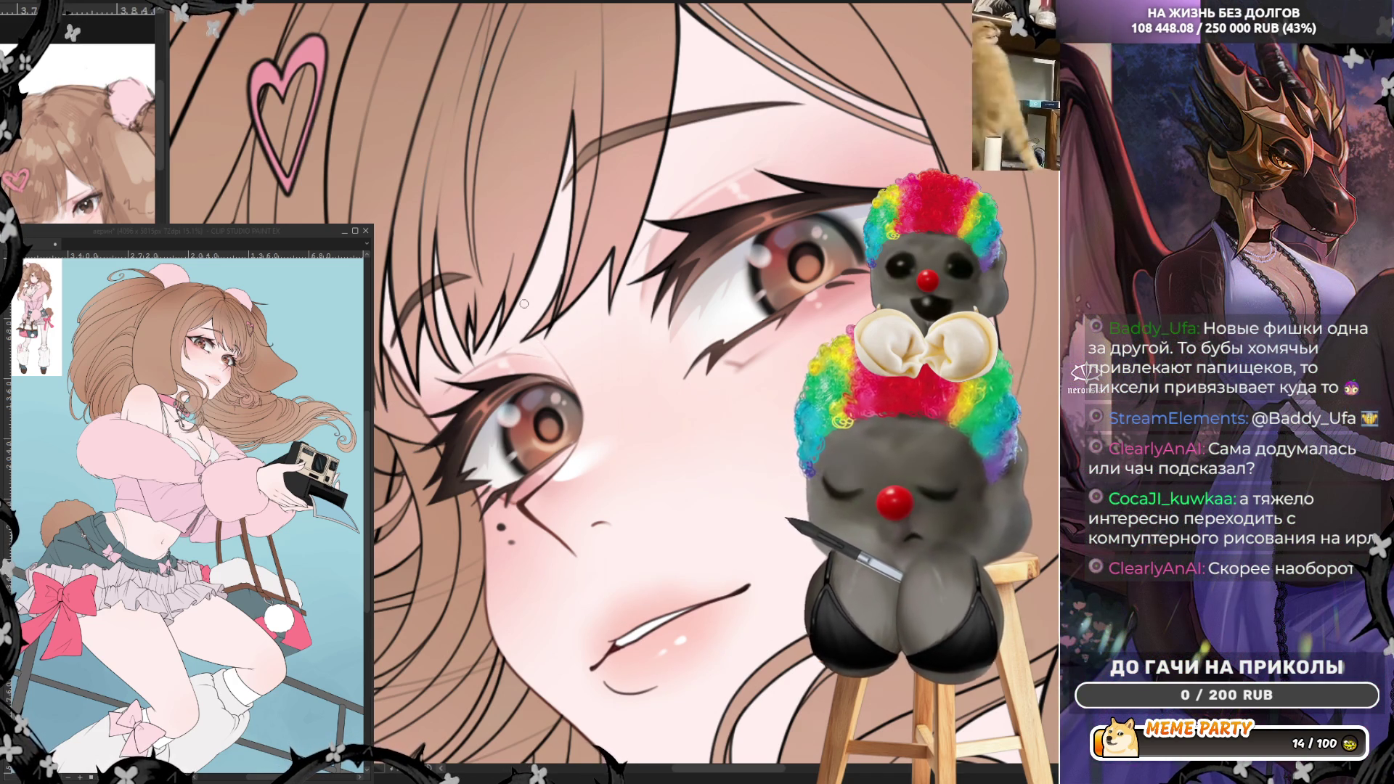
{"action": "scroll", "coordinate": [515, 307], "scroll_direction": "down", "scroll_amount": 5}
{"action": "scroll", "coordinate": [587, 265], "scroll_direction": "up", "scroll_amount": 2}
{"action": "key", "text": "ctrl+z"}
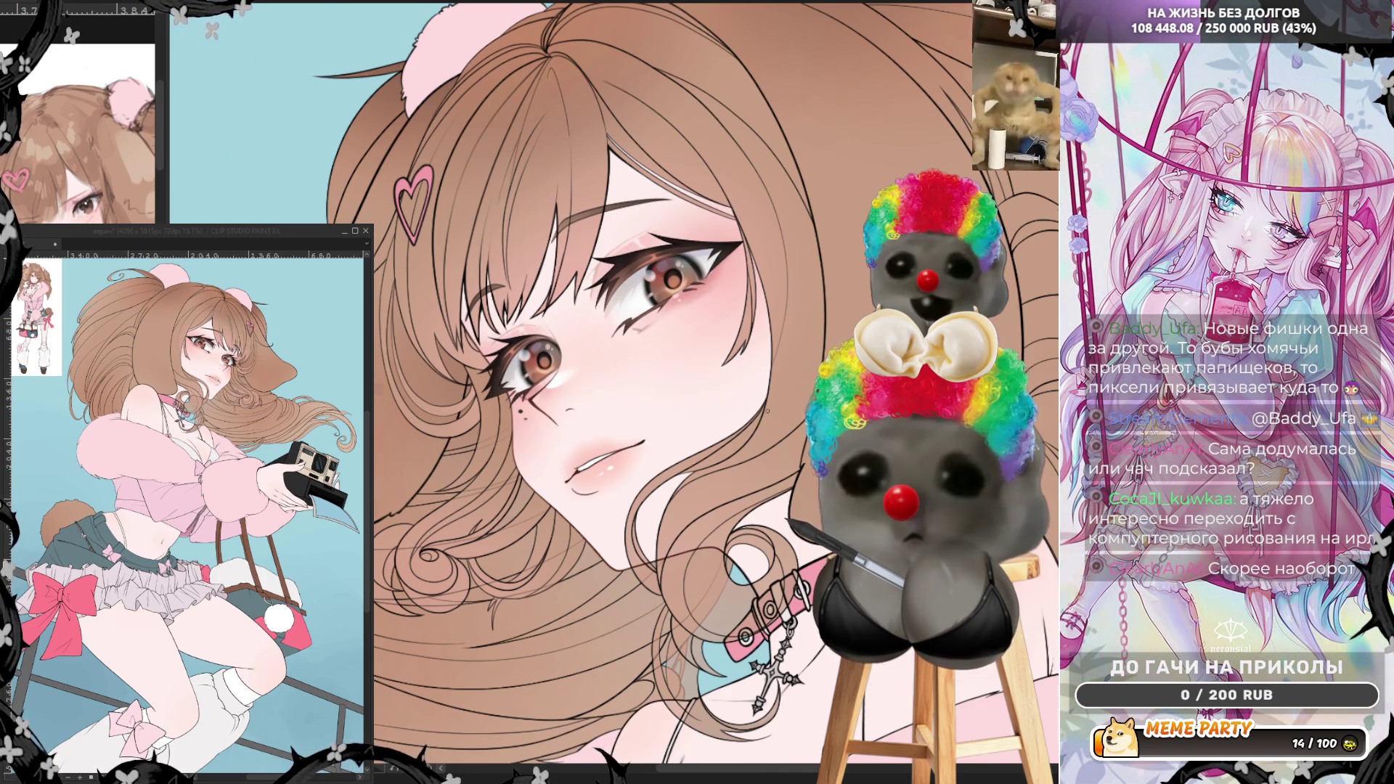
- Sample the colour near the mouth, deepen the lip shading and brighten its highlight, then mirror to check
{"action": "scroll", "coordinate": [765, 410], "scroll_direction": "up", "scroll_amount": 1}
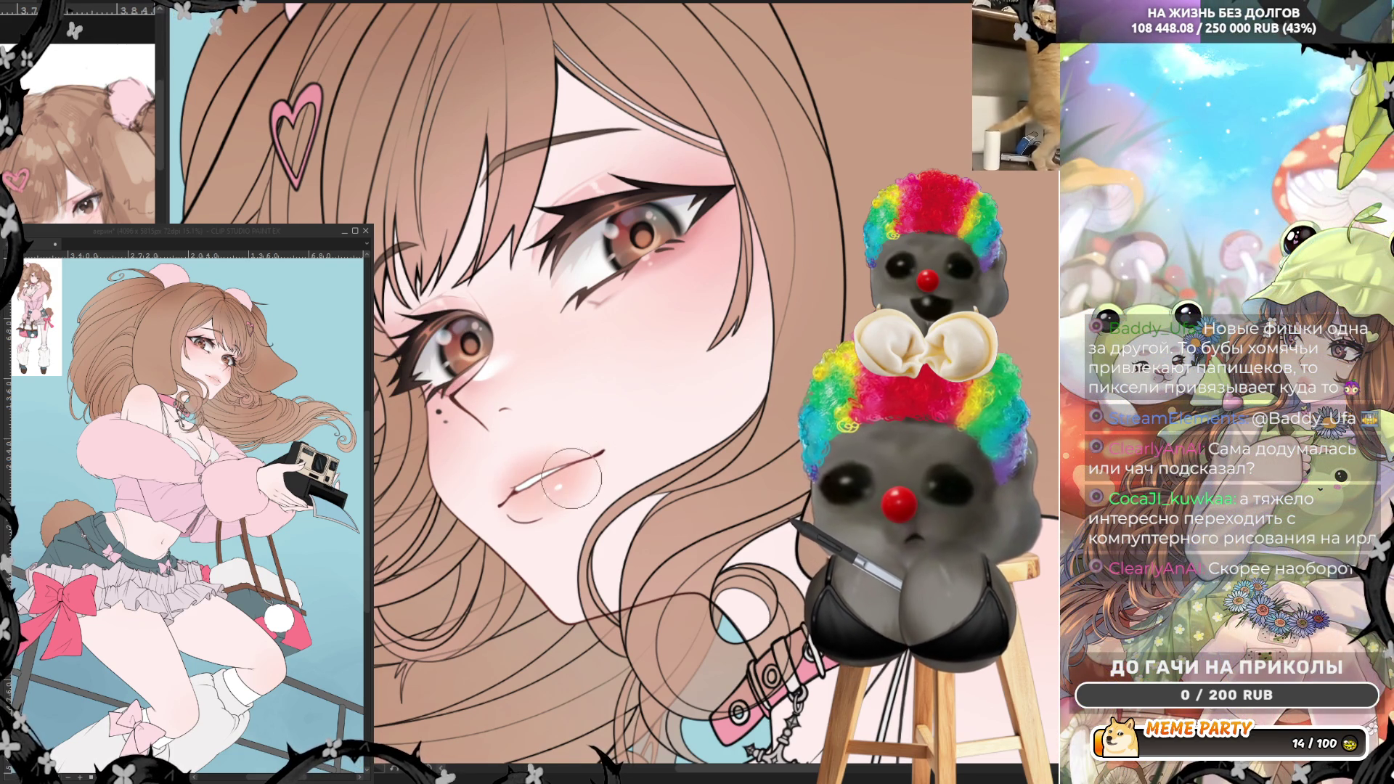
{"action": "left_click", "coordinate": [553, 497], "text": "alt"}
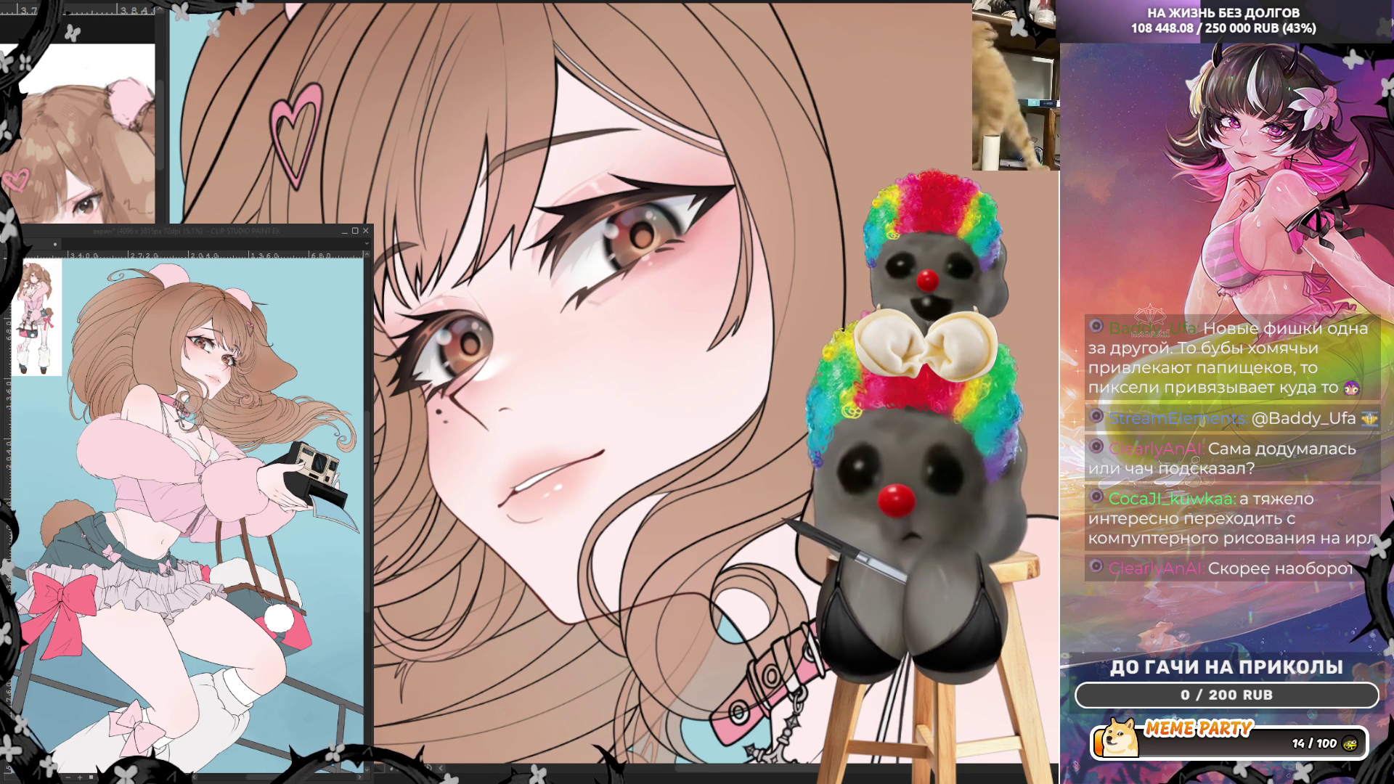
{"action": "key", "text": "h"}
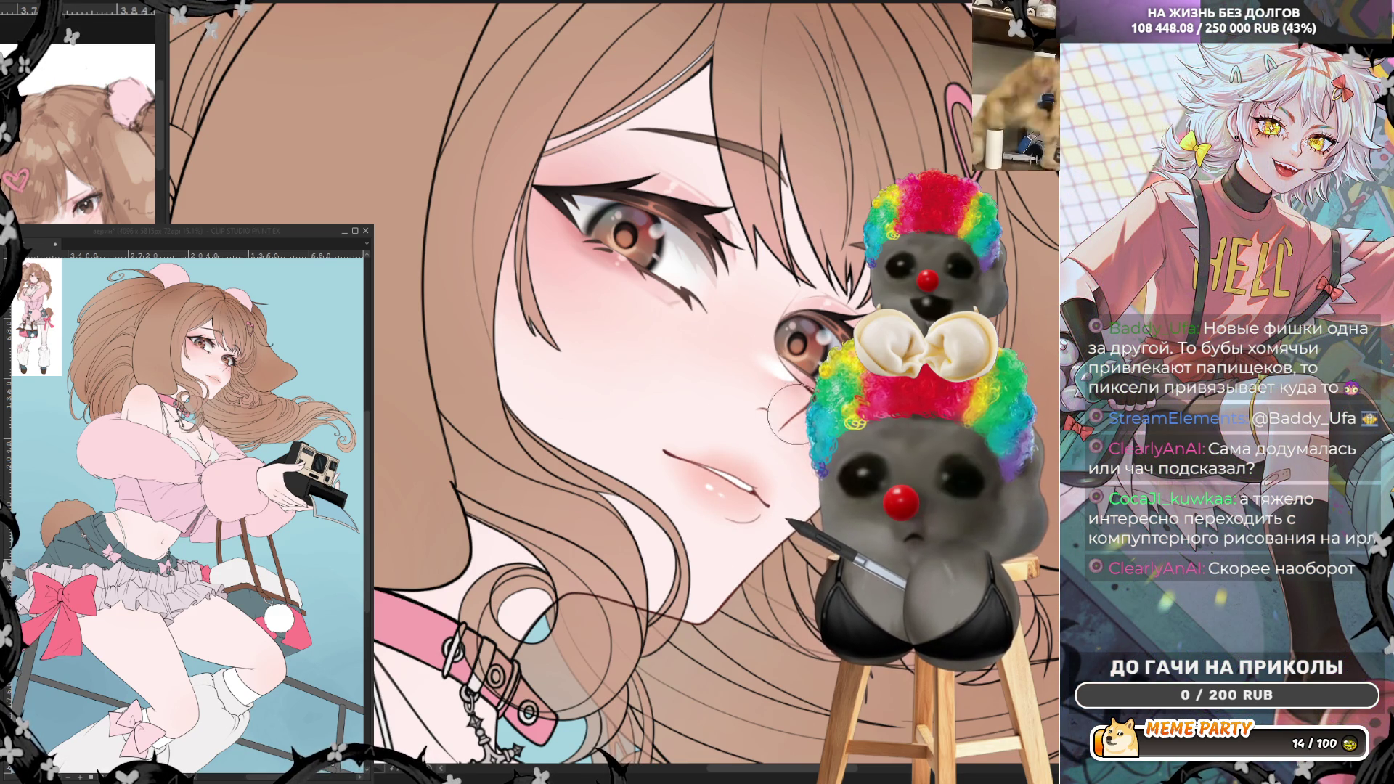
{"action": "scroll", "coordinate": [537, 385], "scroll_direction": "down", "scroll_amount": 5}
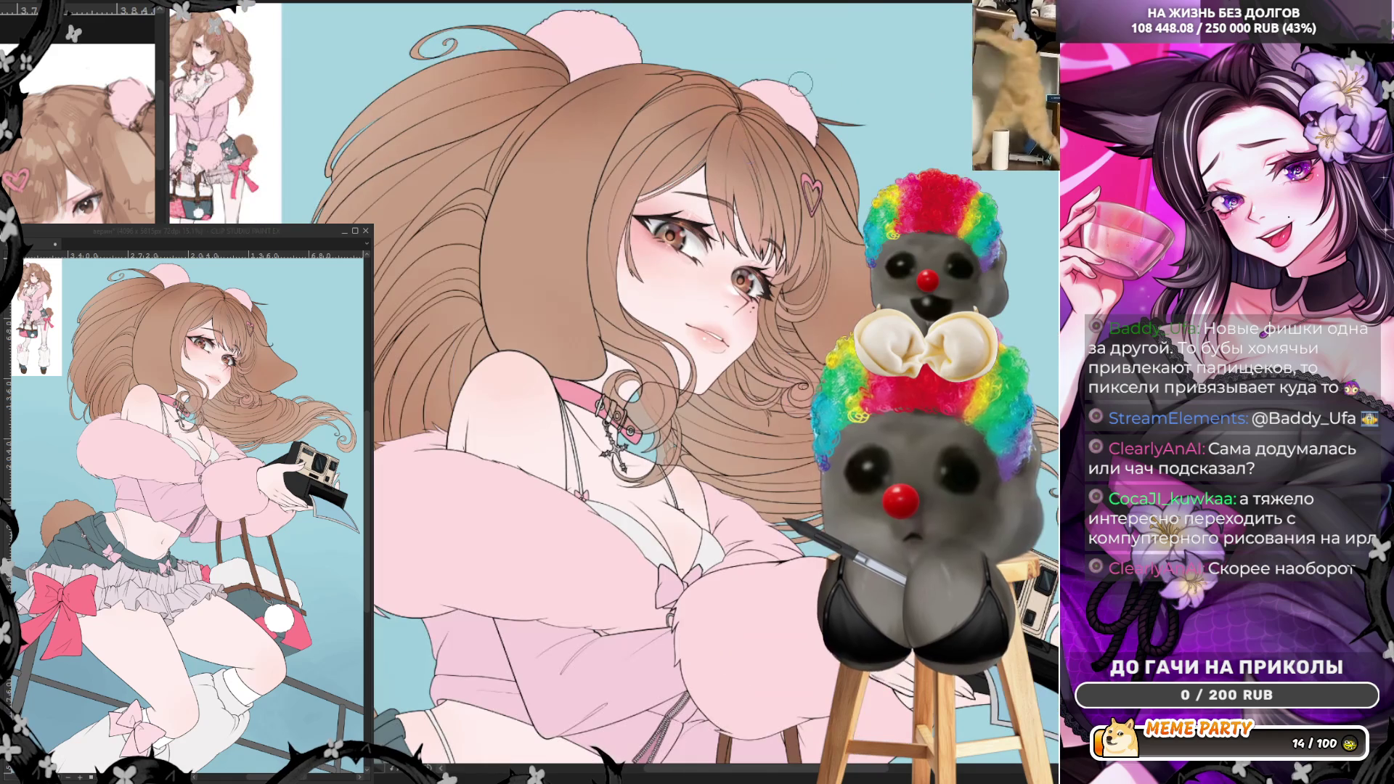
- Zoom into the eyes, add extra white glossy highlights, and mirror the view to review
{"action": "scroll", "coordinate": [588, 234], "scroll_direction": "down", "scroll_amount": 3}
{"action": "scroll", "coordinate": [632, 185], "scroll_direction": "up", "scroll_amount": 6}
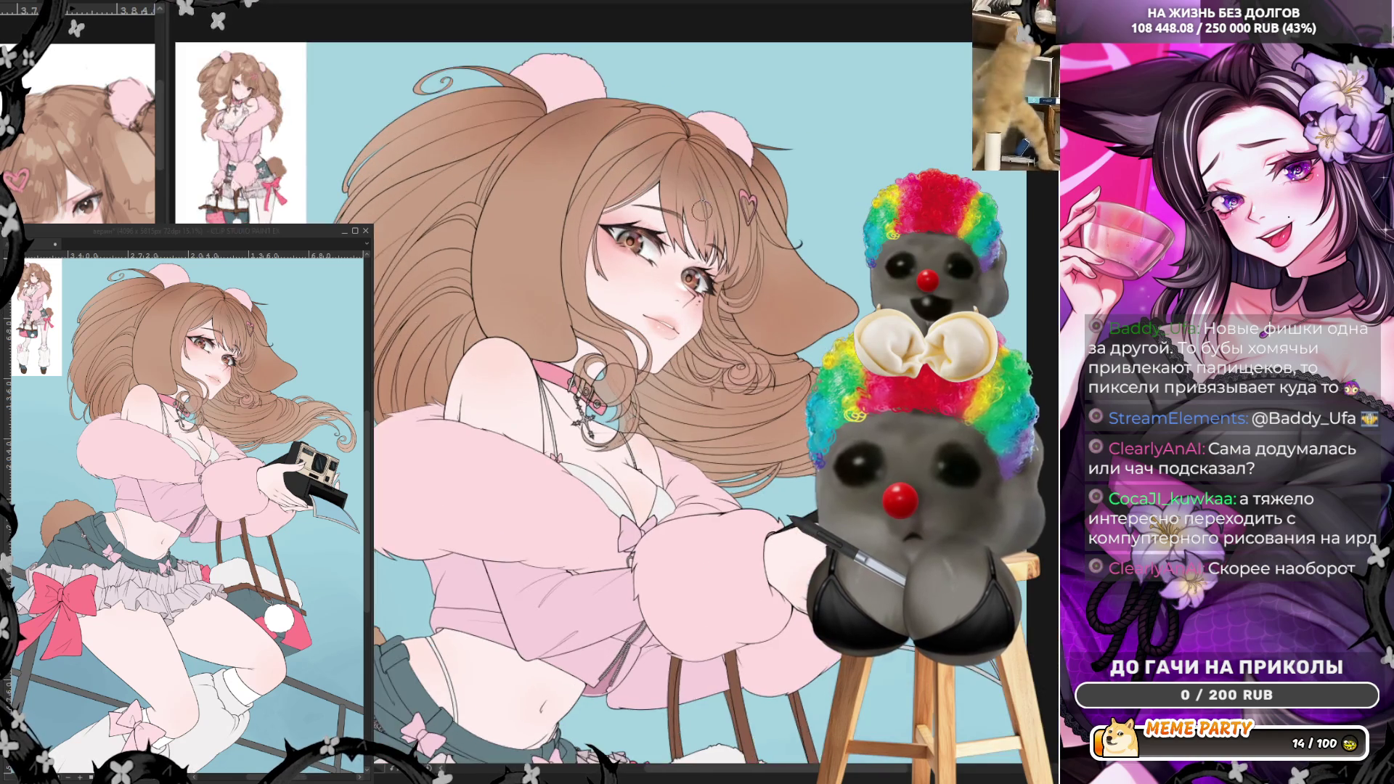
{"action": "scroll", "coordinate": [755, 290], "scroll_direction": "up", "scroll_amount": 2}
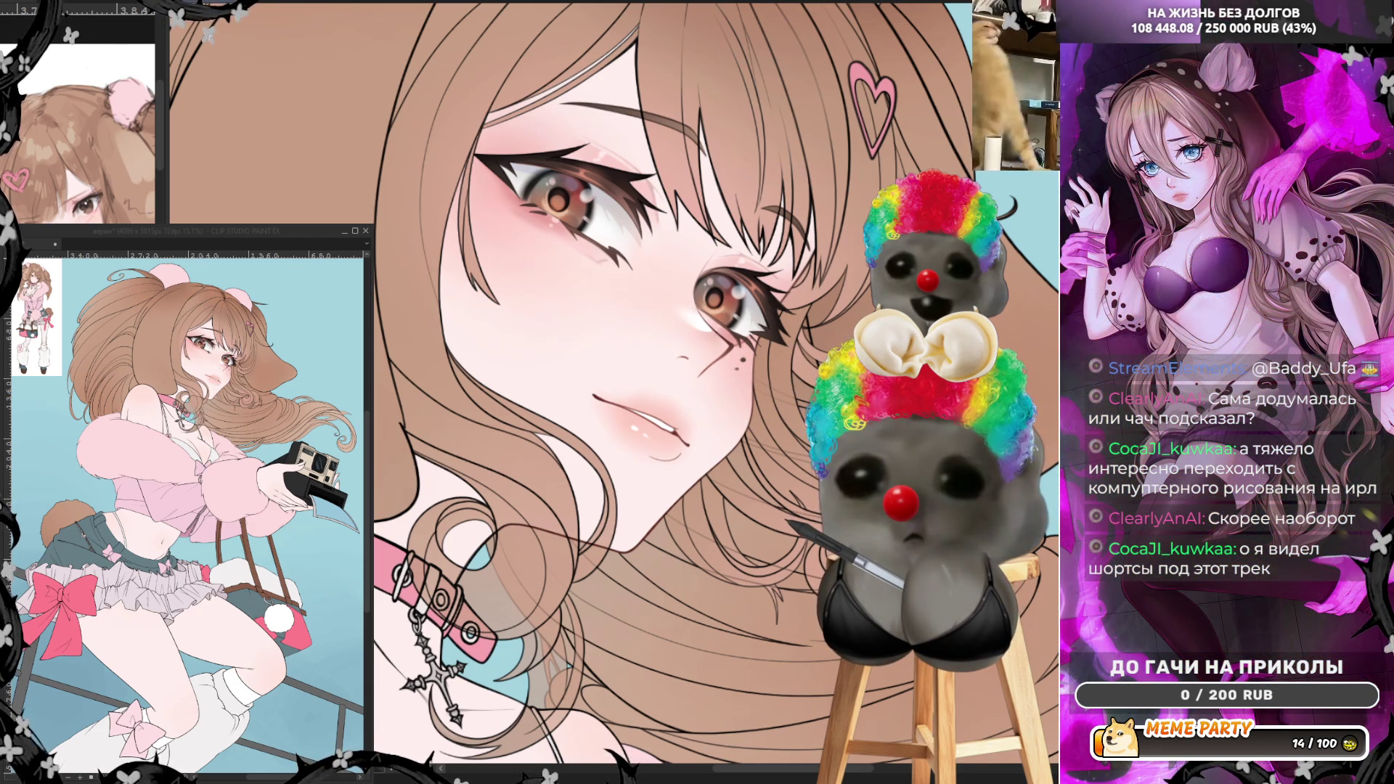
{"action": "scroll", "coordinate": [700, 174], "scroll_direction": "up", "scroll_amount": 1}
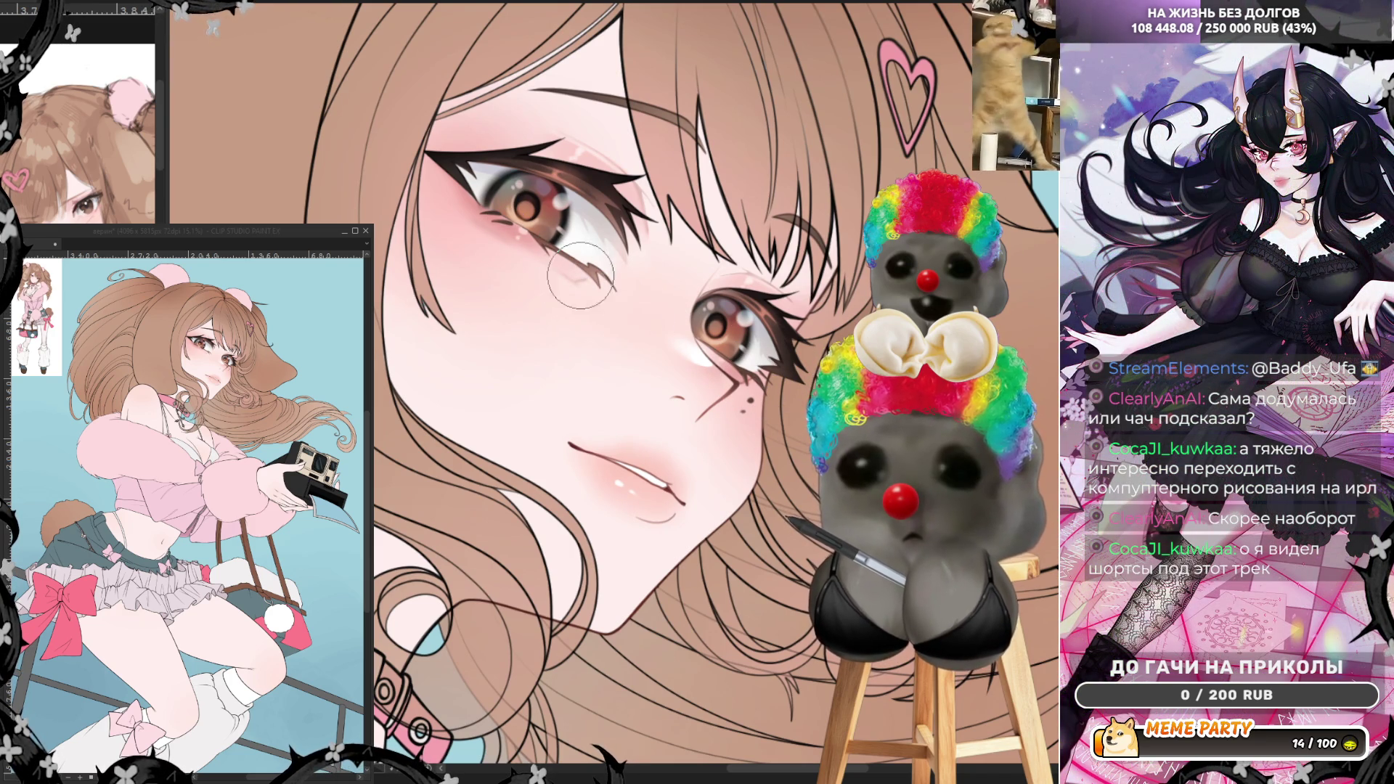
{"action": "key", "text": "h"}
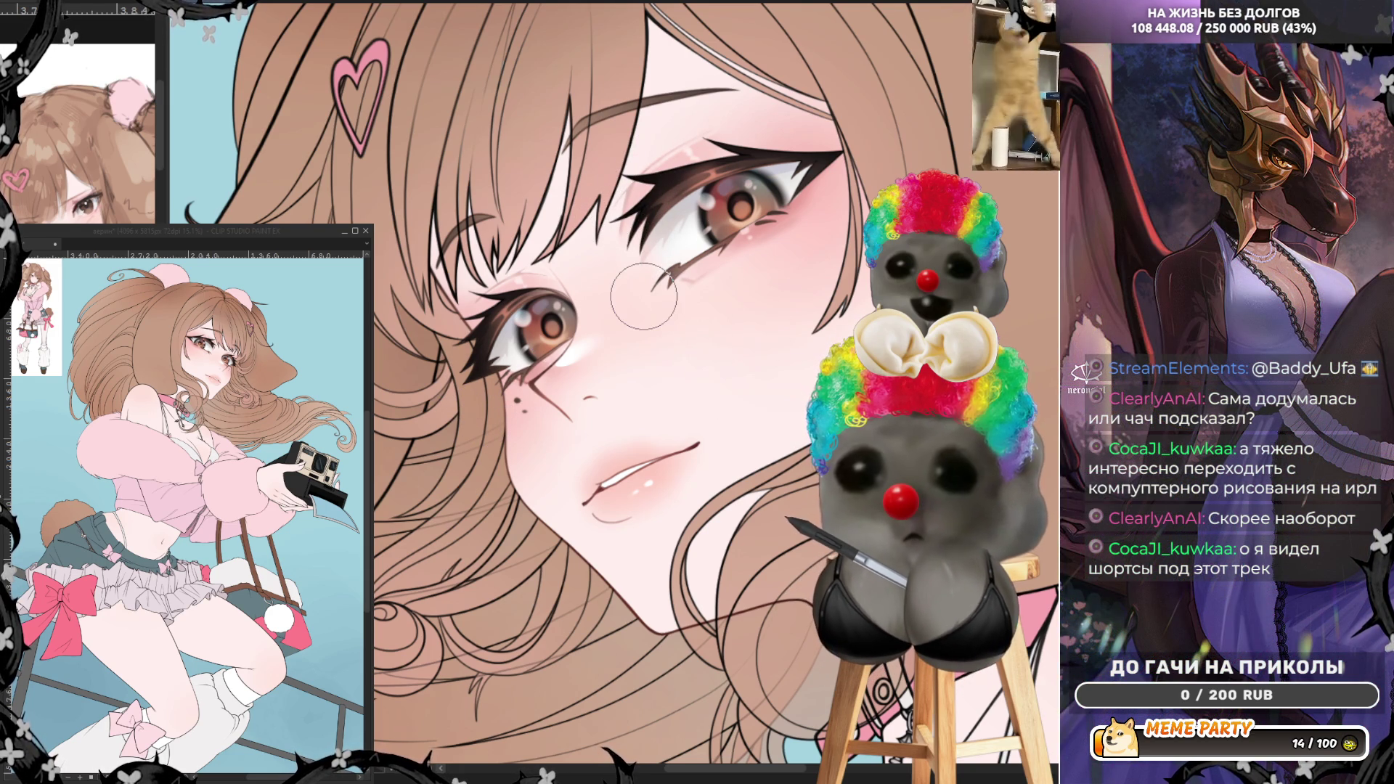
{"action": "scroll", "coordinate": [643, 296], "scroll_direction": "down", "scroll_amount": 2}
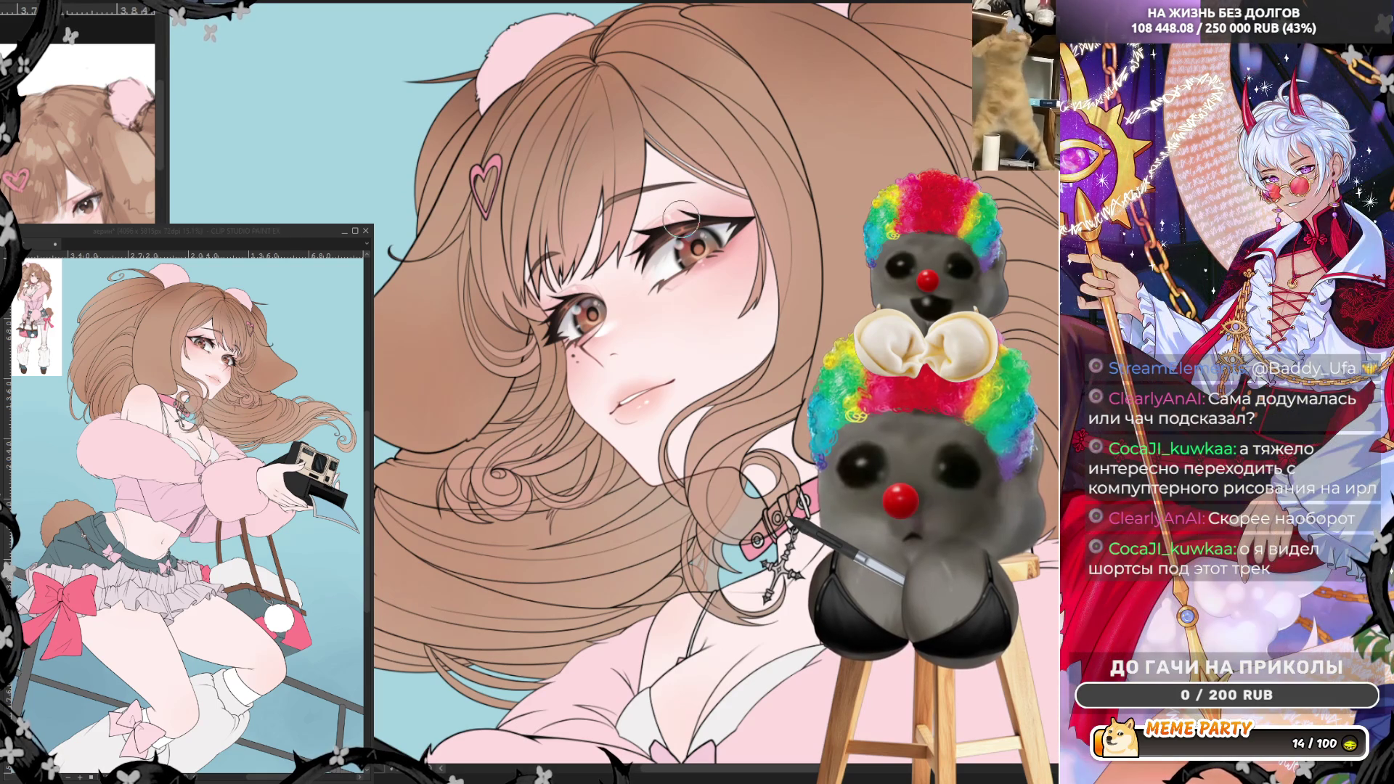
{"action": "scroll", "coordinate": [681, 215], "scroll_direction": "down", "scroll_amount": 1}
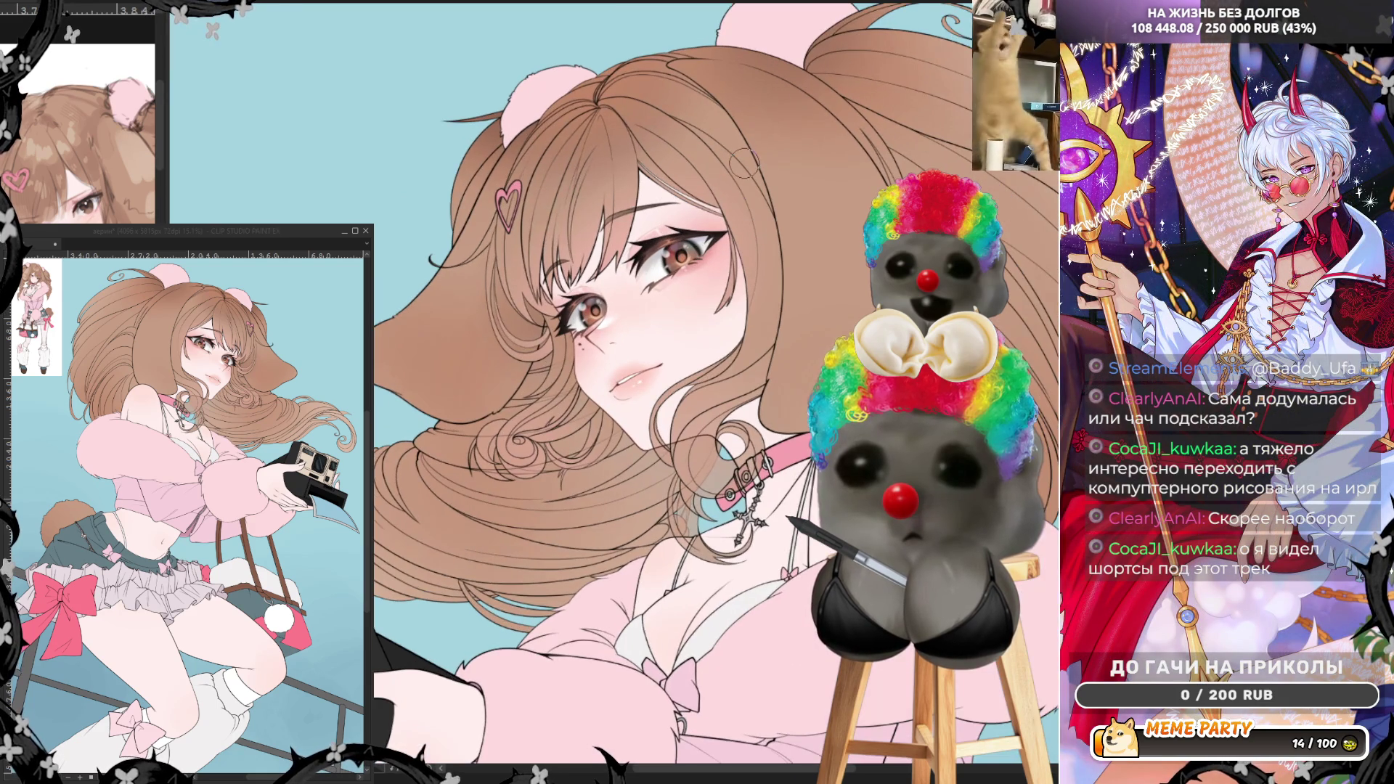
{"action": "scroll", "coordinate": [744, 164], "scroll_direction": "up", "scroll_amount": 1}
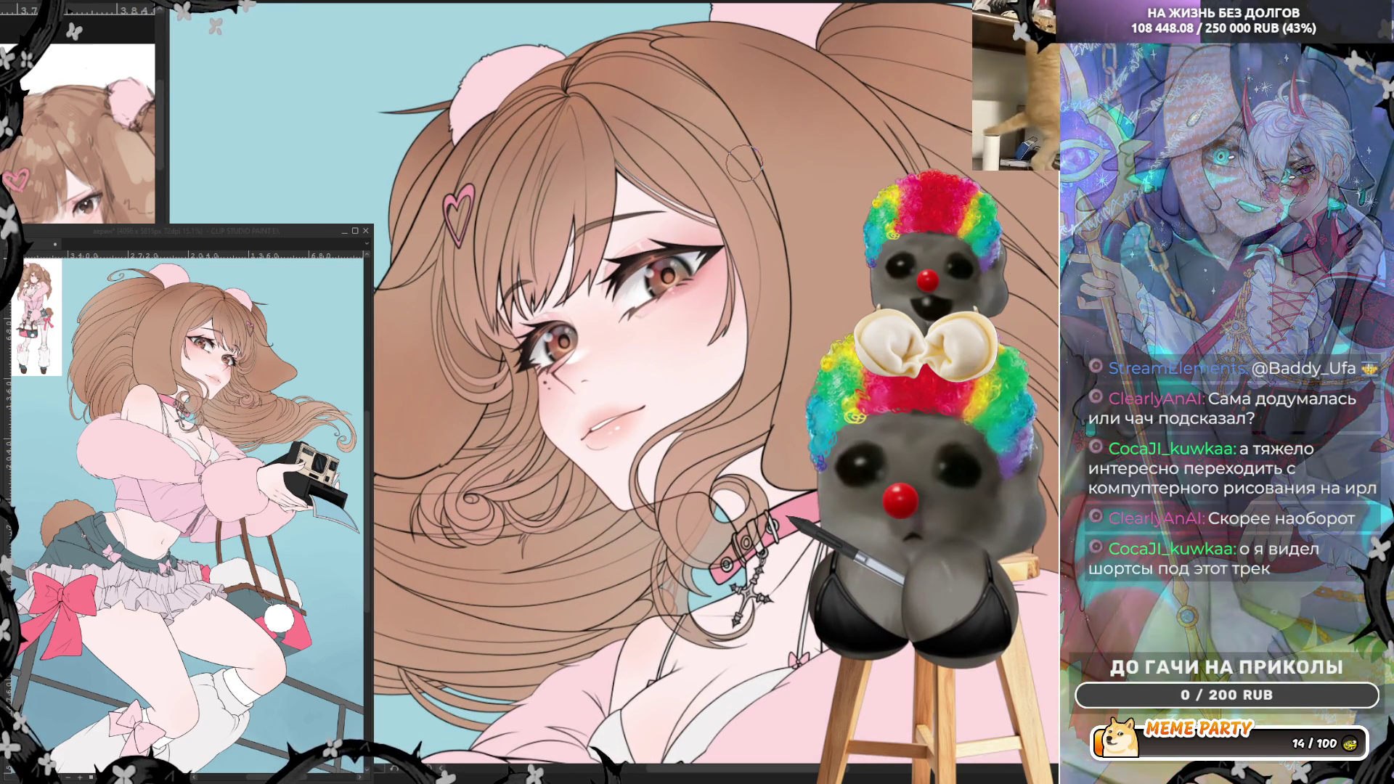
{"action": "scroll", "coordinate": [735, 204], "scroll_direction": "down", "scroll_amount": 2}
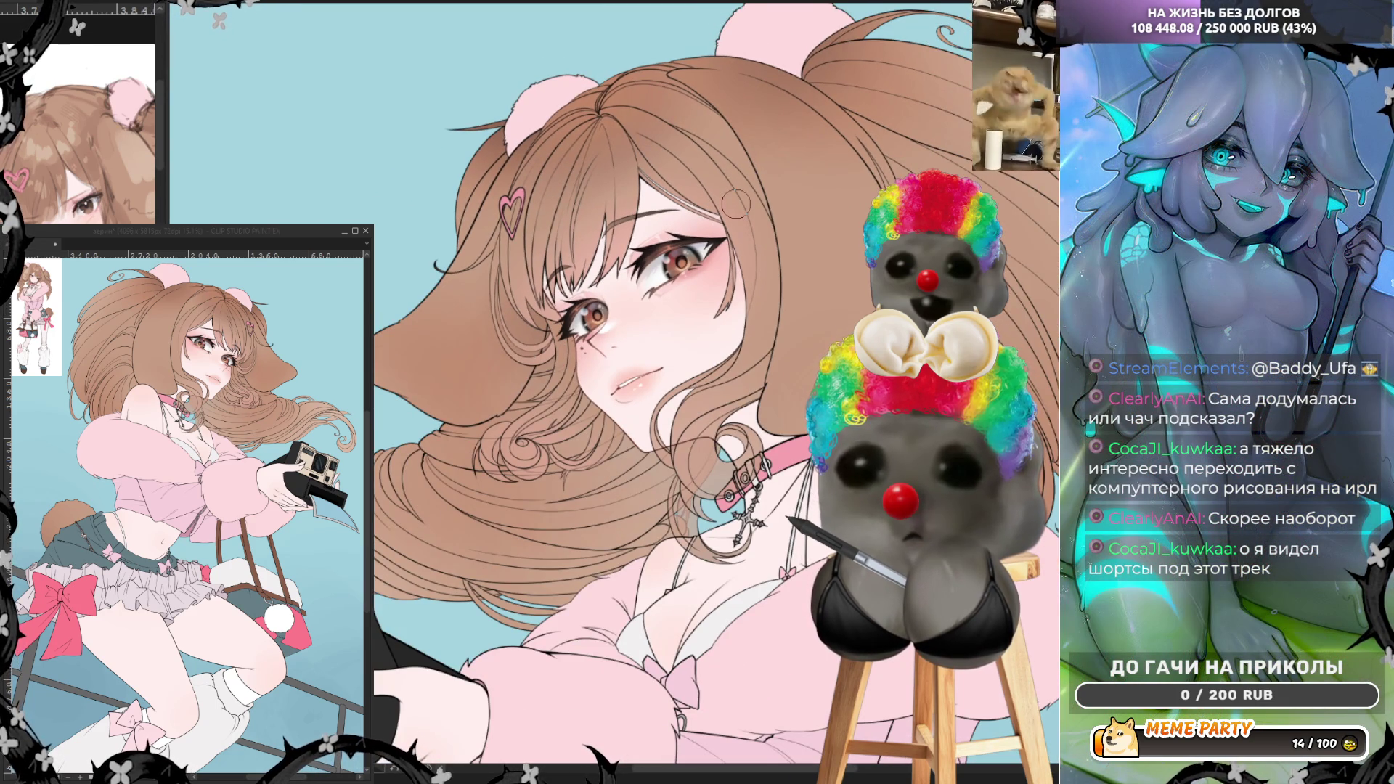
{"action": "scroll", "coordinate": [736, 204], "scroll_direction": "down", "scroll_amount": 4}
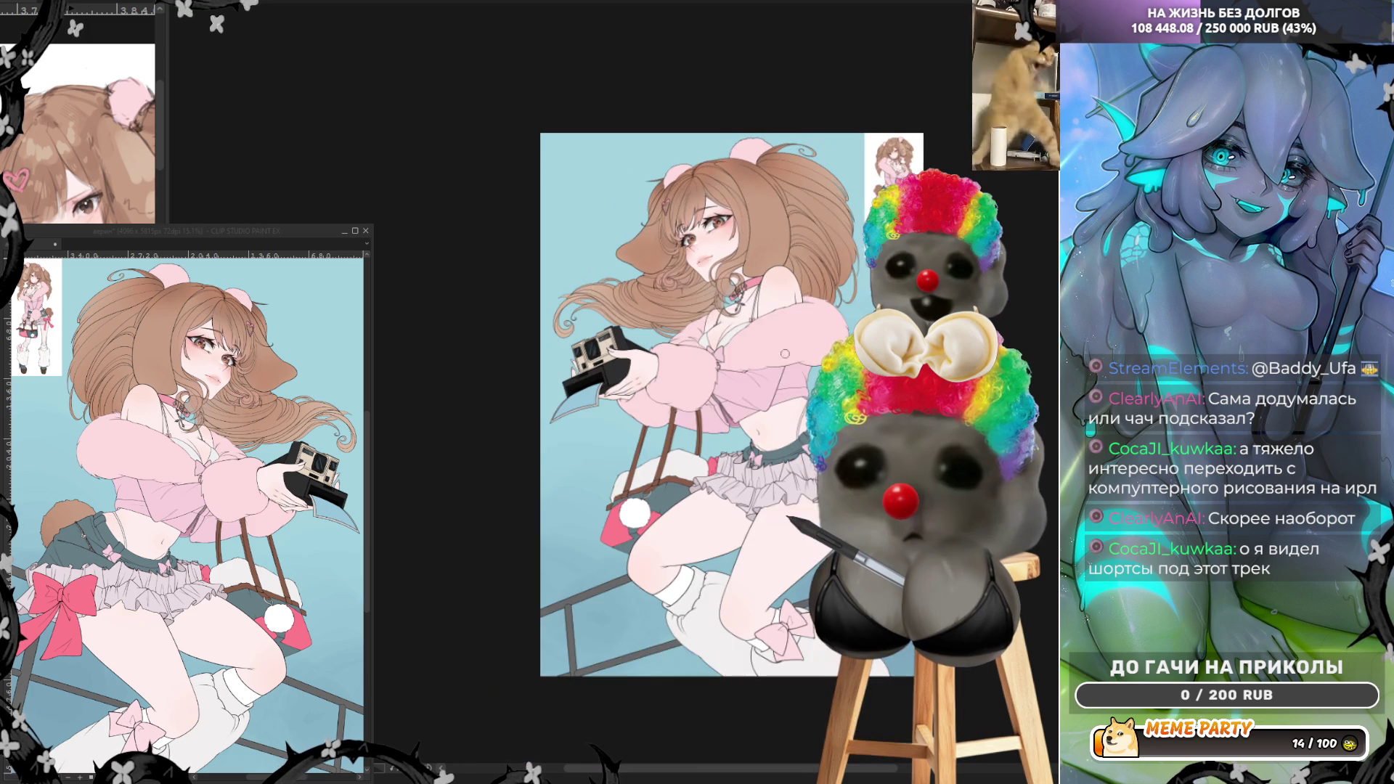
{"action": "scroll", "coordinate": [773, 313], "scroll_direction": "up", "scroll_amount": 3}
{"action": "scroll", "coordinate": [796, 415], "scroll_direction": "down", "scroll_amount": 1}
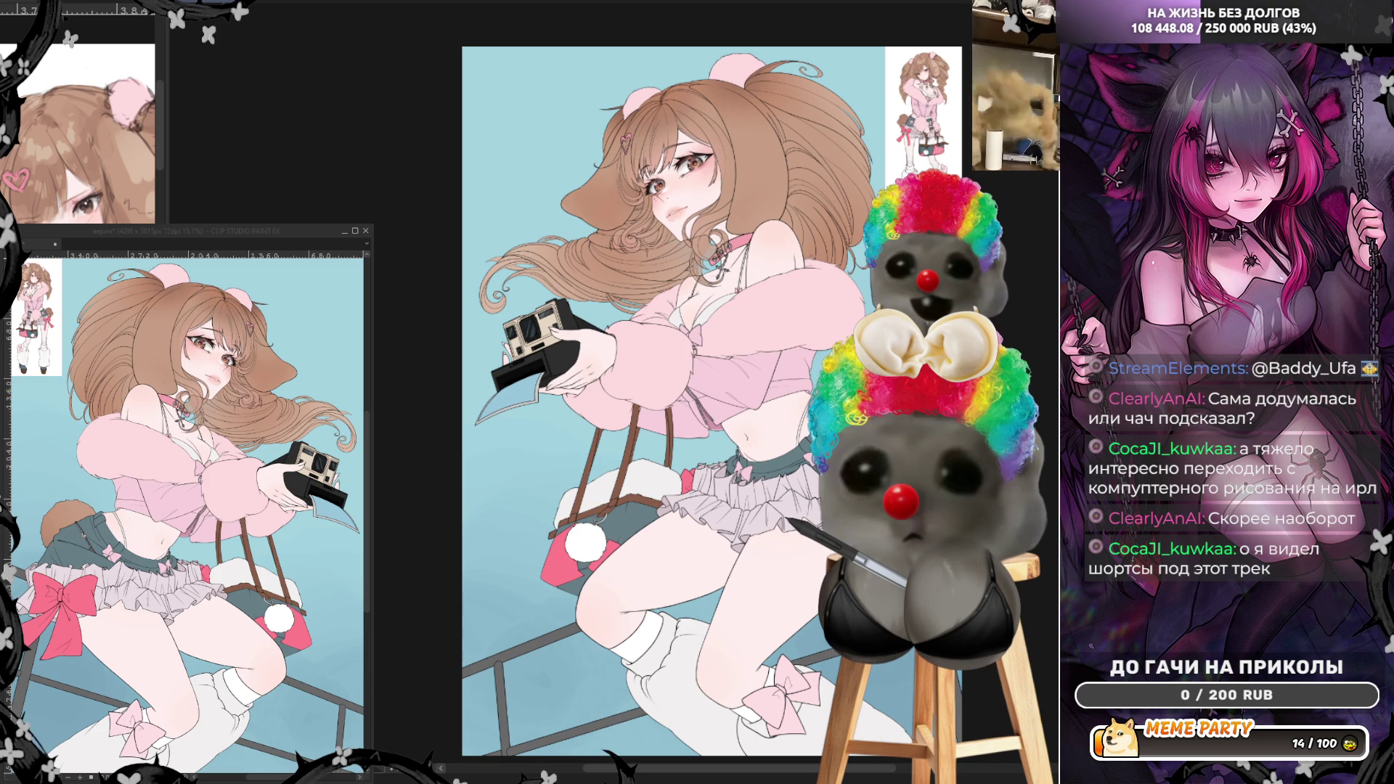
{"action": "scroll", "coordinate": [574, 333], "scroll_direction": "up", "scroll_amount": 4}
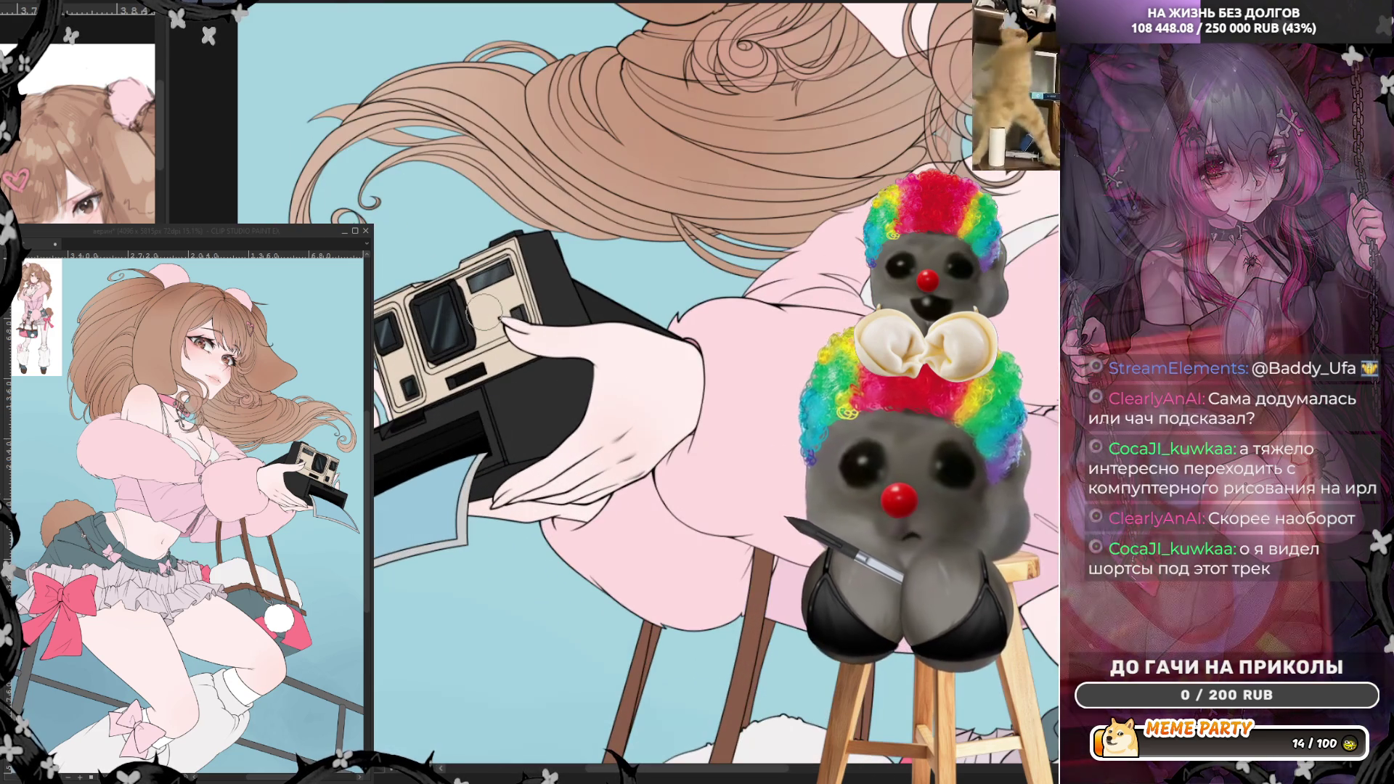
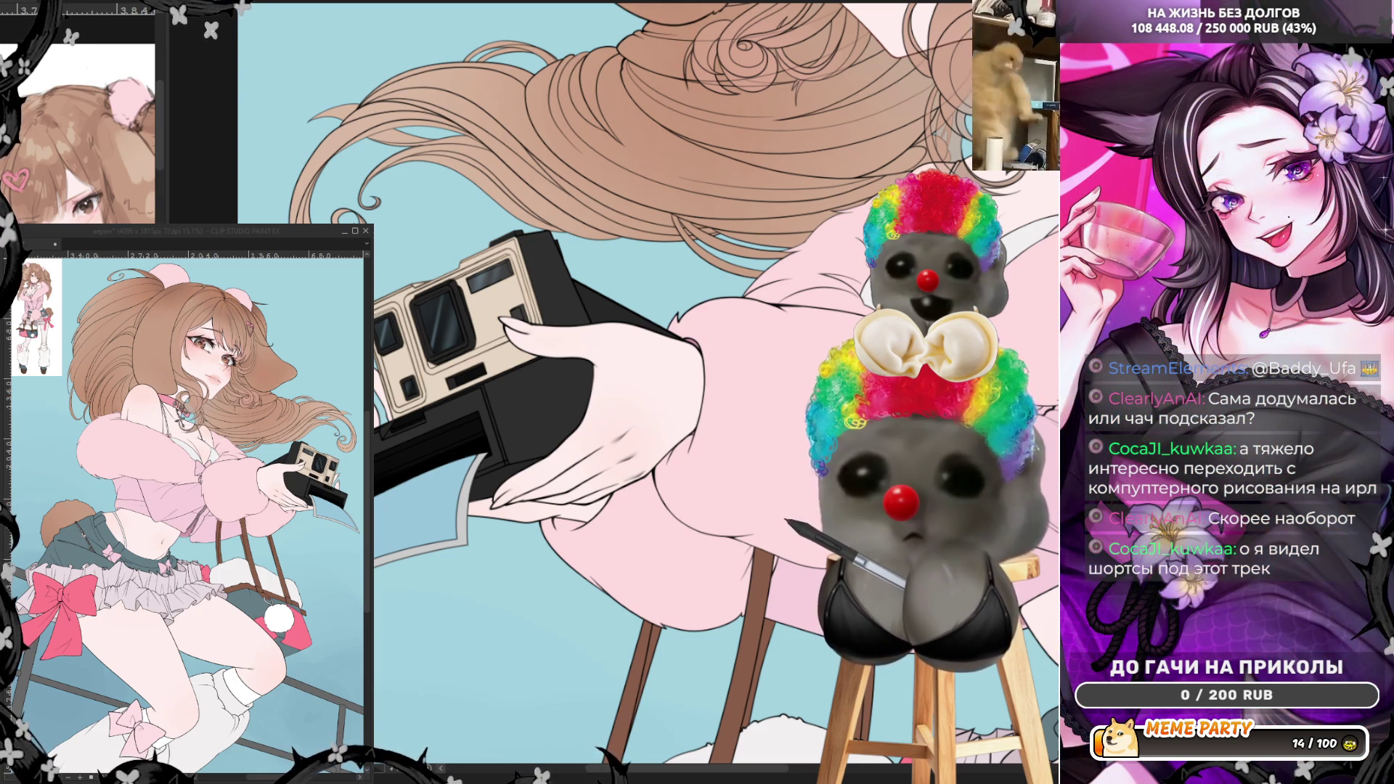
- Retrace the lens housing's top-left and right edges with darker strokes, redoing the first attempt
{"action": "scroll", "coordinate": [366, 470], "scroll_direction": "up", "scroll_amount": 3}
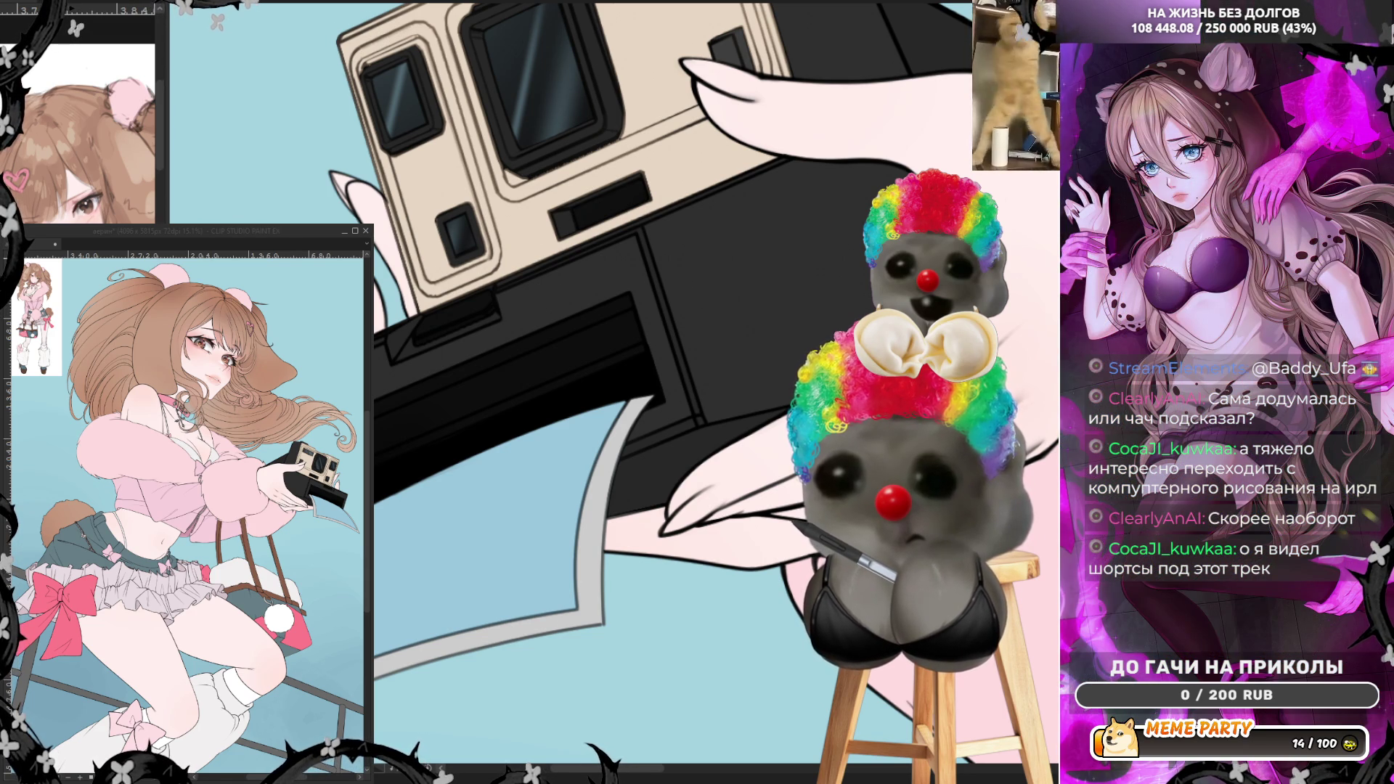
{"action": "scroll", "coordinate": [534, 432], "scroll_direction": "down", "scroll_amount": 3}
{"action": "scroll", "coordinate": [632, 434], "scroll_direction": "up", "scroll_amount": 5}
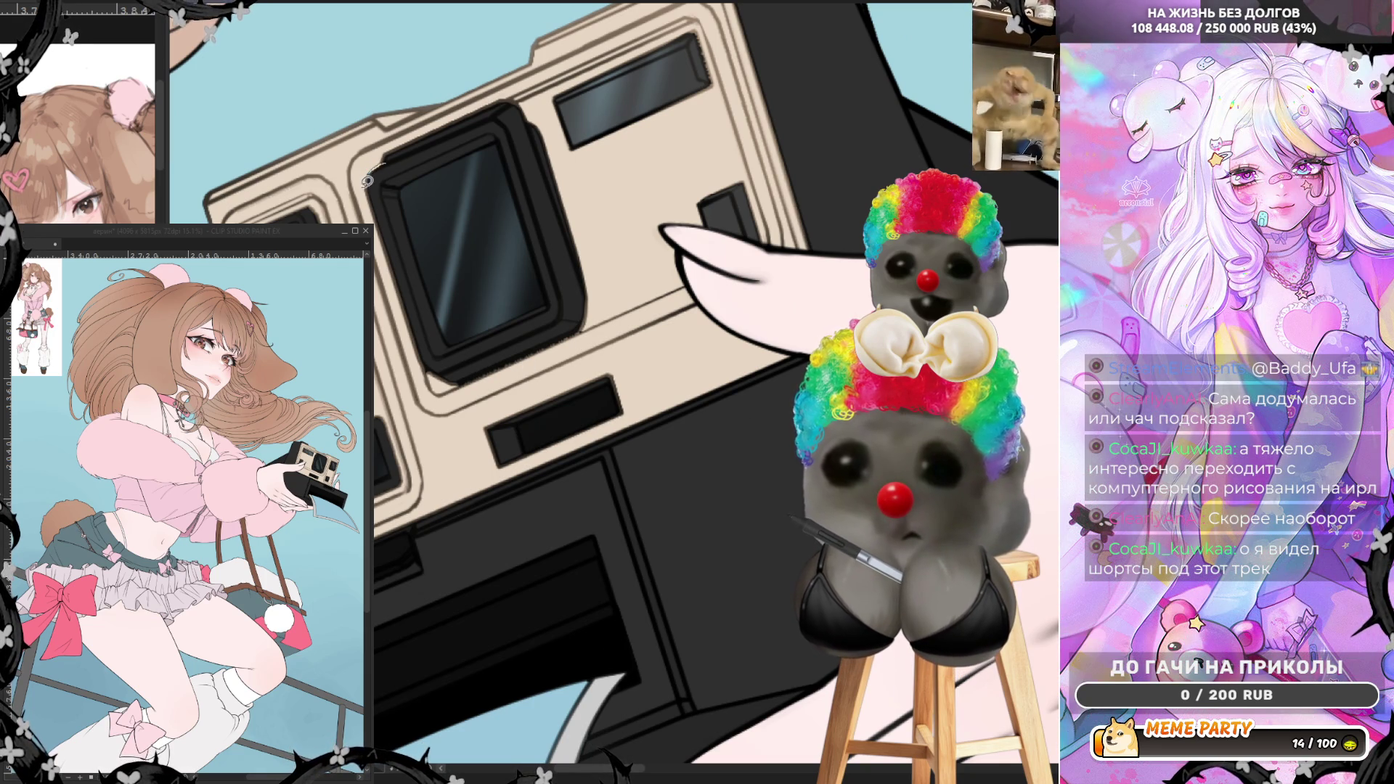
{"action": "mouse_move", "coordinate": [368, 181]}
{"action": "left_mouse_down"}
{"action": "mouse_move", "coordinate": [418, 353]}
{"action": "mouse_move", "coordinate": [470, 376]}
{"action": "mouse_move", "coordinate": [426, 358]}
{"action": "mouse_move", "coordinate": [383, 158]}
{"action": "mouse_move", "coordinate": [371, 190]}
{"action": "mouse_move", "coordinate": [410, 319]}
{"action": "left_mouse_up"}
{"action": "key", "text": "ctrl+z"}
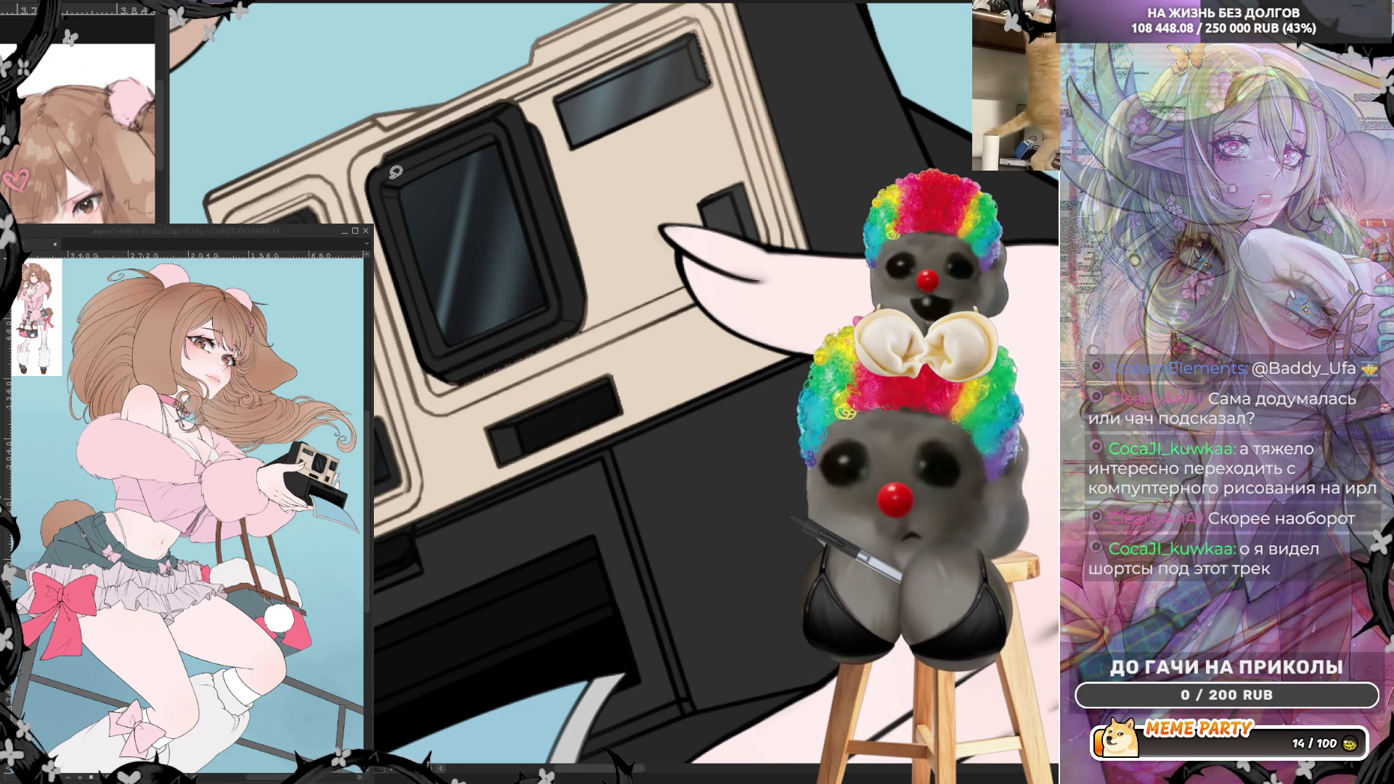
{"action": "mouse_move", "coordinate": [374, 170]}
{"action": "left_mouse_down"}
{"action": "mouse_move", "coordinate": [455, 113]}
{"action": "mouse_move", "coordinate": [534, 101]}
{"action": "left_mouse_up"}
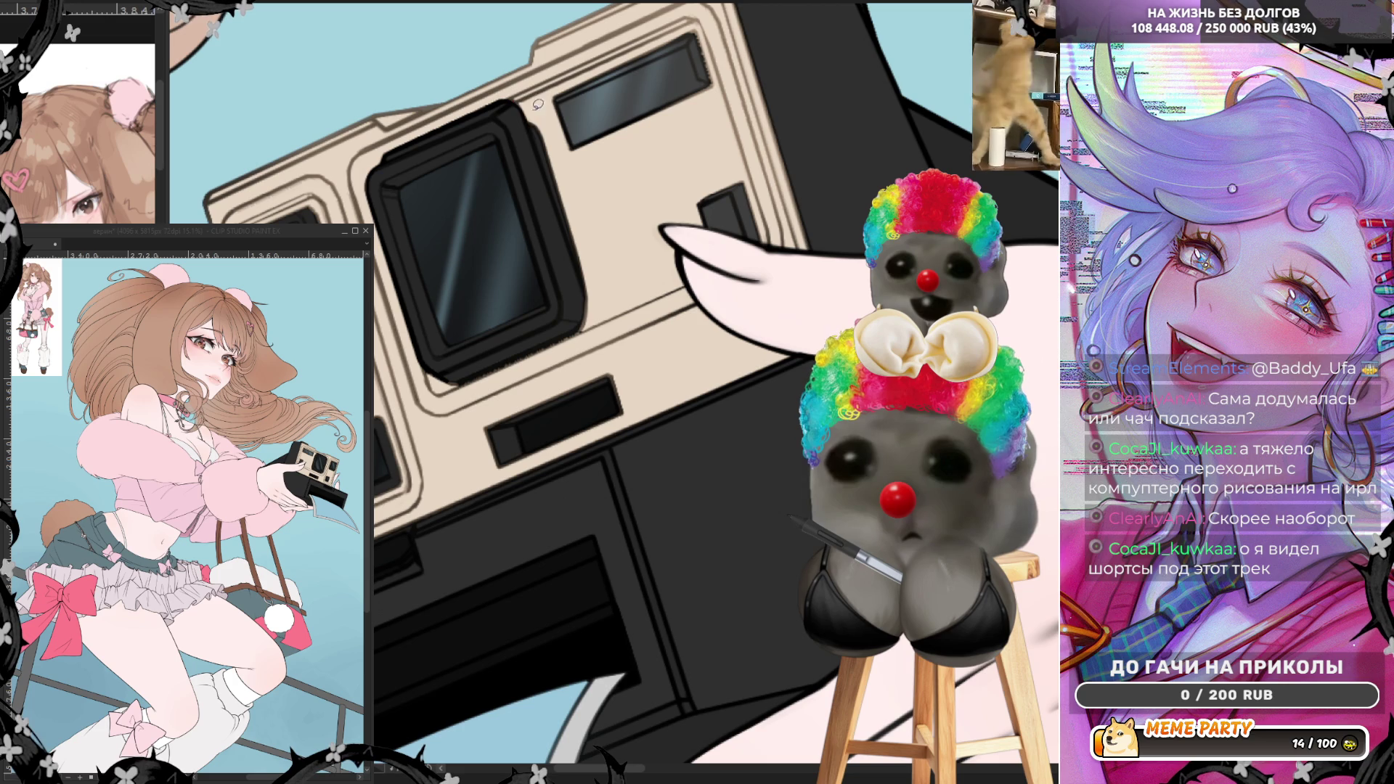
{"action": "mouse_move", "coordinate": [535, 125]}
{"action": "left_mouse_down"}
{"action": "mouse_move", "coordinate": [571, 294]}
{"action": "mouse_move", "coordinate": [443, 374]}
{"action": "mouse_move", "coordinate": [477, 380]}
{"action": "mouse_move", "coordinate": [570, 349]}
{"action": "mouse_move", "coordinate": [589, 332]}
{"action": "mouse_move", "coordinate": [585, 277]}
{"action": "left_mouse_up"}
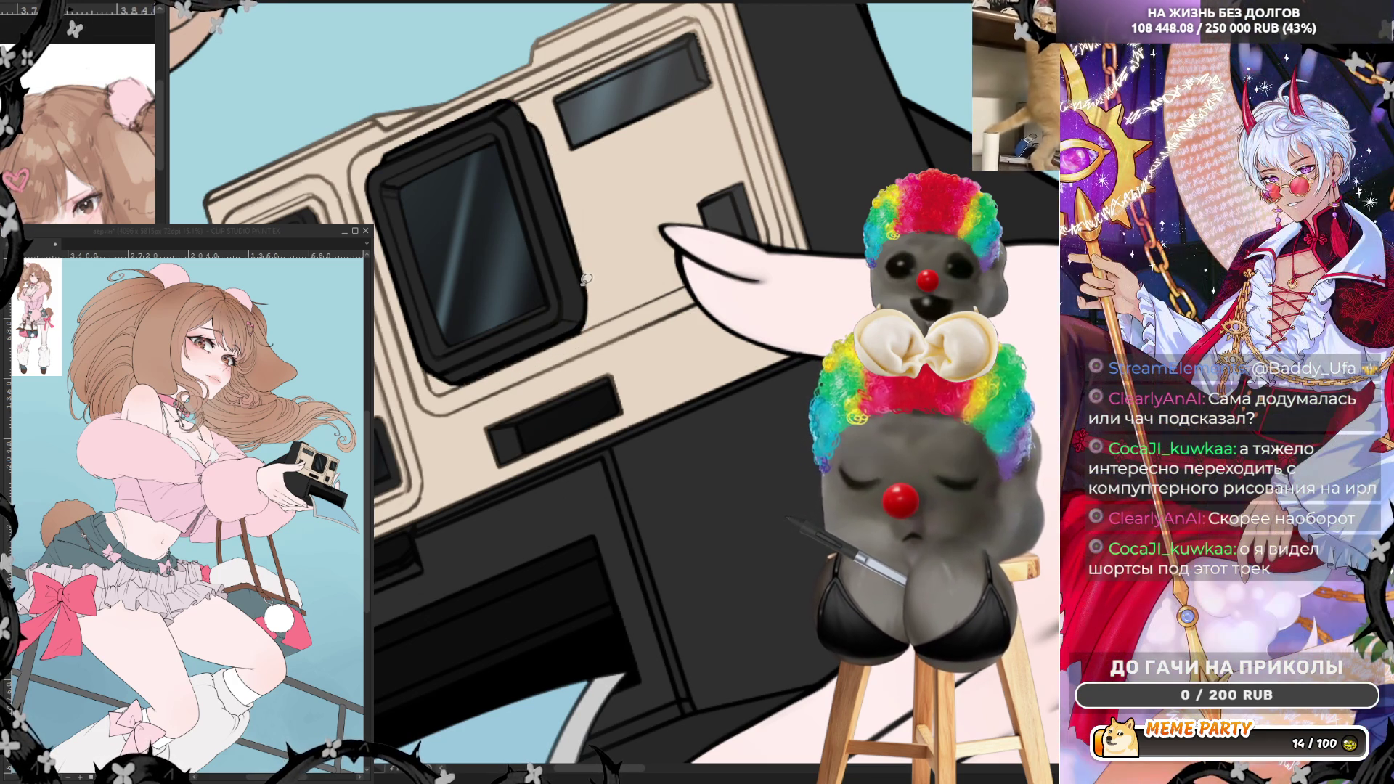
- Thicken the viewfinder window's outline and add a short line on the camera's lower edge
{"action": "mouse_move", "coordinate": [553, 90]}
{"action": "left_mouse_down"}
{"action": "mouse_move", "coordinate": [708, 25]}
{"action": "mouse_move", "coordinate": [730, 98]}
{"action": "mouse_move", "coordinate": [681, 110]}
{"action": "left_mouse_up"}
{"action": "key", "text": "ctrl+z"}
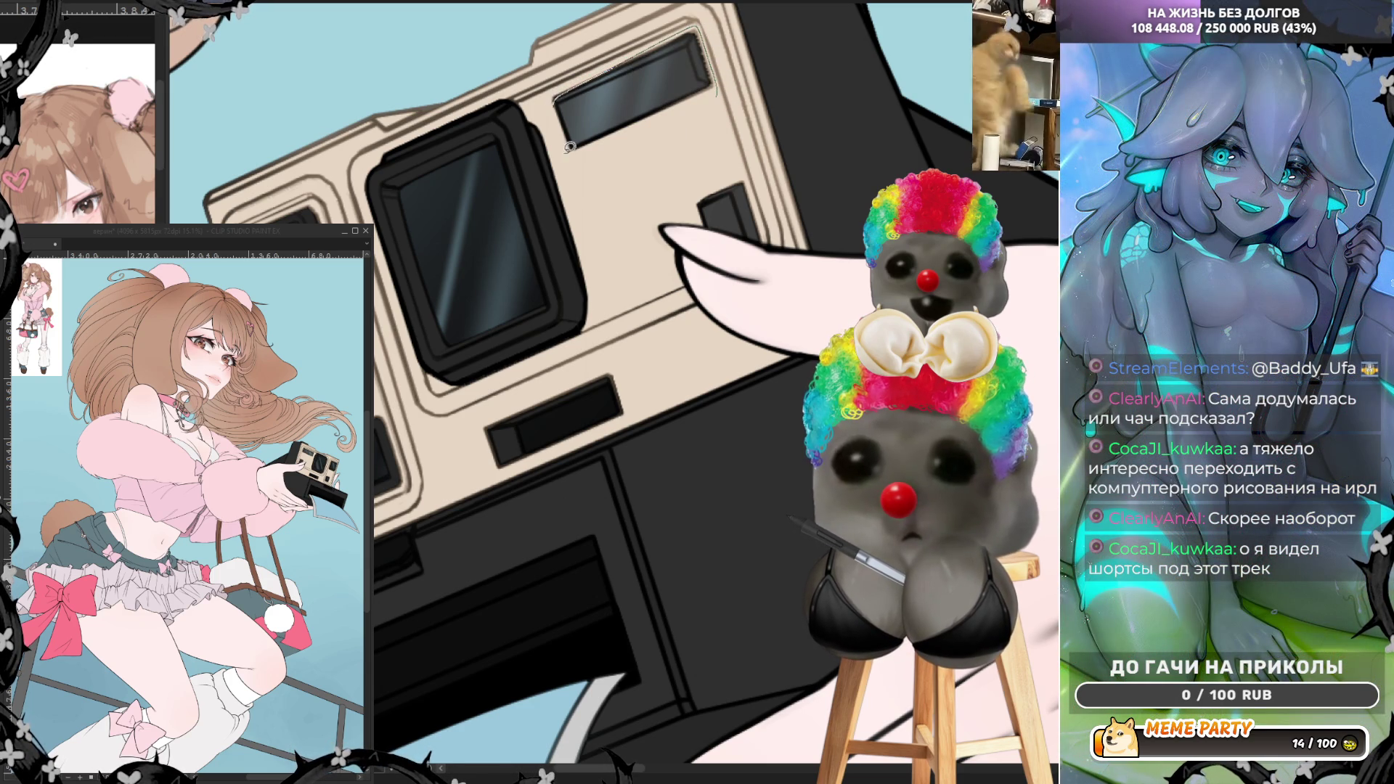
{"action": "key", "text": "ctrl+y"}
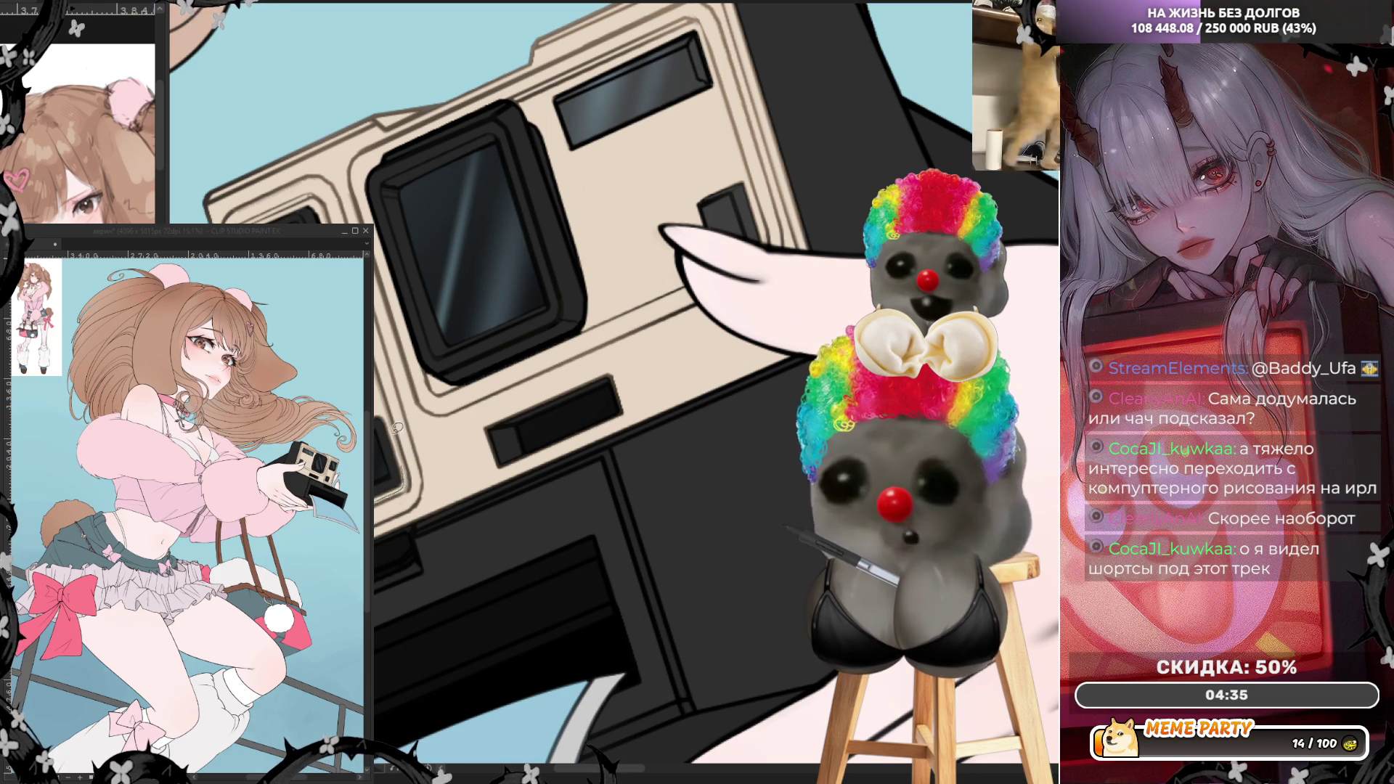
{"action": "left_click_drag", "start_coordinate": [477, 432], "coordinate": [581, 447]}
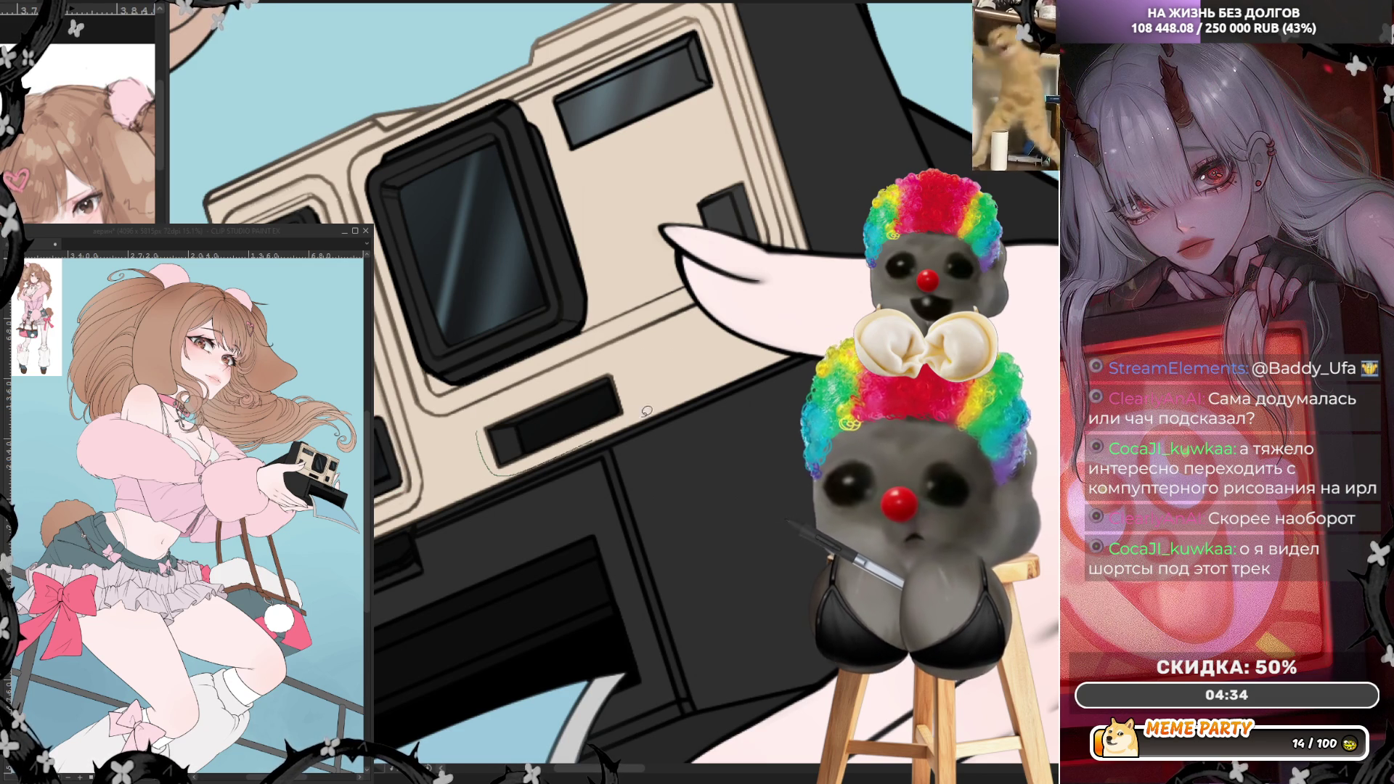
{"action": "key", "text": "ctrl+z"}
{"action": "left_click_drag", "start_coordinate": [493, 415], "coordinate": [529, 403]}
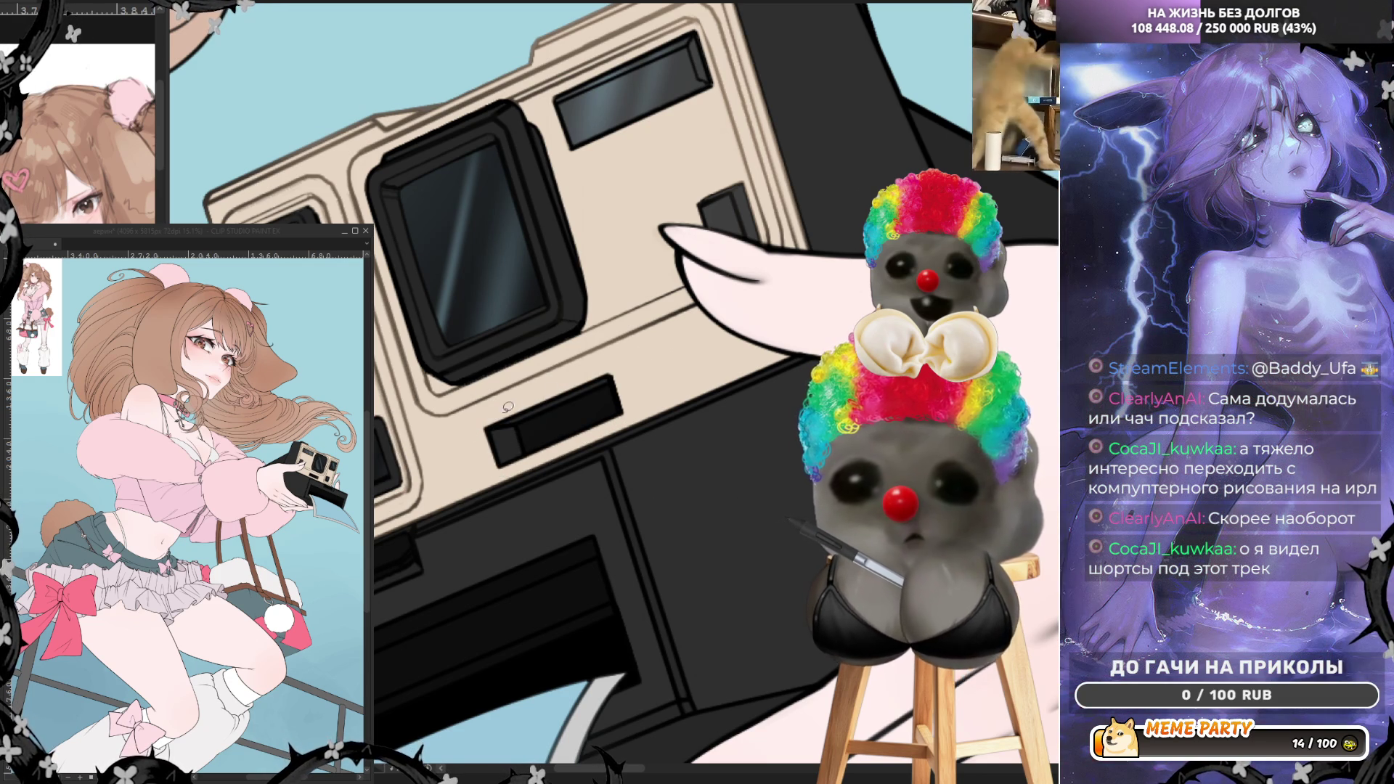
{"action": "scroll", "coordinate": [465, 444], "scroll_direction": "down", "scroll_amount": 5}
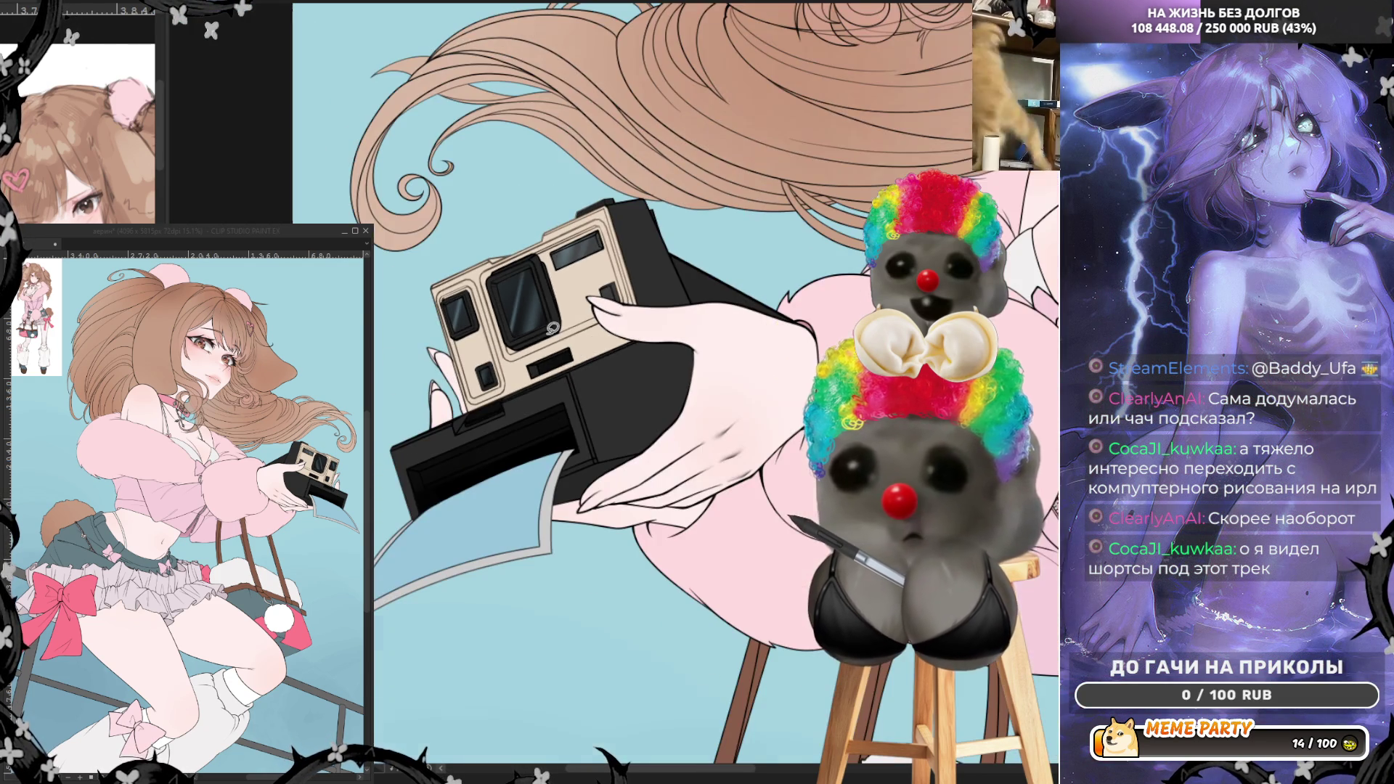
{"action": "scroll", "coordinate": [465, 444], "scroll_direction": "down", "scroll_amount": 3}
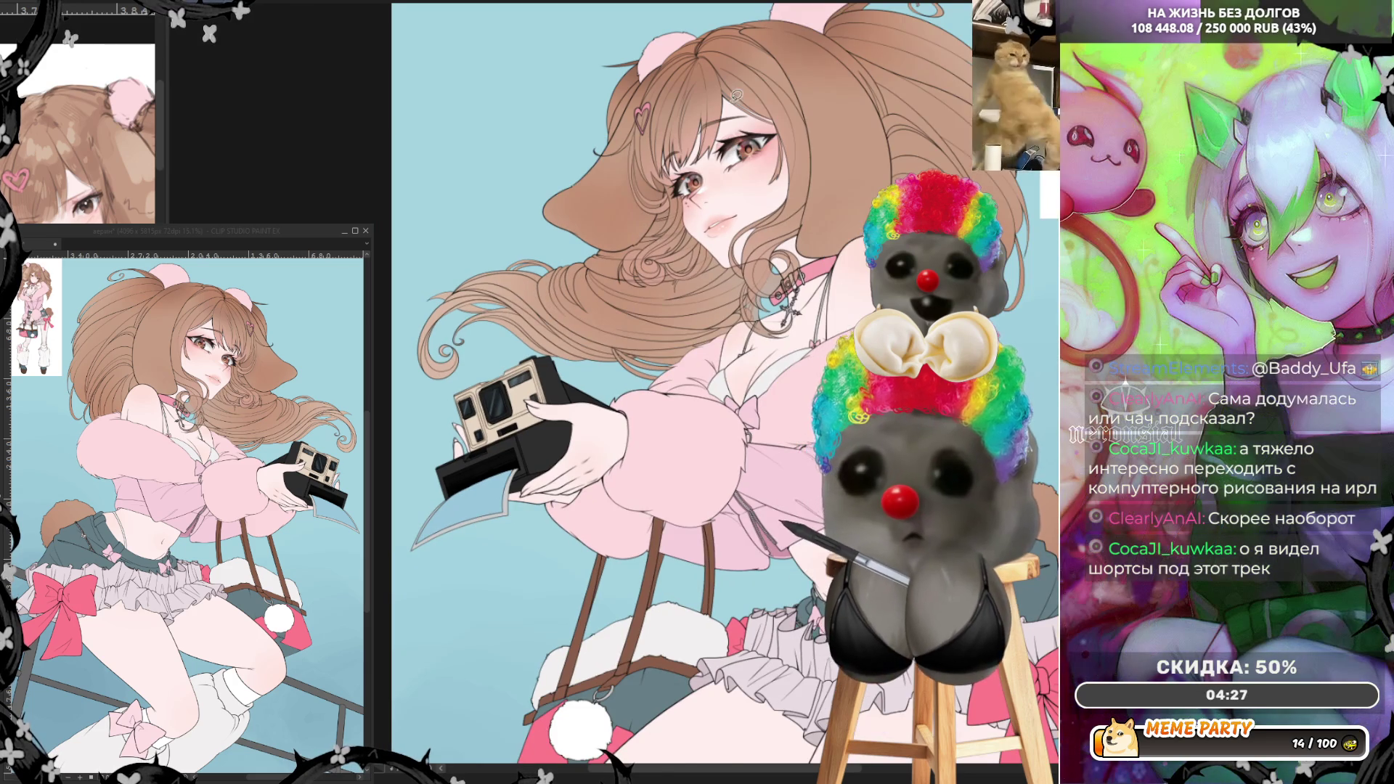
{"action": "scroll", "coordinate": [632, 253], "scroll_direction": "up", "scroll_amount": 5}
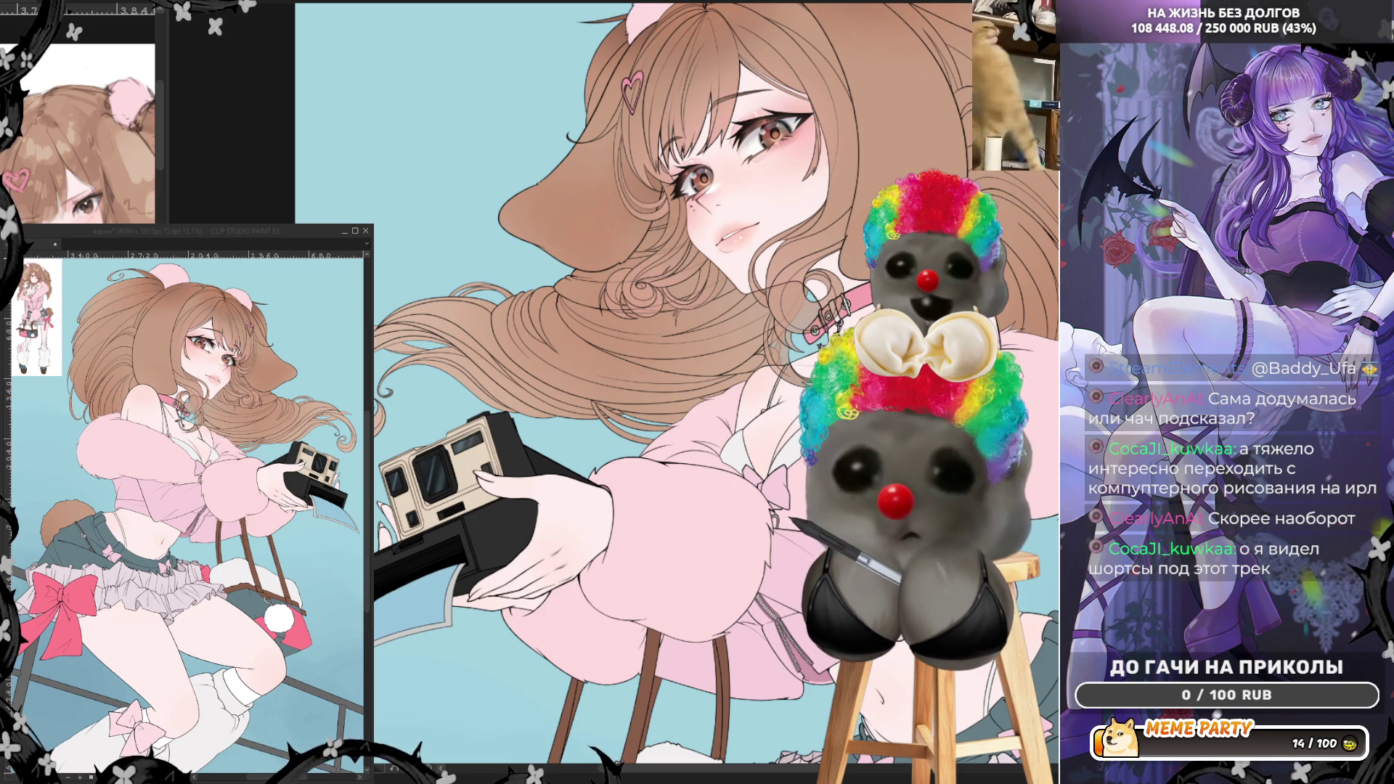
{"action": "scroll", "coordinate": [627, 159], "scroll_direction": "up", "scroll_amount": 5}
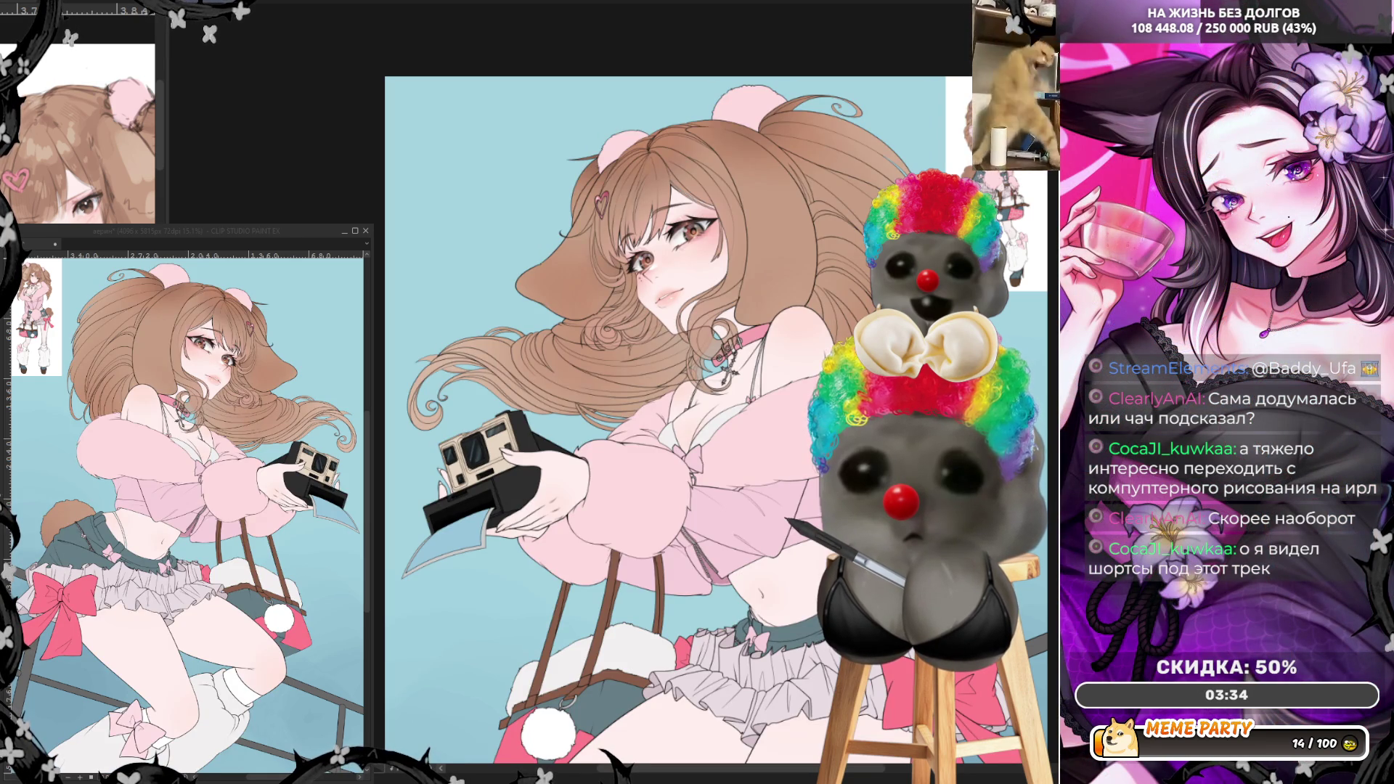
{"action": "scroll", "coordinate": [715, 291], "scroll_direction": "up", "scroll_amount": 5}
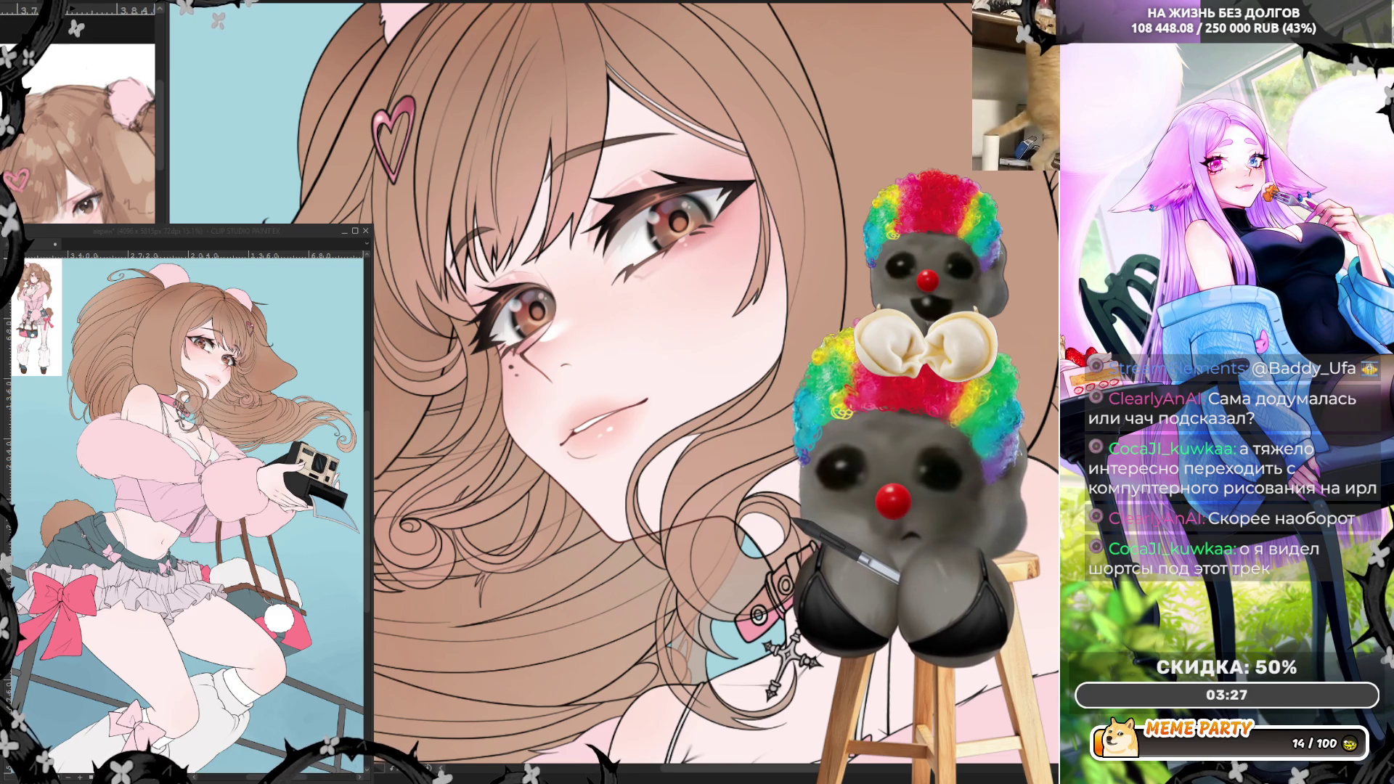
{"action": "key", "text": "h"}
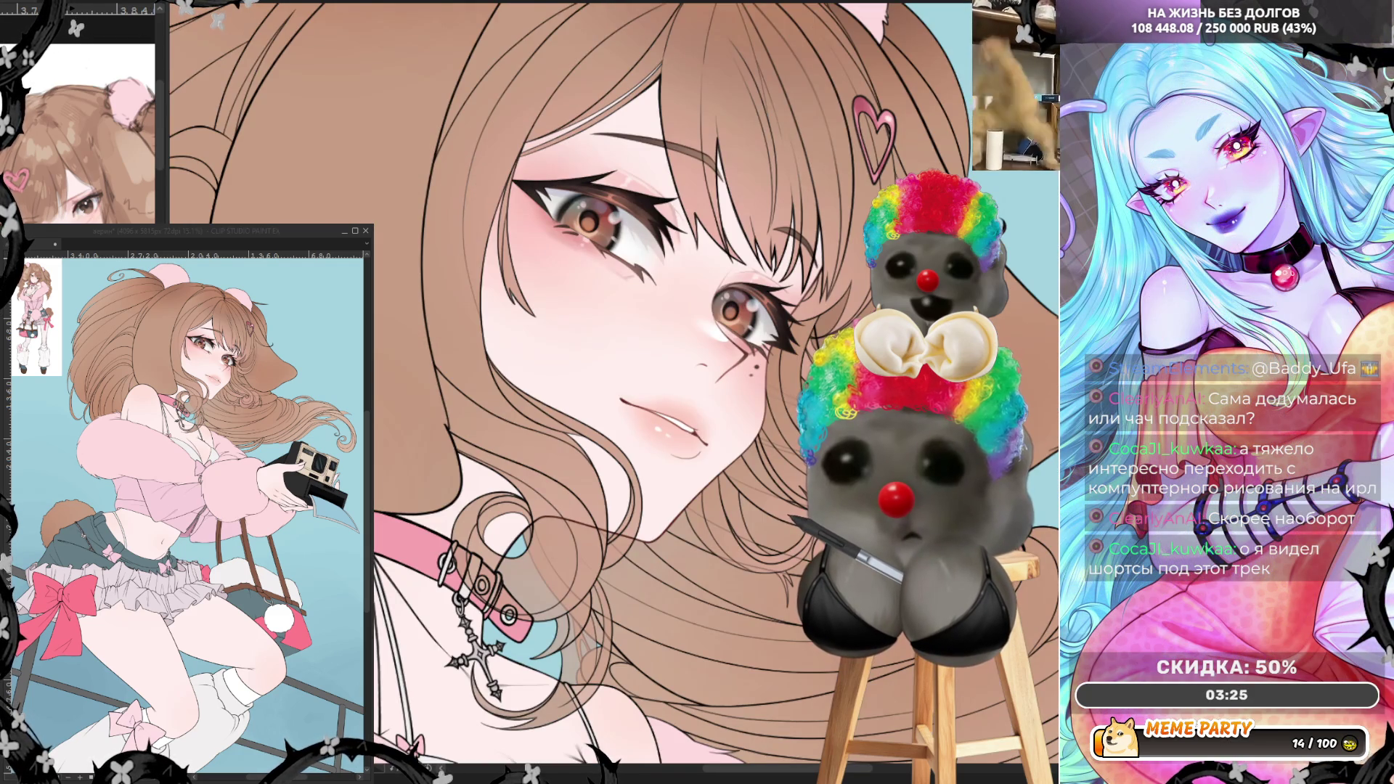
{"action": "scroll", "coordinate": [566, 378], "scroll_direction": "down", "scroll_amount": 6}
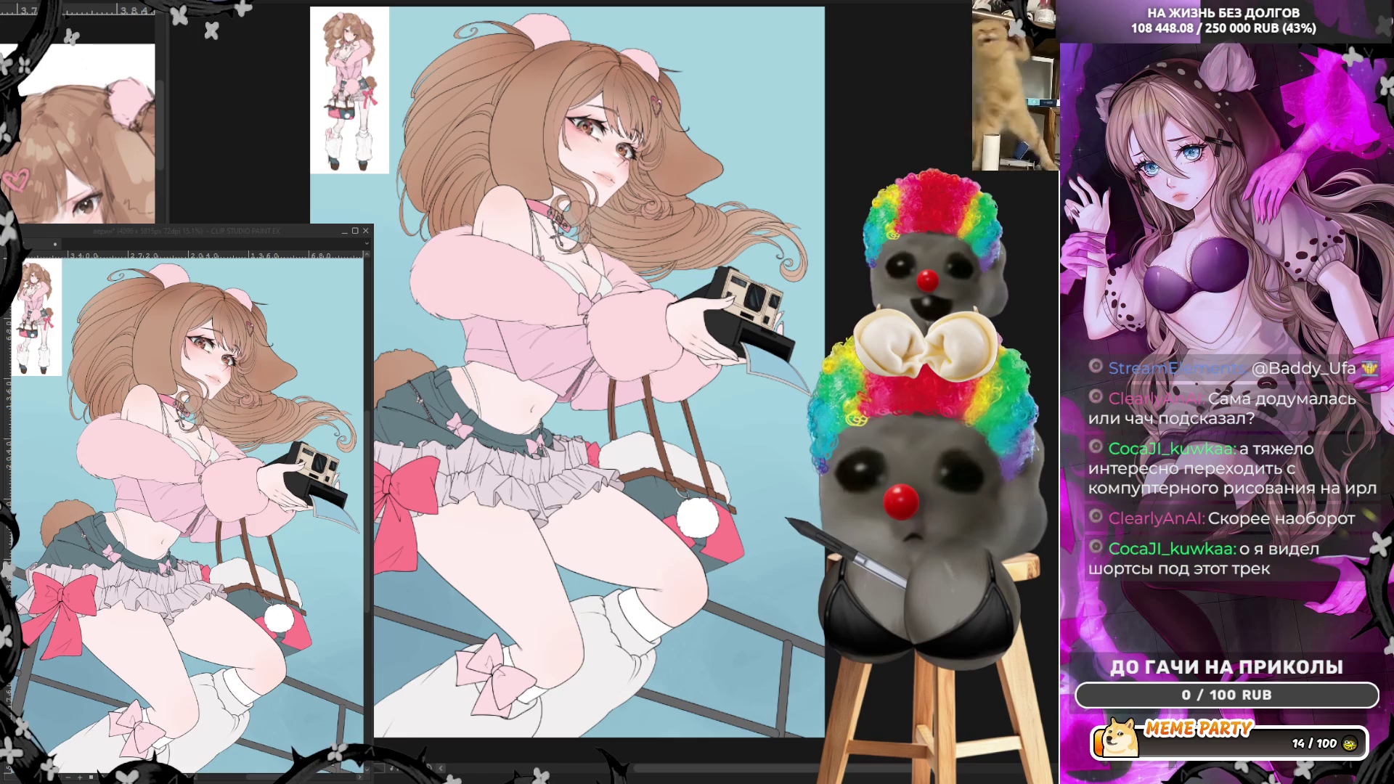
{"action": "key", "text": "ctrl+shift+u"}
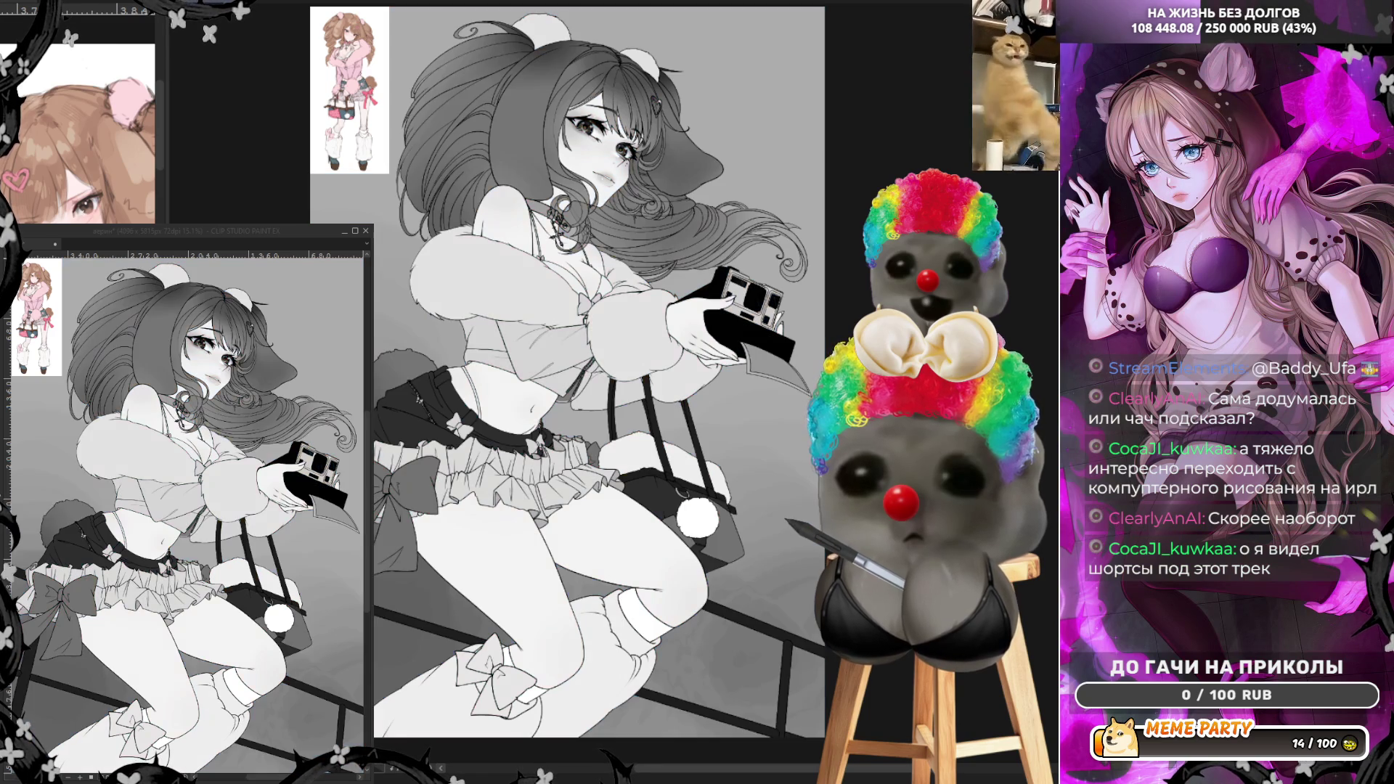
{"action": "key", "text": "ctrl+shift+u"}
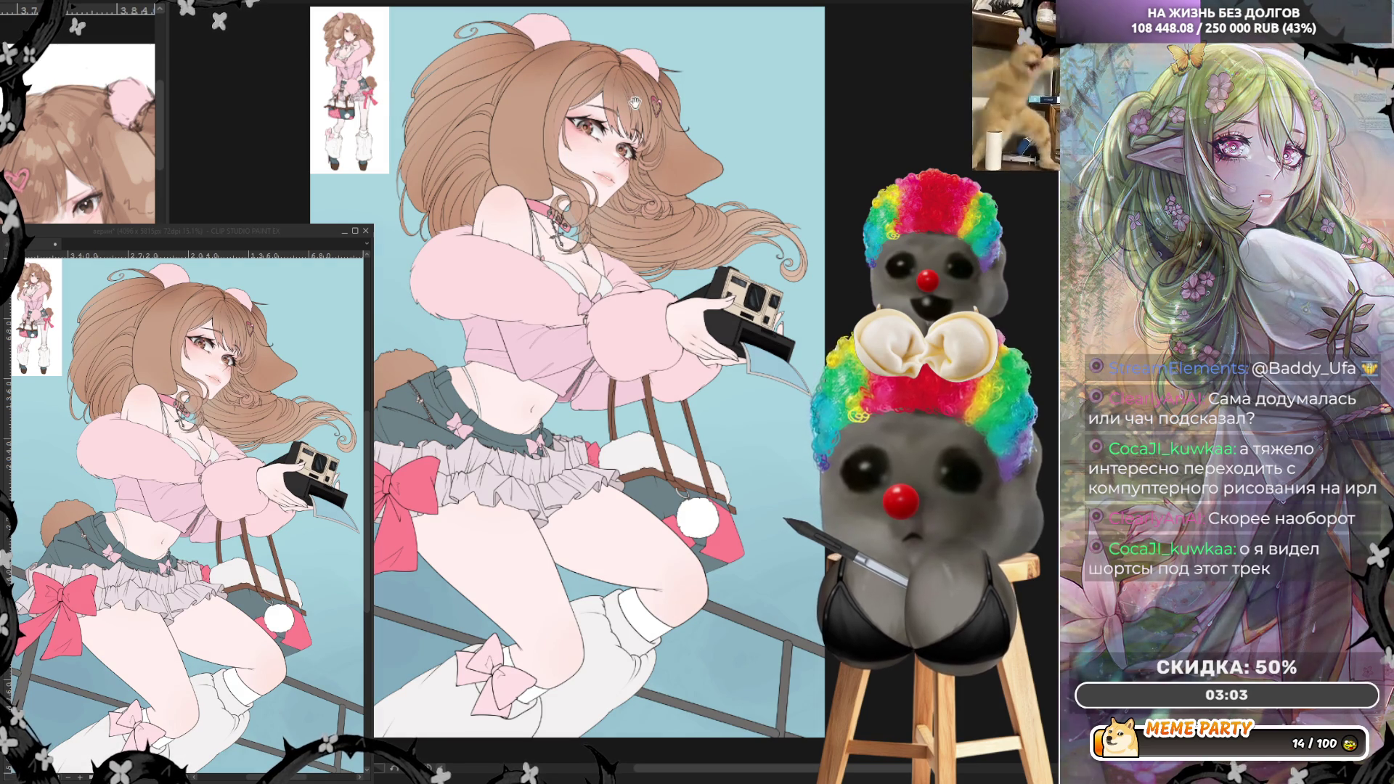
{"action": "scroll", "coordinate": [629, 97], "scroll_direction": "up", "scroll_amount": 2}
{"action": "scroll", "coordinate": [629, 96], "scroll_direction": "up", "scroll_amount": 1}
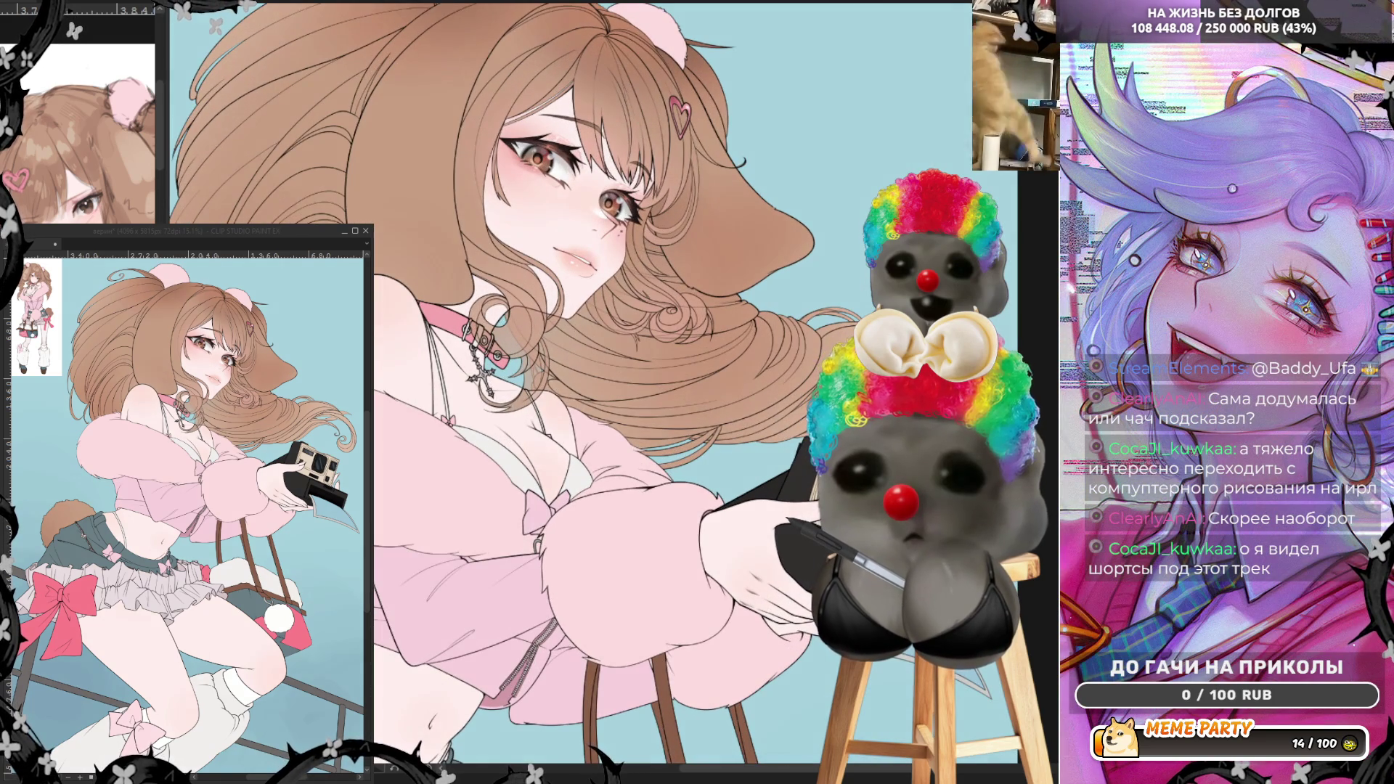
{"action": "scroll", "coordinate": [860, 245], "scroll_direction": "down", "scroll_amount": 3}
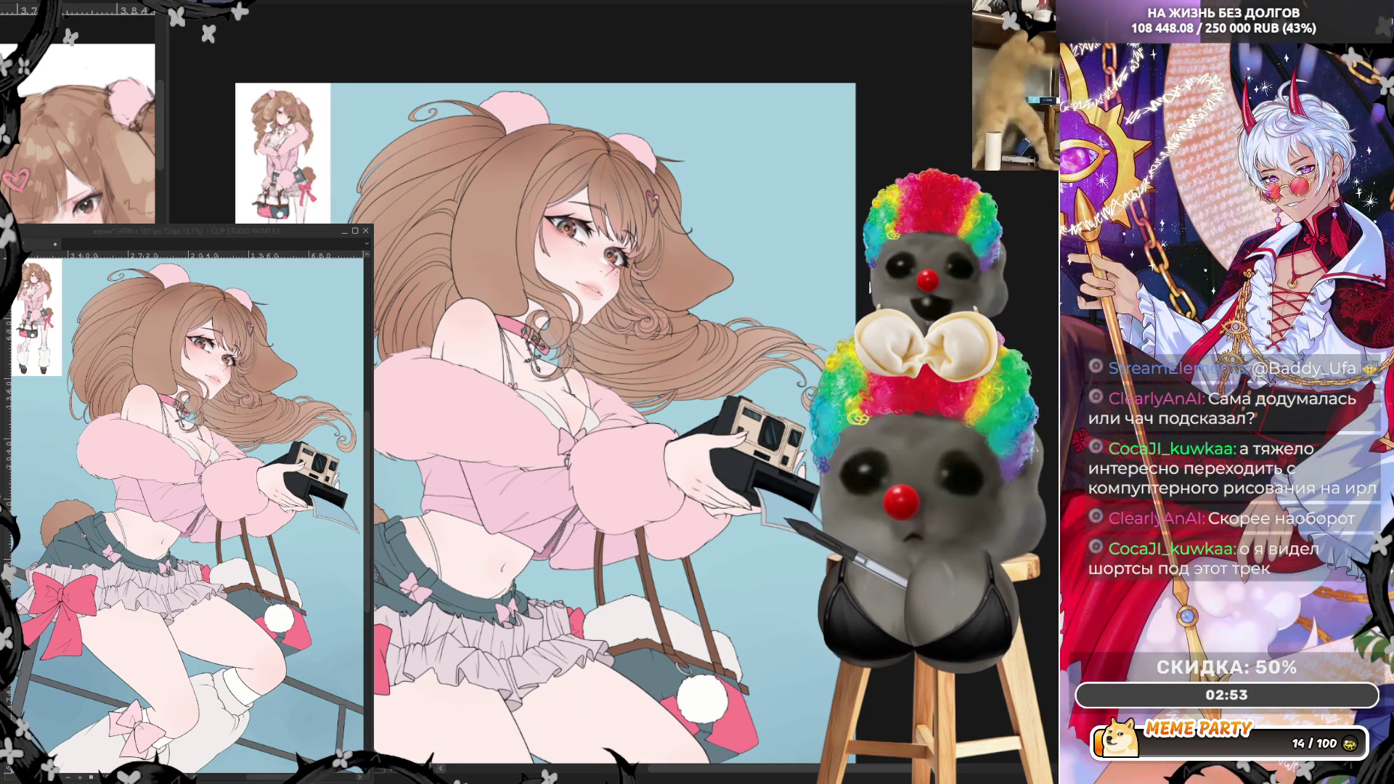
{"action": "scroll", "coordinate": [622, 267], "scroll_direction": "up", "scroll_amount": 4}
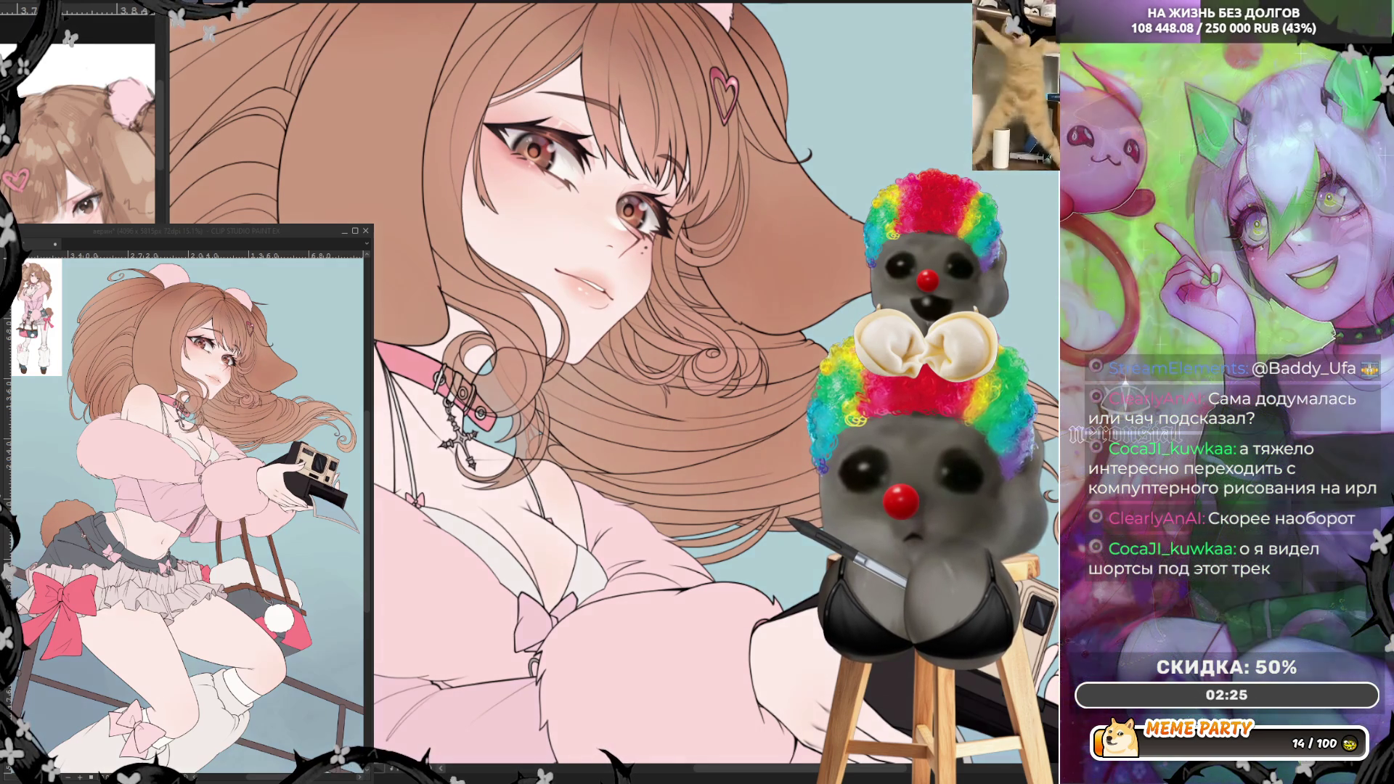
{"action": "scroll", "coordinate": [801, 306], "scroll_direction": "down", "scroll_amount": 3}
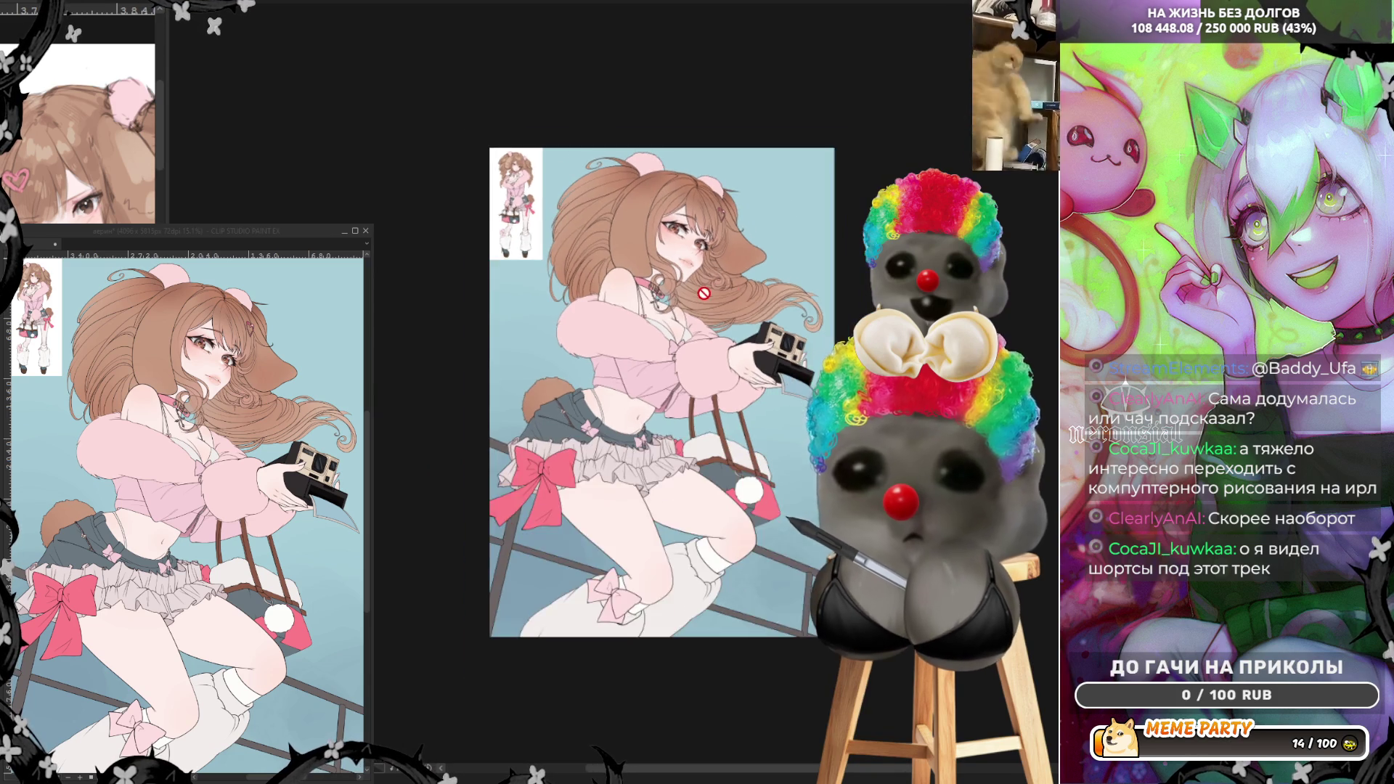
{"action": "scroll", "coordinate": [749, 414], "scroll_direction": "up", "scroll_amount": 4}
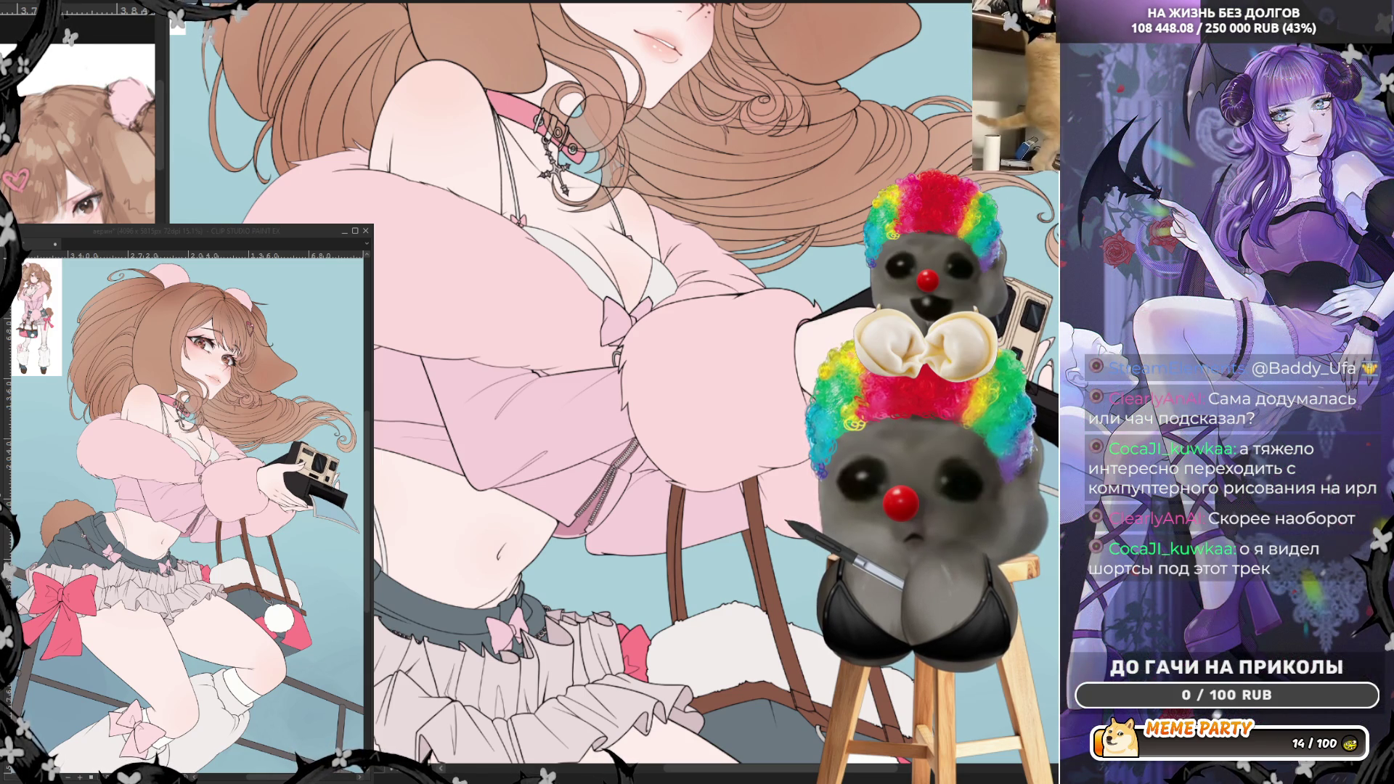
{"action": "scroll", "coordinate": [613, 385], "scroll_direction": "down", "scroll_amount": 2}
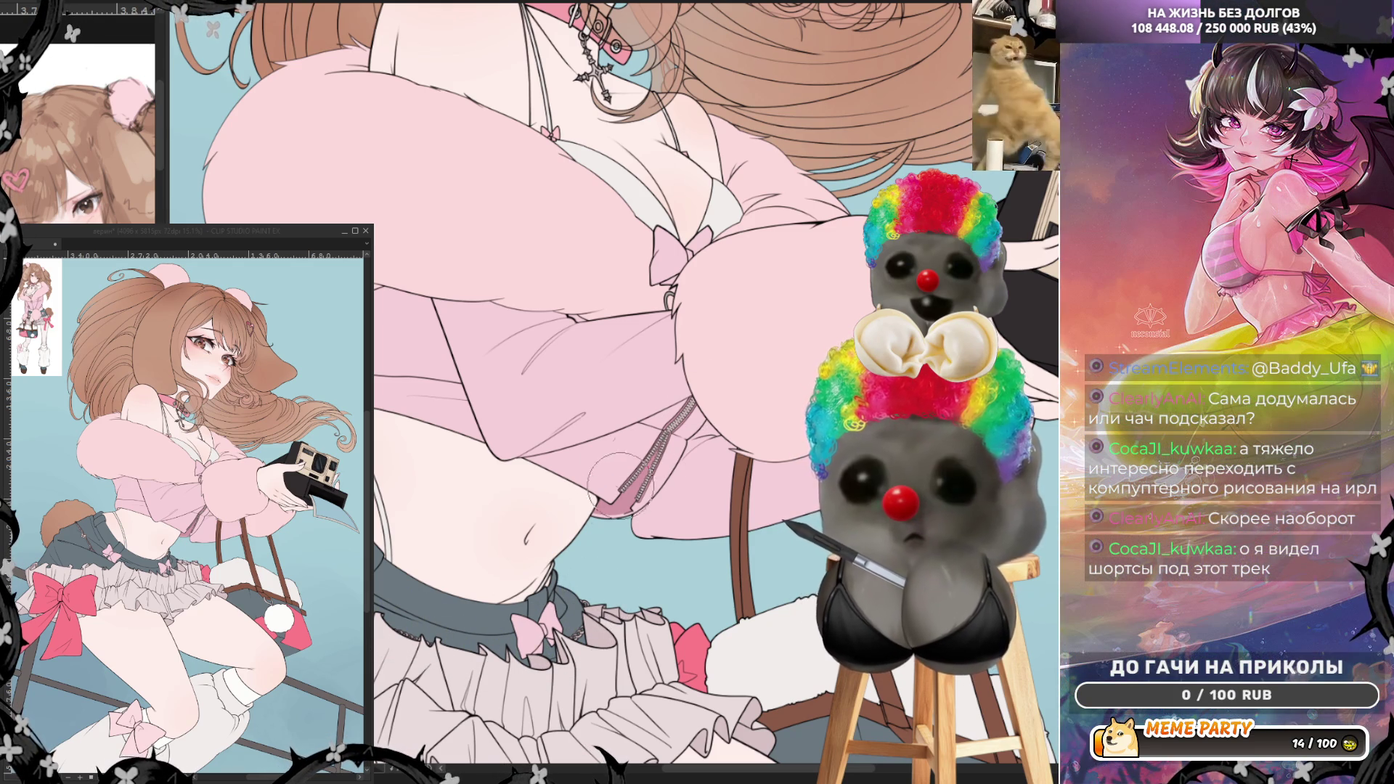
{"action": "scroll", "coordinate": [530, 412], "scroll_direction": "down", "scroll_amount": 3}
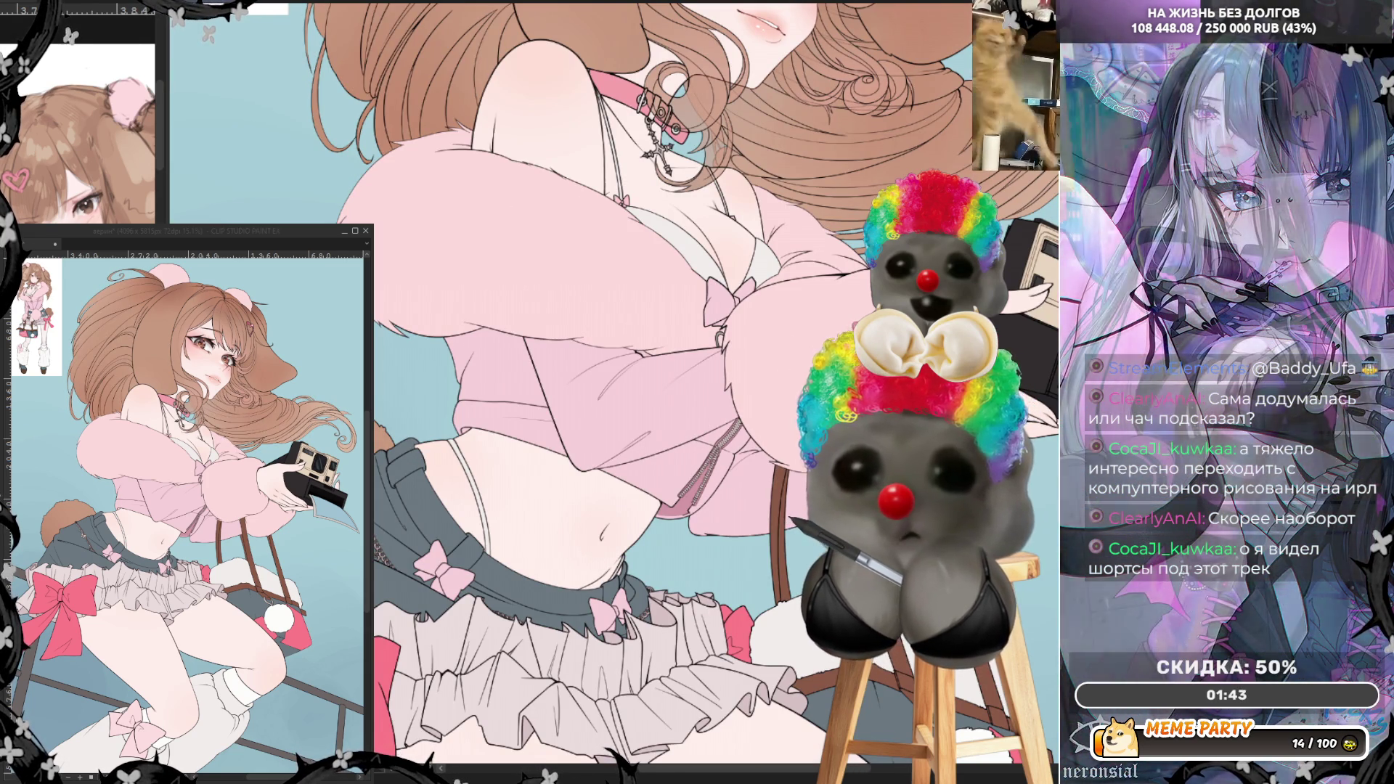
{"action": "scroll", "coordinate": [461, 153], "scroll_direction": "up", "scroll_amount": 2}
{"action": "scroll", "coordinate": [461, 153], "scroll_direction": "up", "scroll_amount": 2}
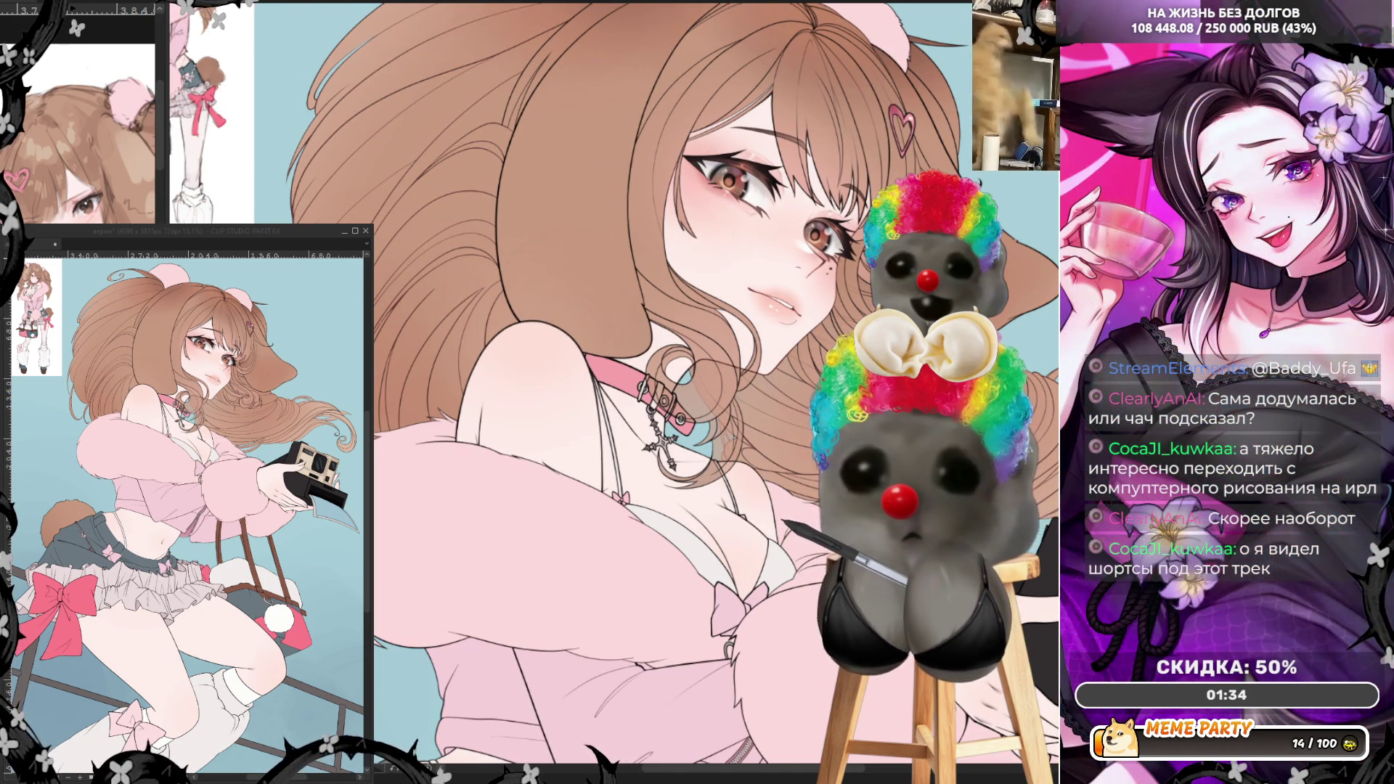
- Shrink the brush and mirror the canvas view horizontally to check the face's proportions
{"action": "scroll", "coordinate": [697, 378], "scroll_direction": "down", "scroll_amount": 3}
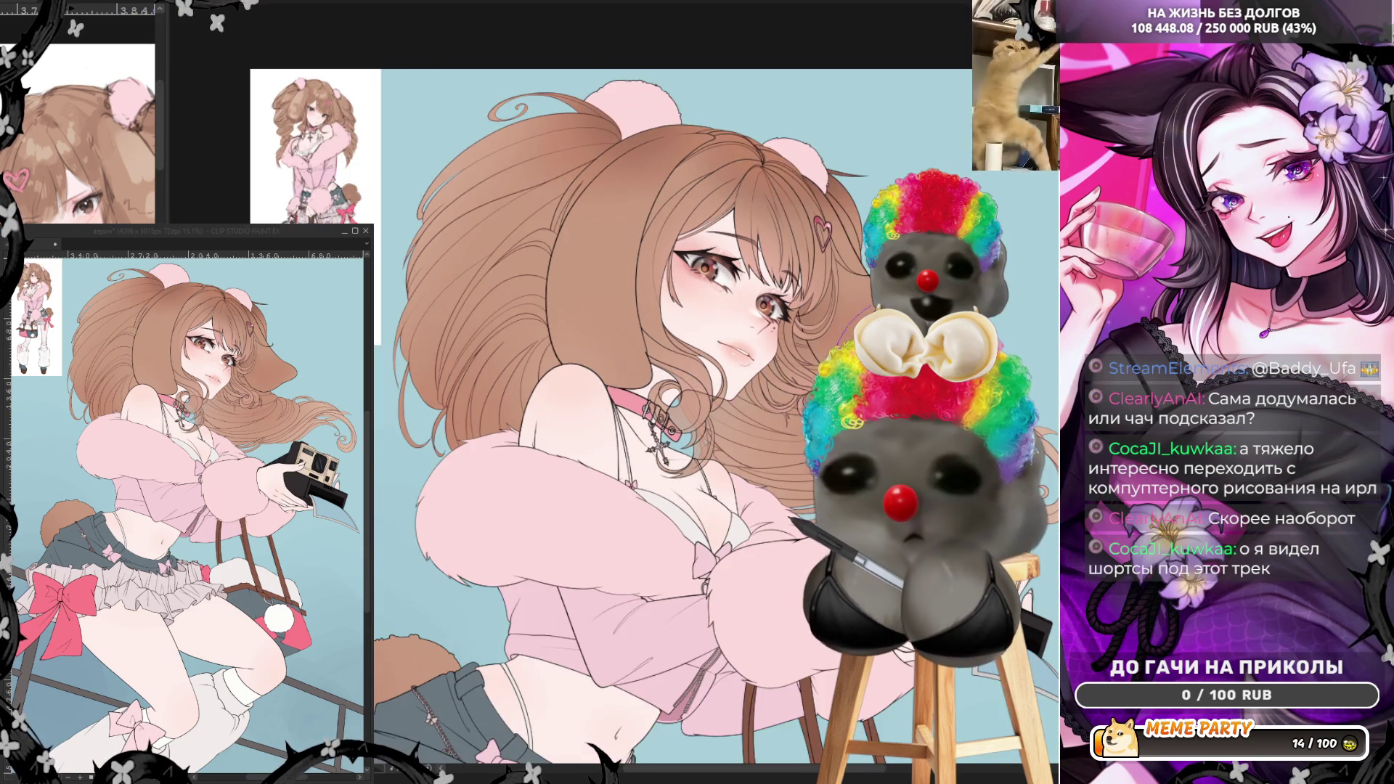
{"action": "scroll", "coordinate": [696, 378], "scroll_direction": "up", "scroll_amount": 1}
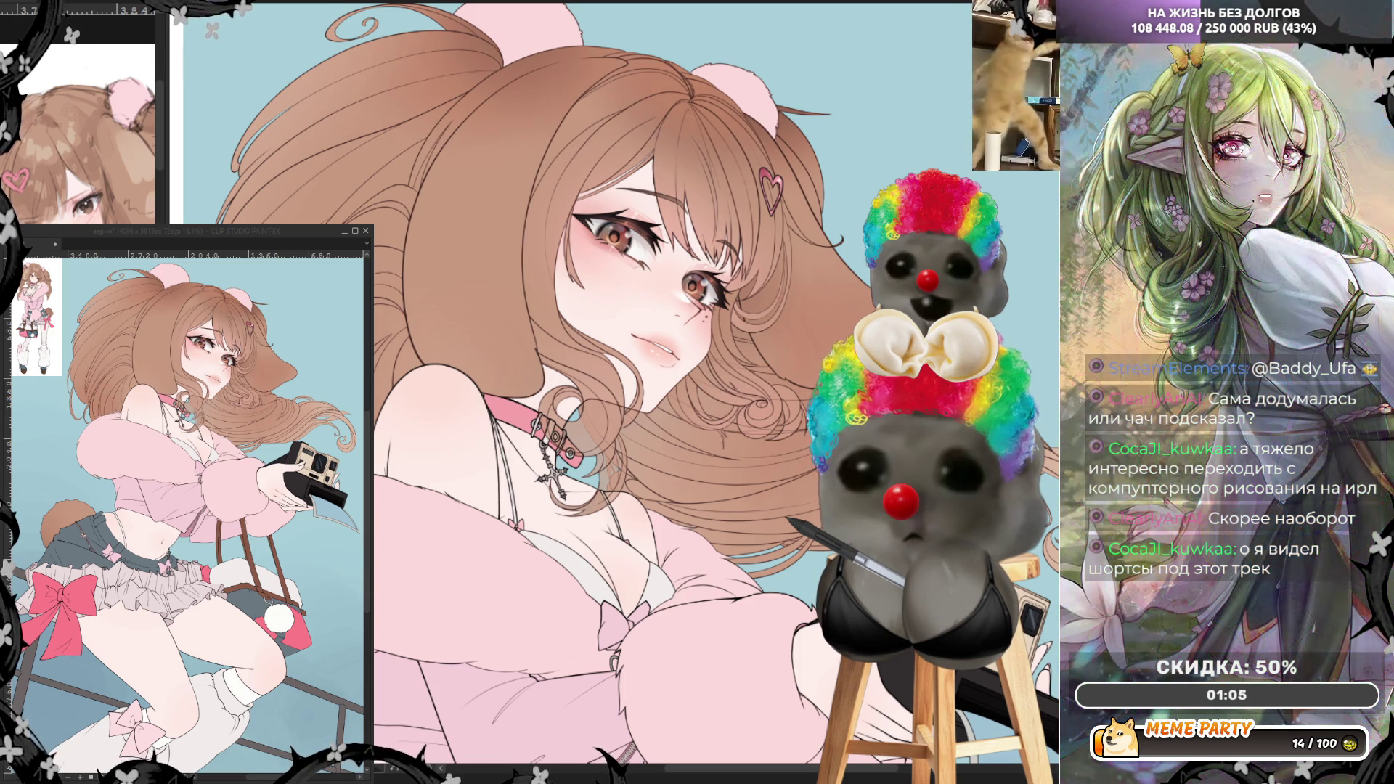
{"action": "scroll", "coordinate": [743, 172], "scroll_direction": "up", "scroll_amount": 3}
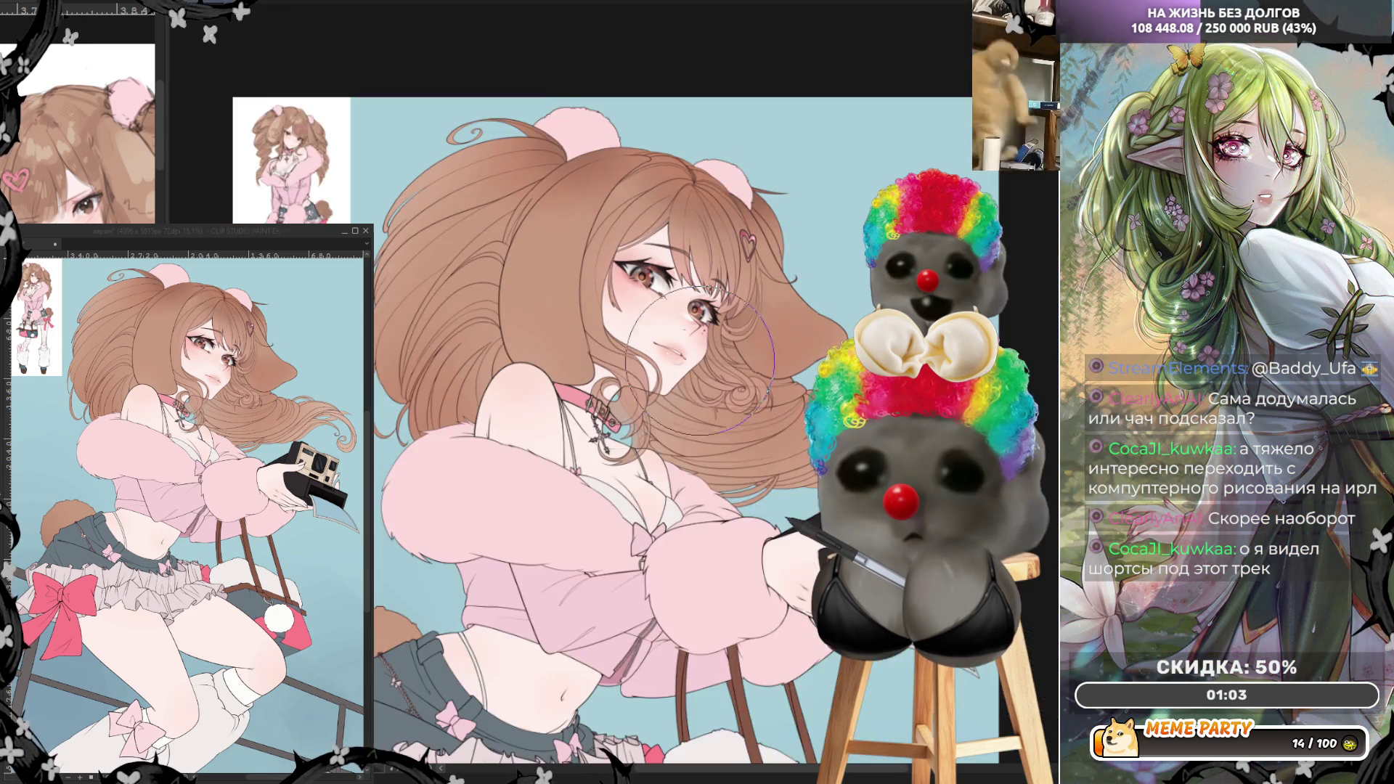
{"action": "key", "text": "bracketleft"}
{"action": "key", "text": "bracketleft"}
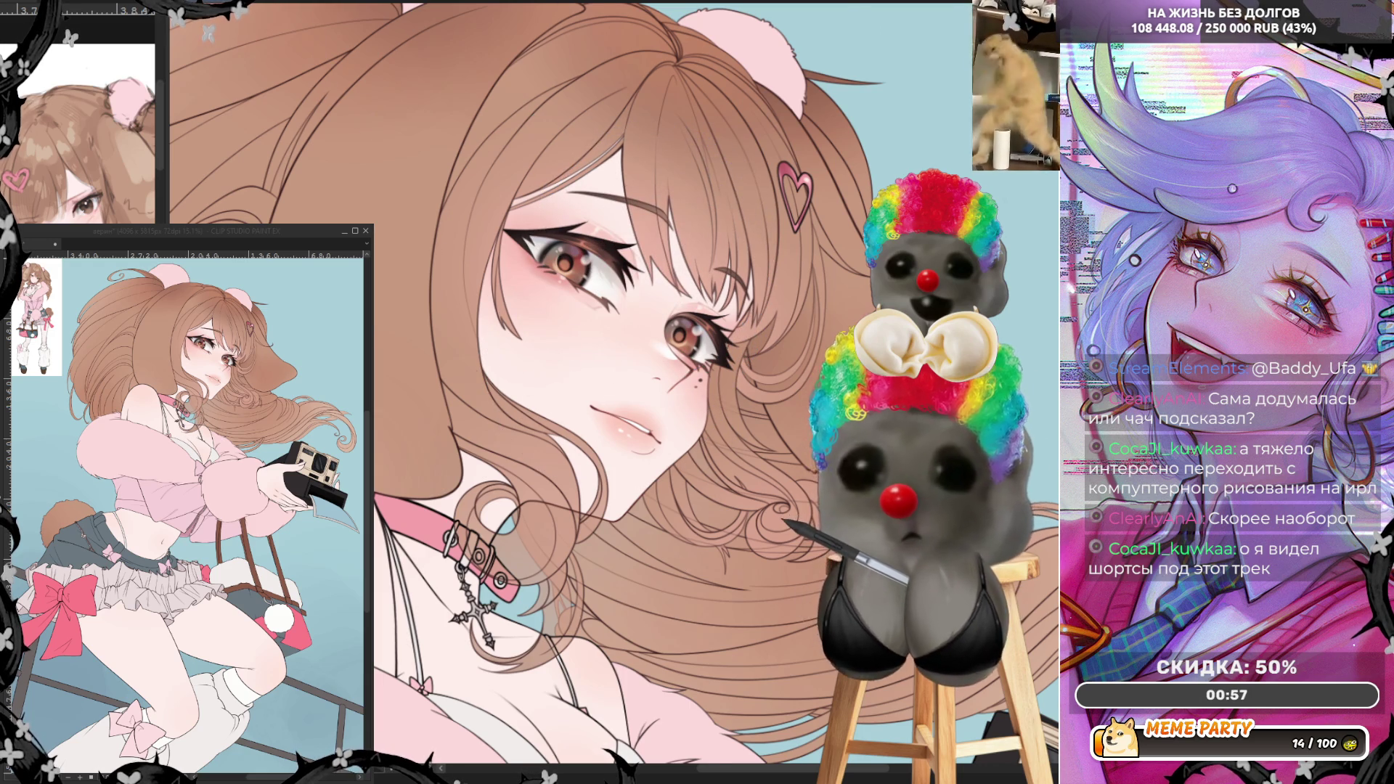
{"action": "key", "text": "h"}
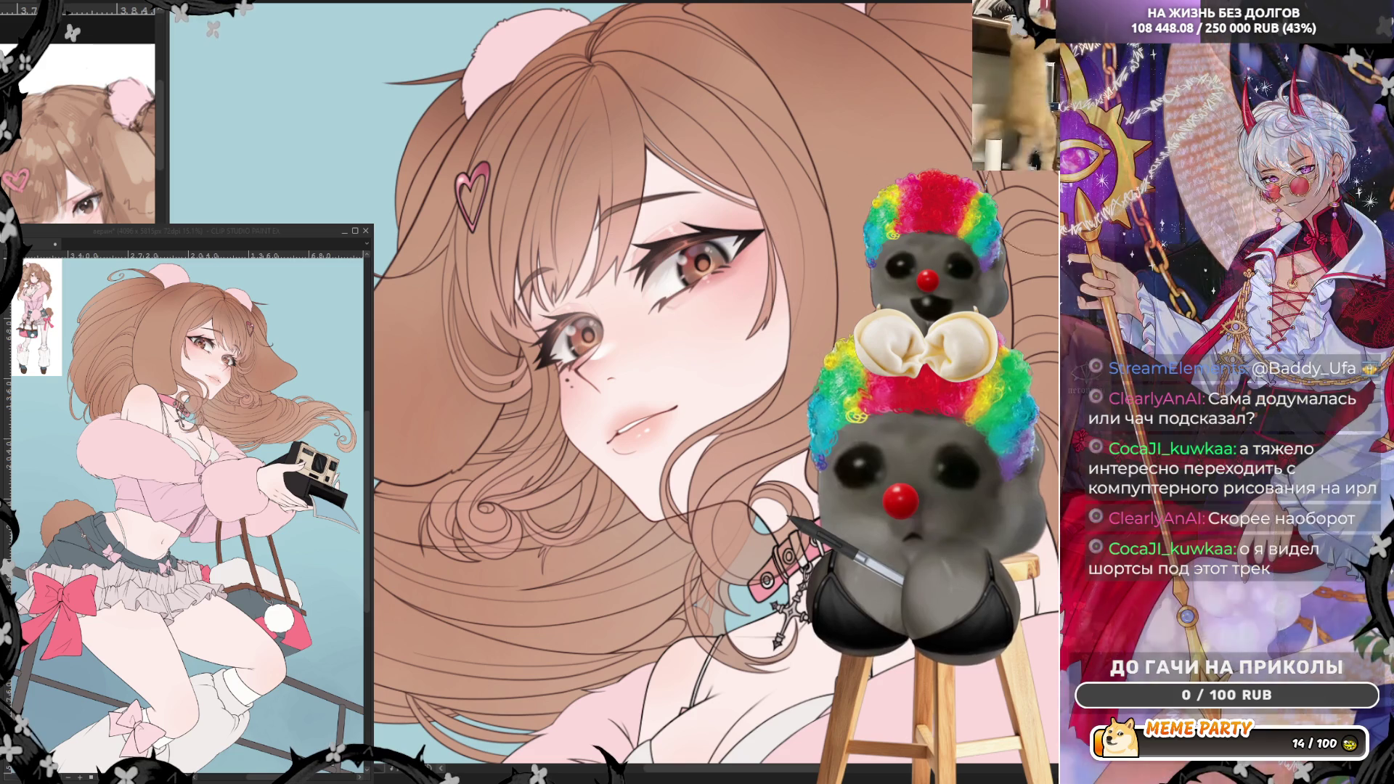
{"action": "left_click_drag", "start_coordinate": [548, 287], "coordinate": [569, 303]}
{"action": "key", "text": "ctrl+z"}
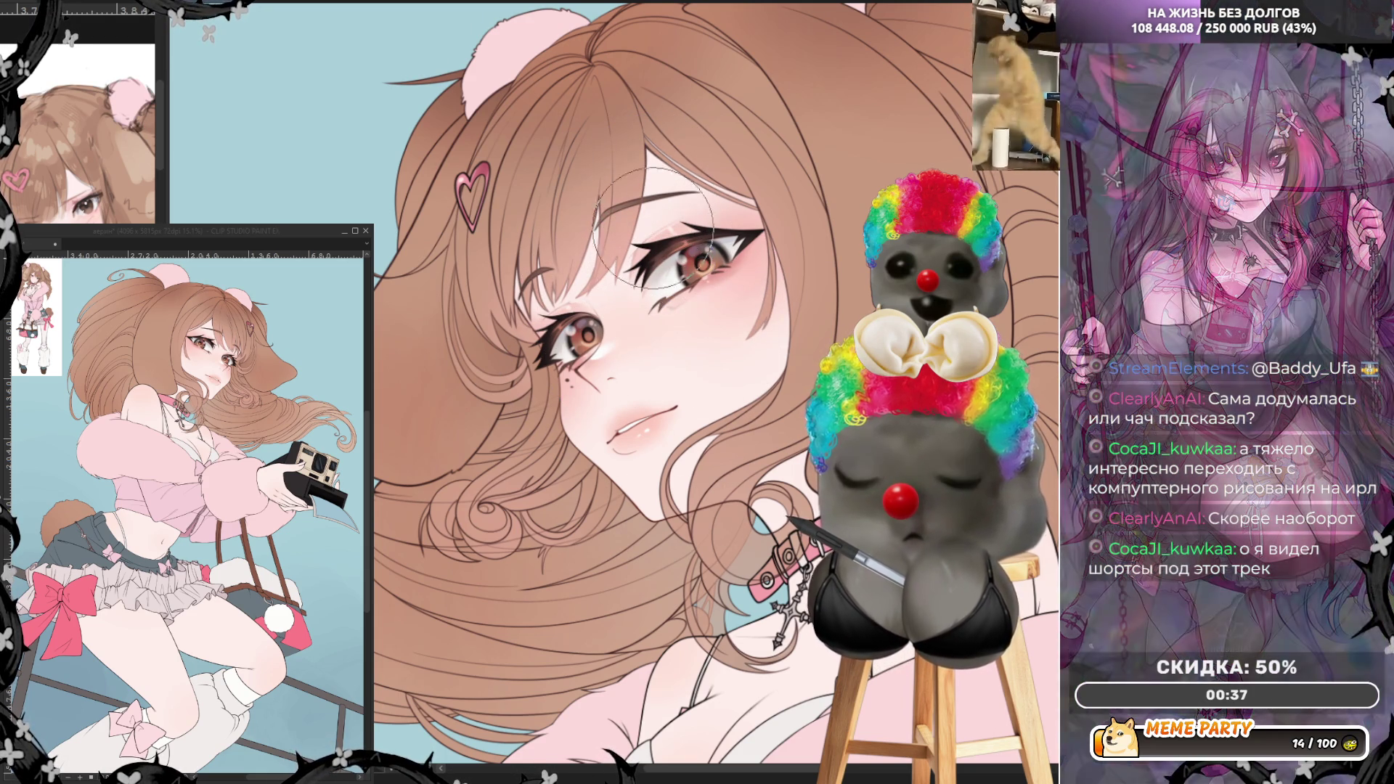
{"action": "scroll", "coordinate": [610, 334], "scroll_direction": "up", "scroll_amount": 3}
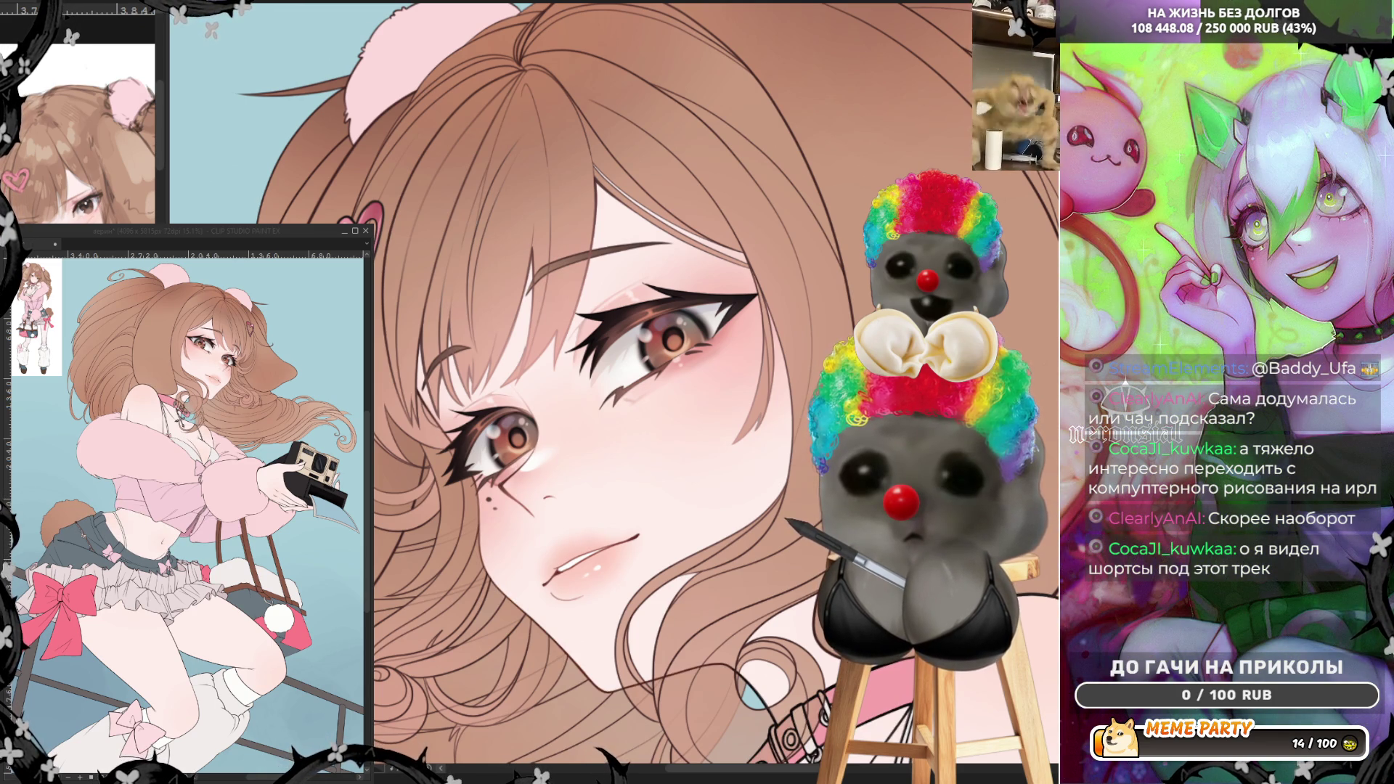
{"action": "key", "text": "ctrl+z"}
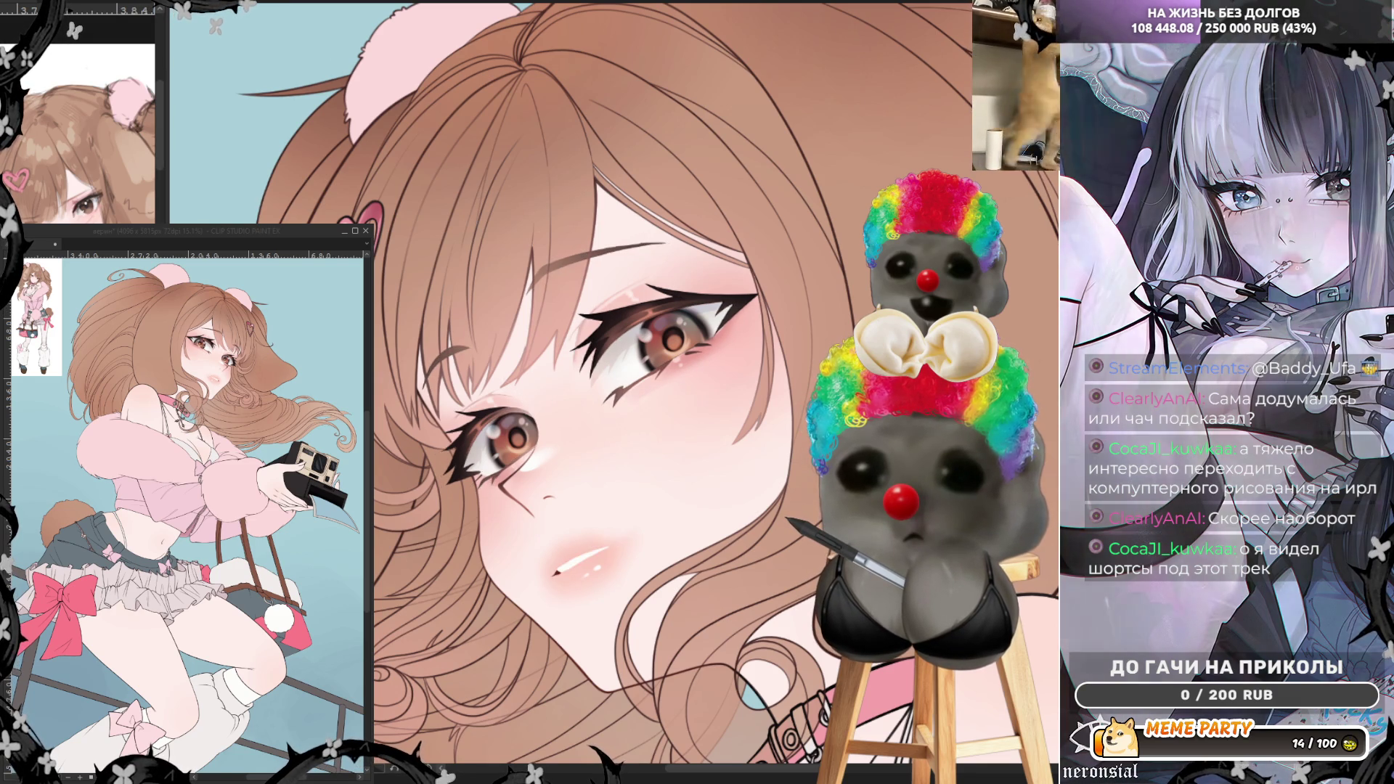
{"action": "scroll", "coordinate": [633, 285], "scroll_direction": "up", "scroll_amount": 2}
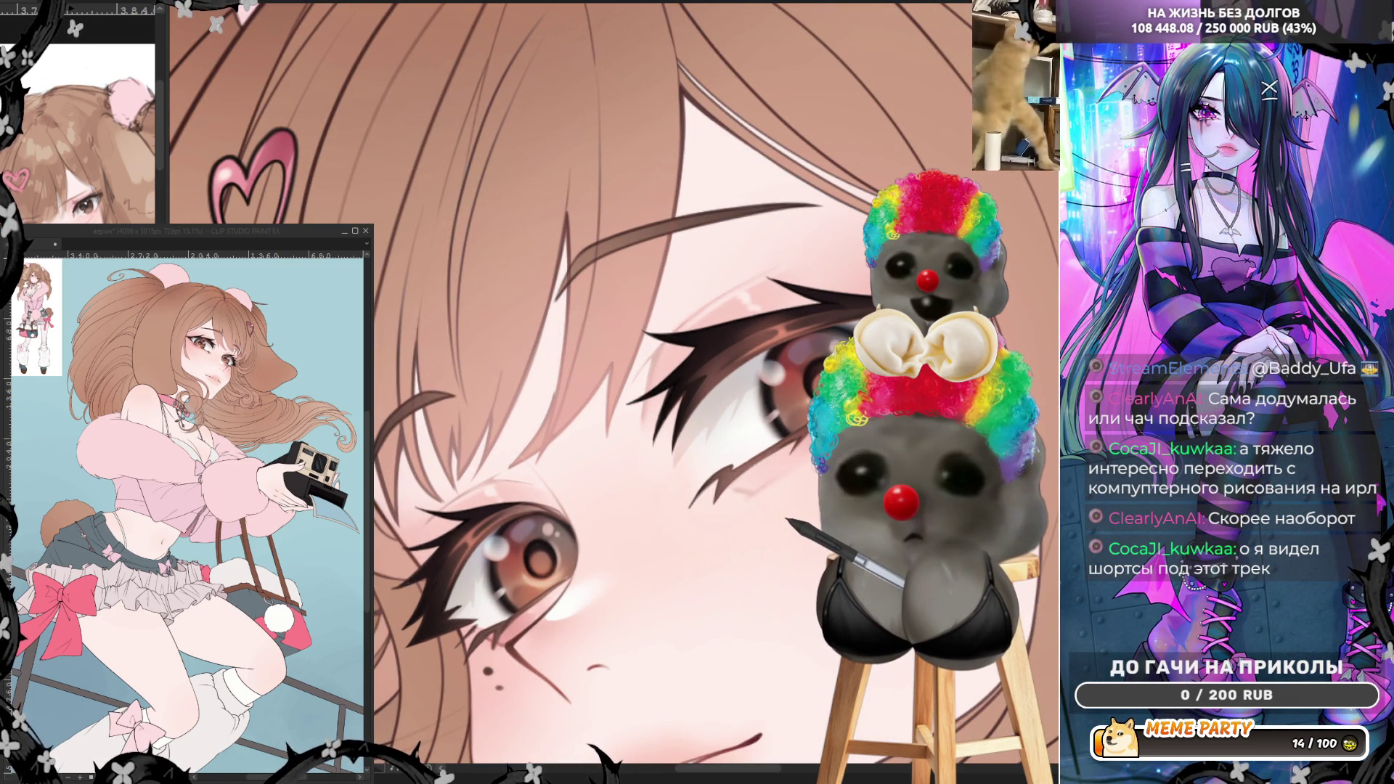
{"action": "scroll", "coordinate": [745, 371], "scroll_direction": "down", "scroll_amount": 2}
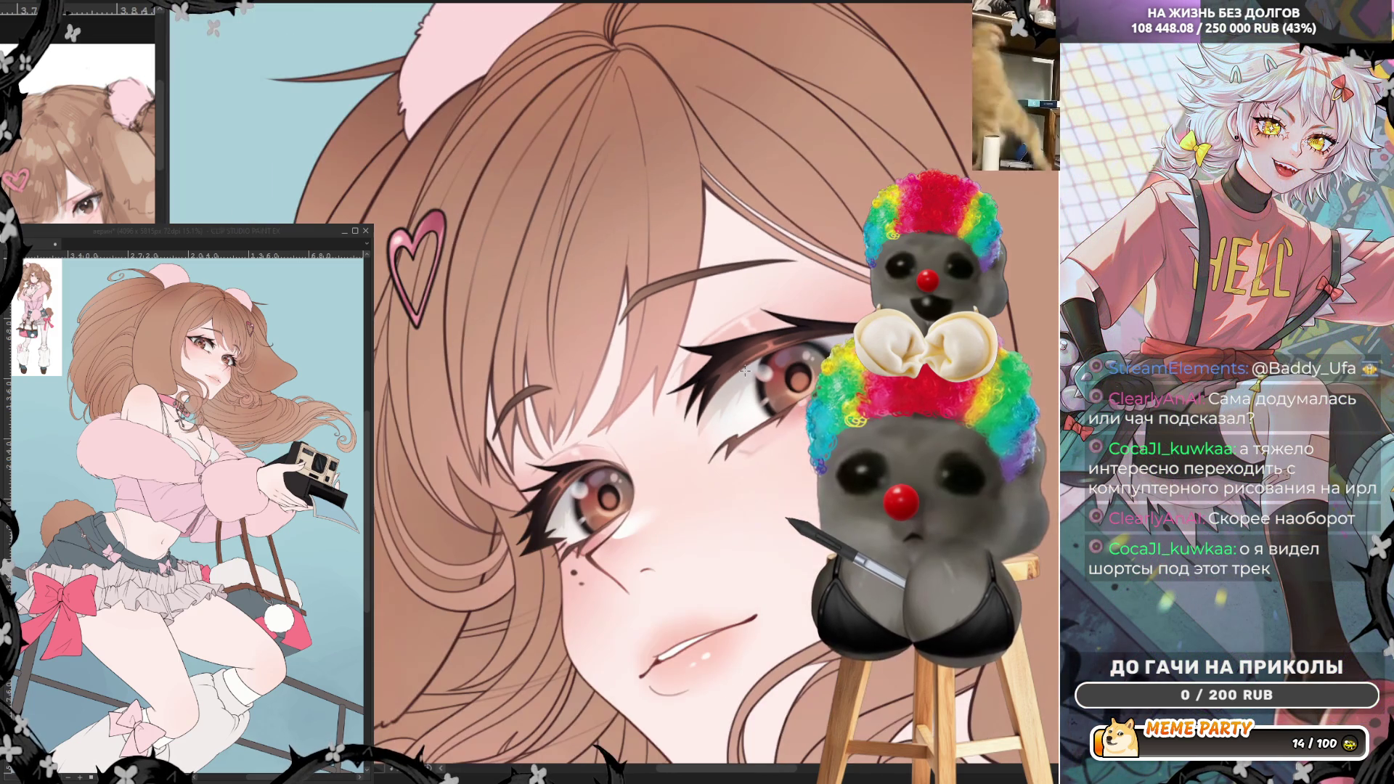
{"action": "scroll", "coordinate": [552, 329], "scroll_direction": "down", "scroll_amount": 3}
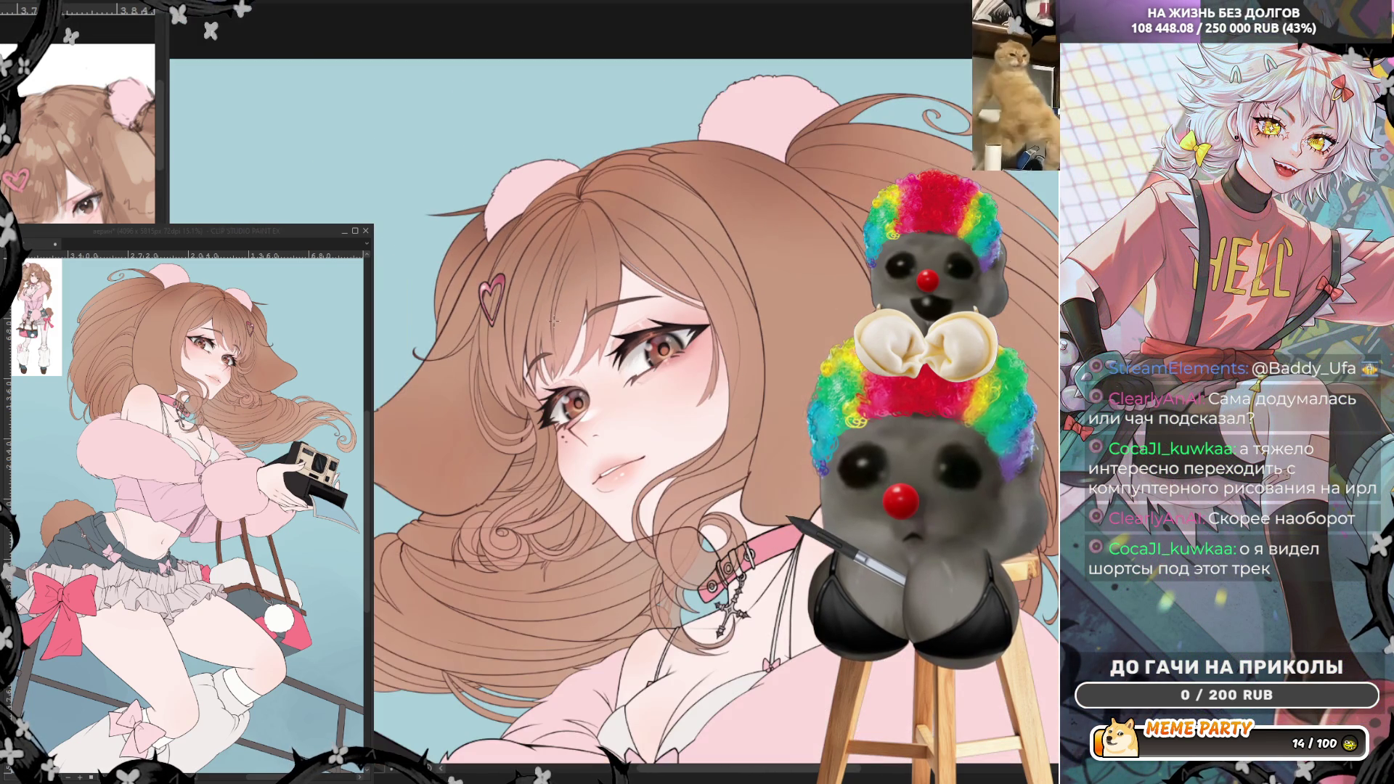
{"action": "scroll", "coordinate": [660, 258], "scroll_direction": "up", "scroll_amount": 3}
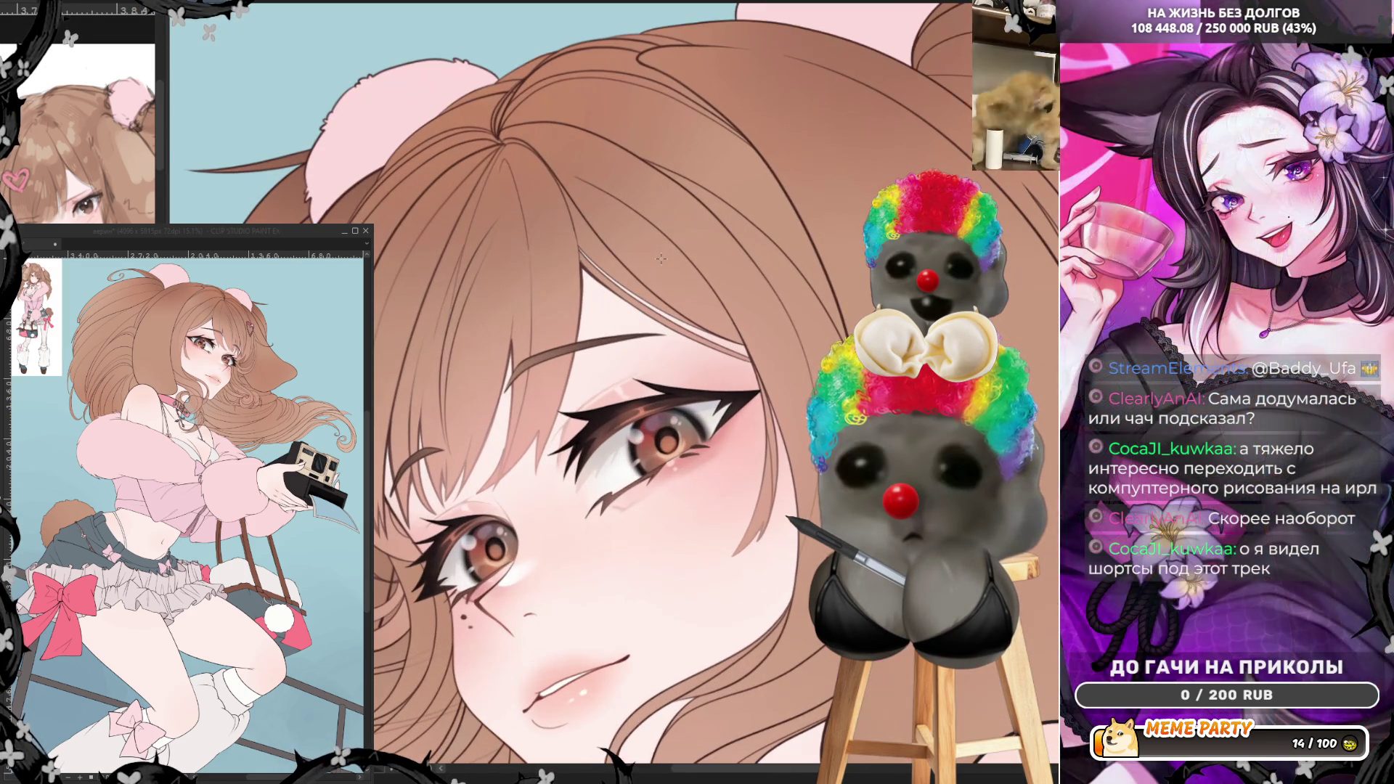
{"action": "scroll", "coordinate": [661, 259], "scroll_direction": "up", "scroll_amount": 1}
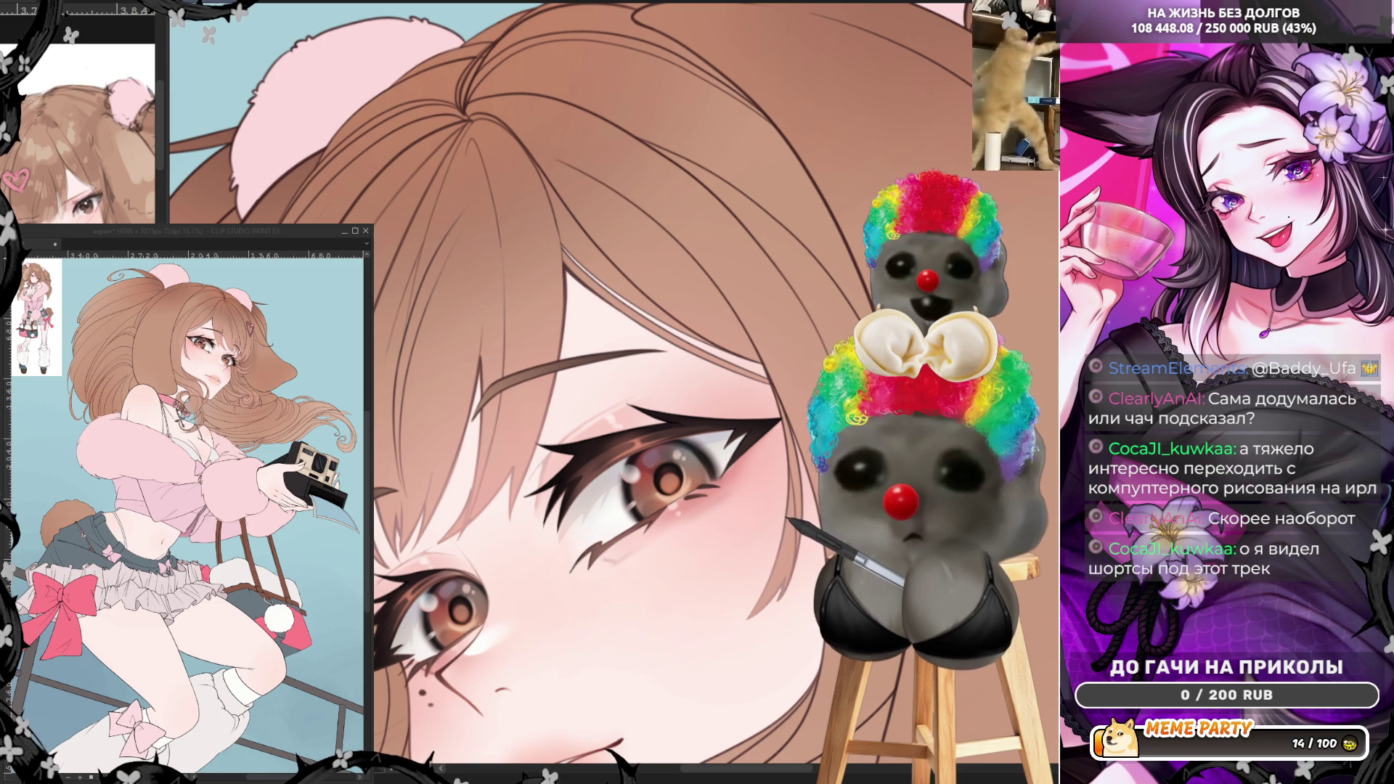
{"action": "scroll", "coordinate": [613, 385], "scroll_direction": "down", "scroll_amount": 2}
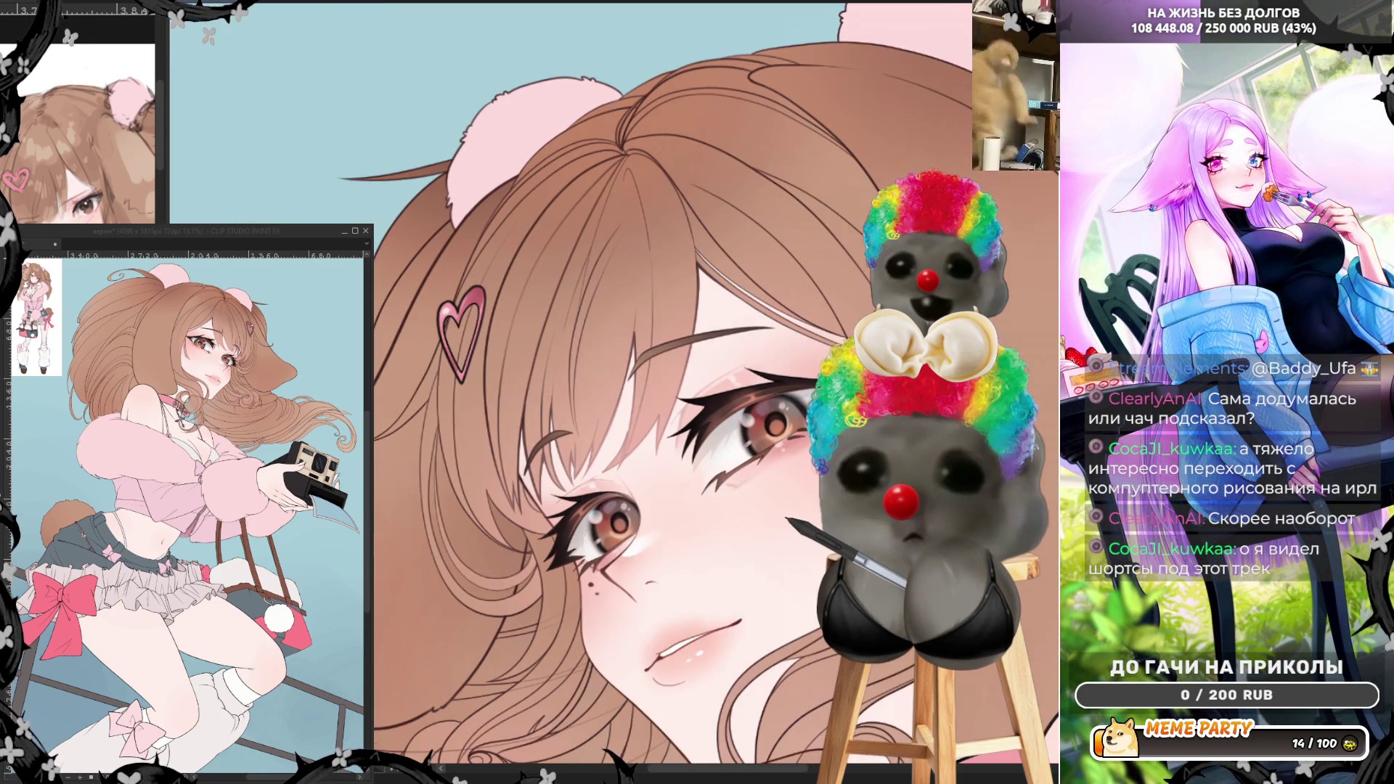
{"action": "scroll", "coordinate": [788, 445], "scroll_direction": "up", "scroll_amount": 2}
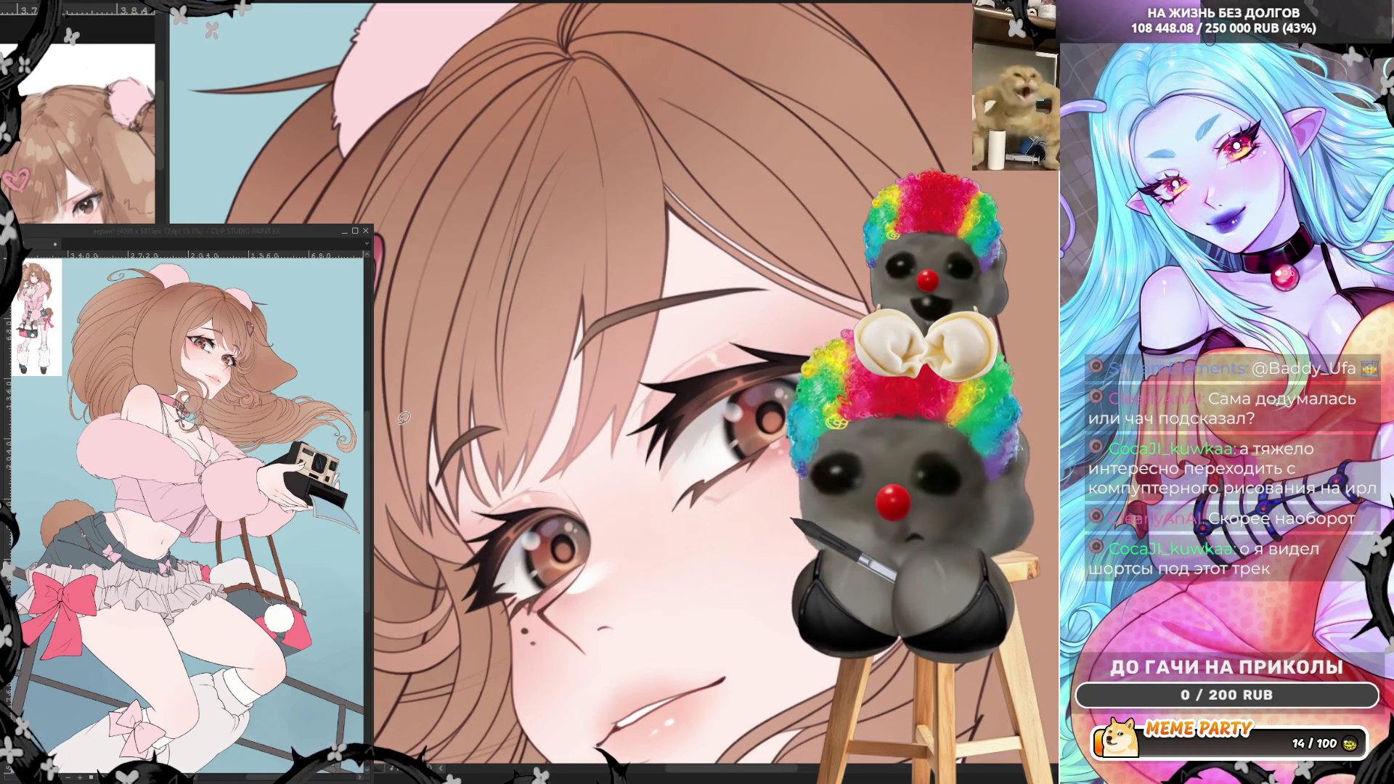
{"action": "scroll", "coordinate": [399, 429], "scroll_direction": "down", "scroll_amount": 3}
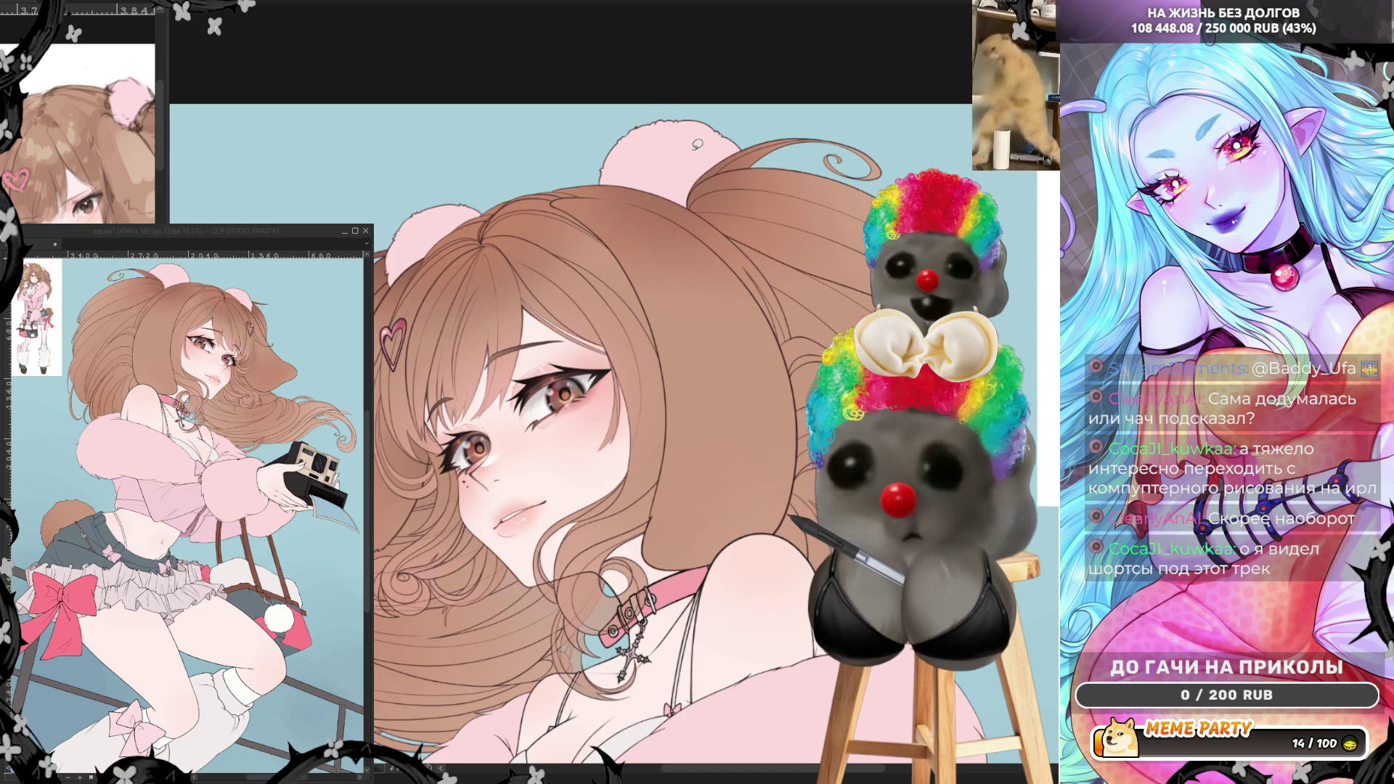
{"action": "scroll", "coordinate": [546, 626], "scroll_direction": "down", "scroll_amount": 3}
{"action": "scroll", "coordinate": [690, 543], "scroll_direction": "up", "scroll_amount": 3}
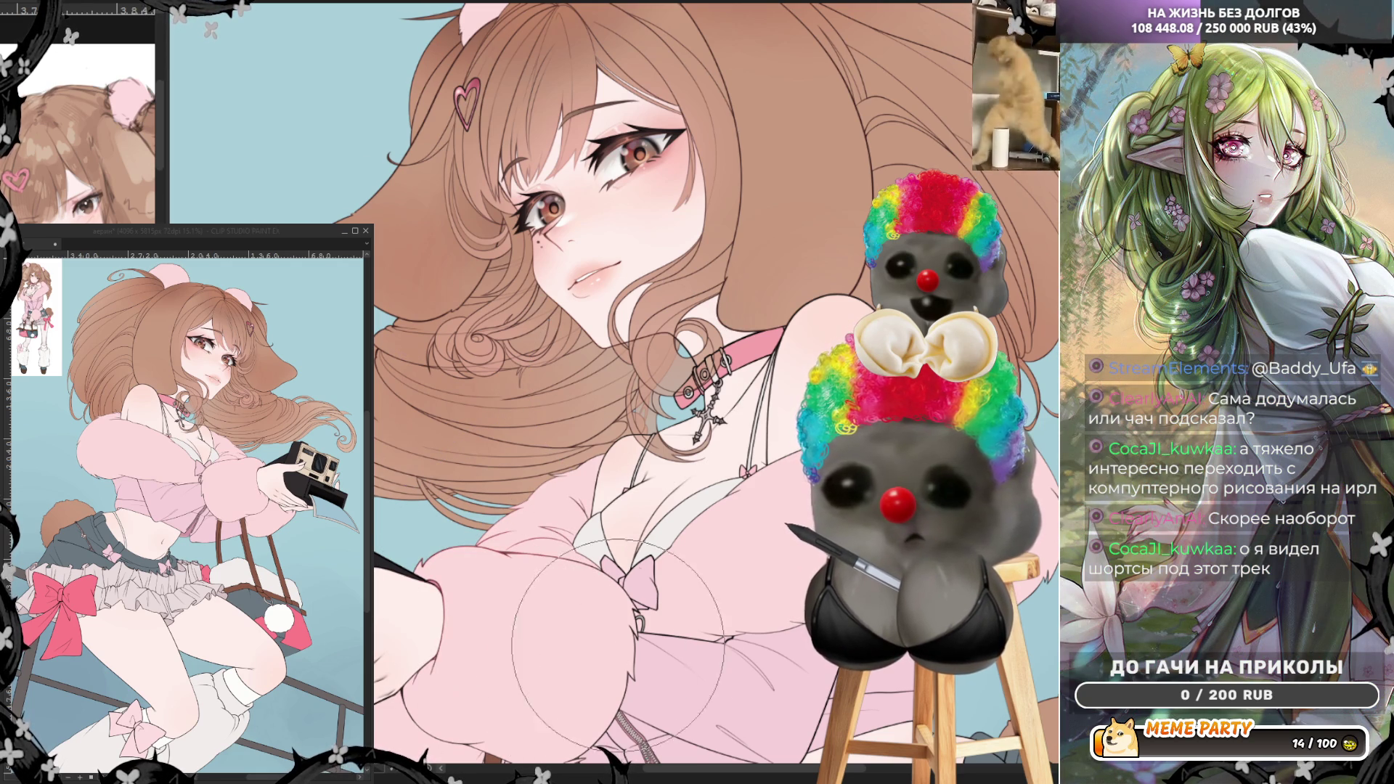
{"action": "left_click_drag", "start_coordinate": [471, 542], "coordinate": [517, 553]}
{"action": "key", "text": "ctrl+z"}
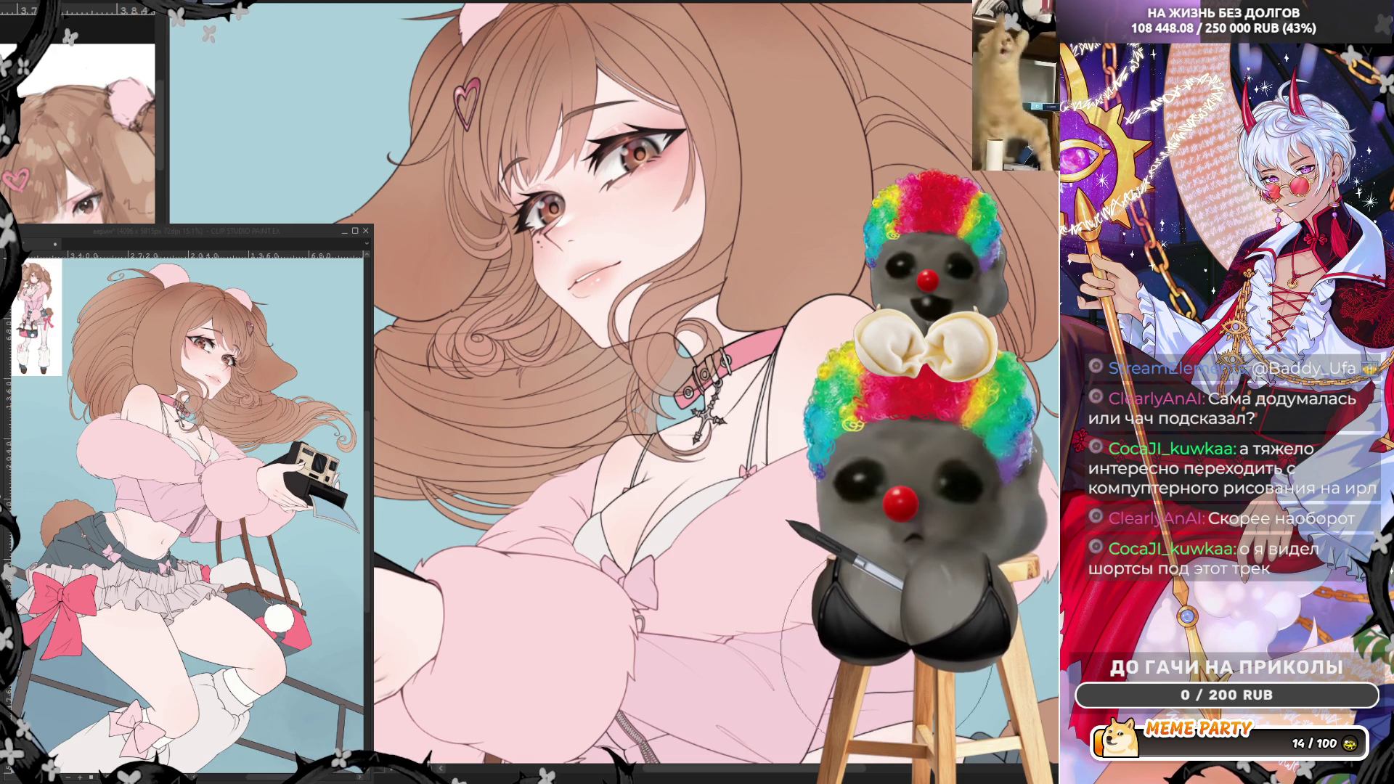
{"action": "scroll", "coordinate": [704, 562], "scroll_direction": "down", "scroll_amount": 4}
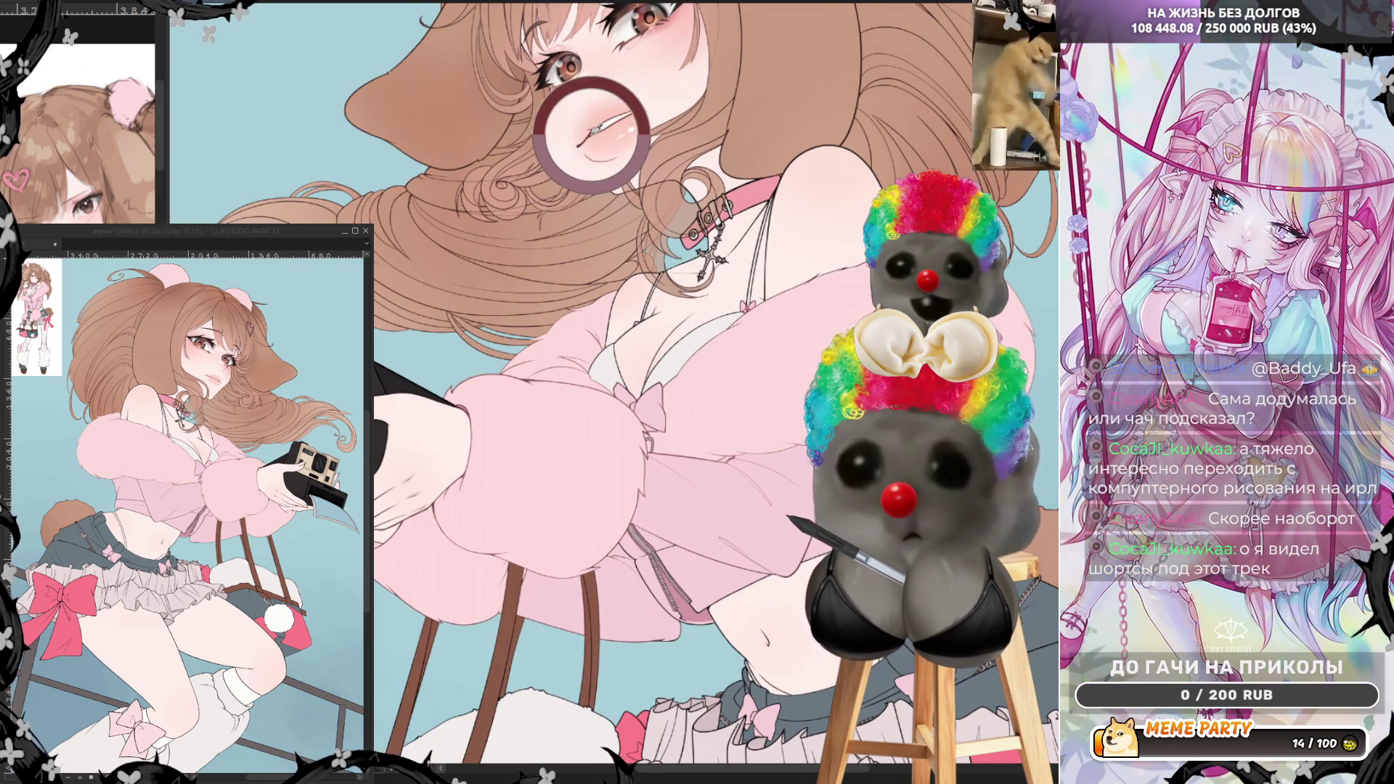
- Sample the sleeve's light pink and draw a thin curved stroke beside the camera-holding hand
{"action": "scroll", "coordinate": [418, 533], "scroll_direction": "up", "scroll_amount": 2}
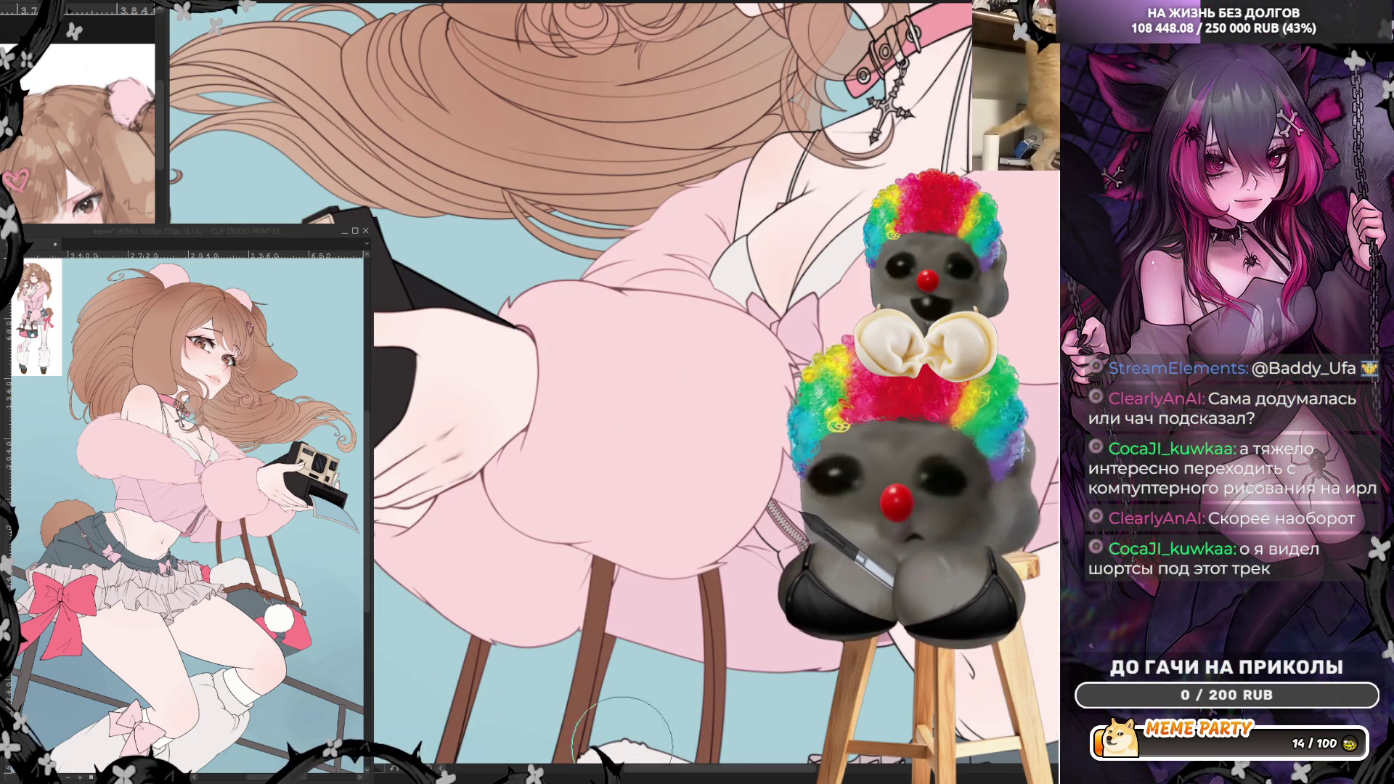
{"action": "scroll", "coordinate": [484, 503], "scroll_direction": "left", "scroll_amount": 5}
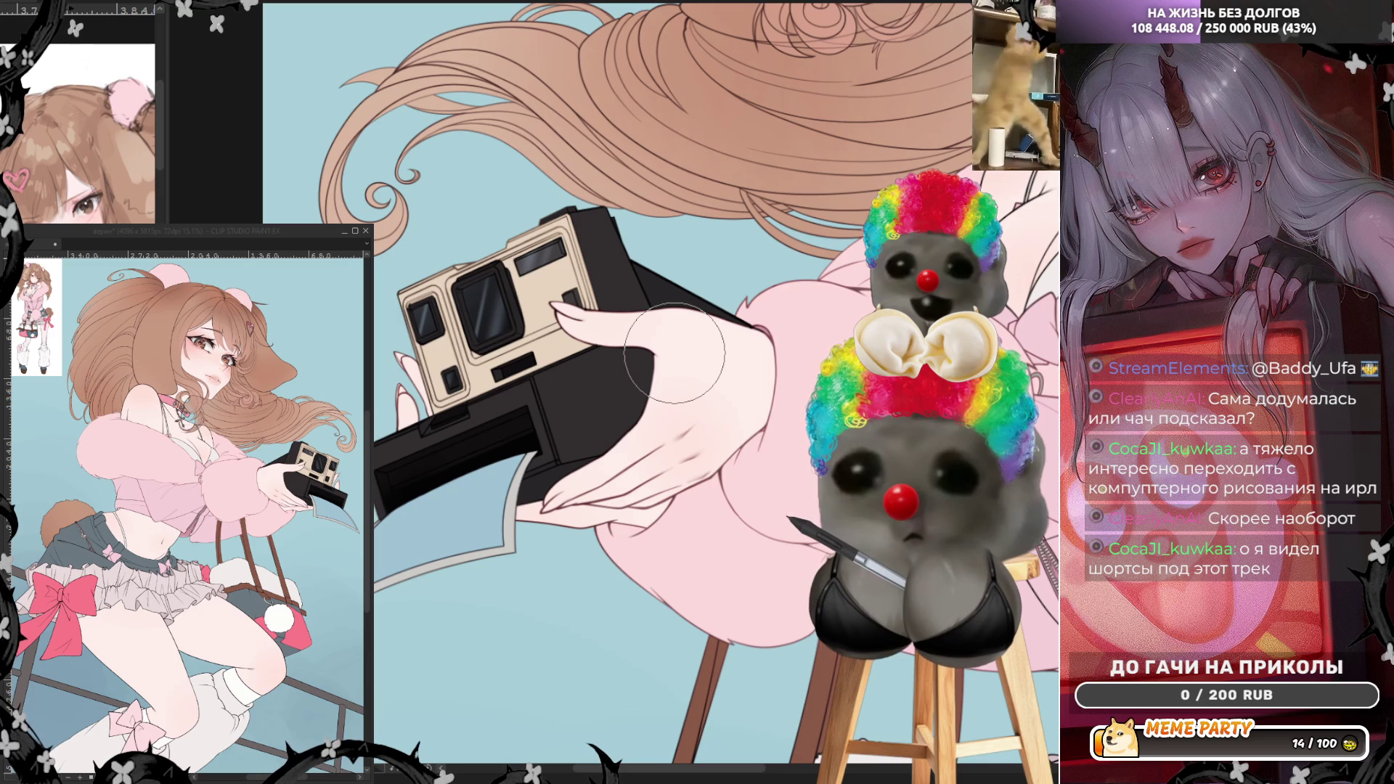
{"action": "left_click", "coordinate": [724, 471], "text": "alt"}
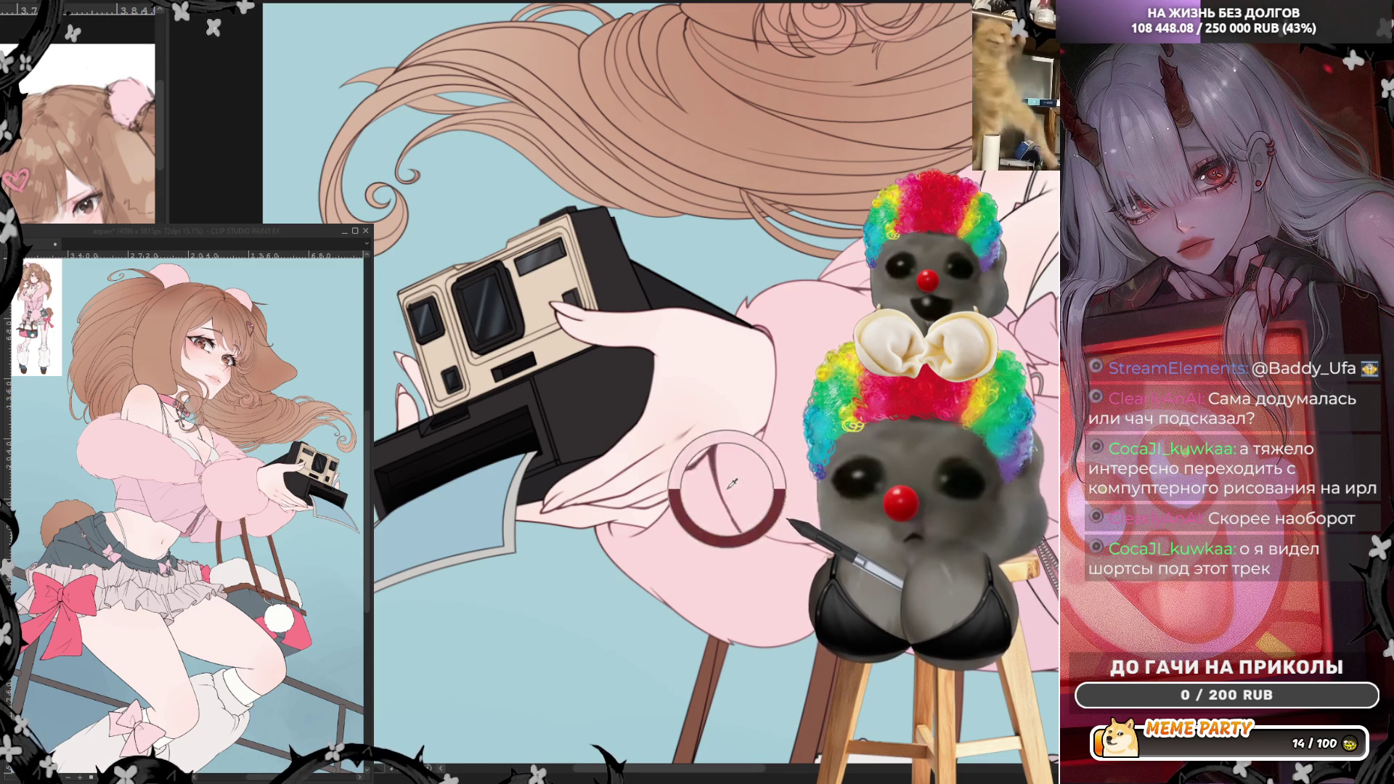
{"action": "left_click_drag", "start_coordinate": [725, 471], "coordinate": [680, 602], "text": "alt"}
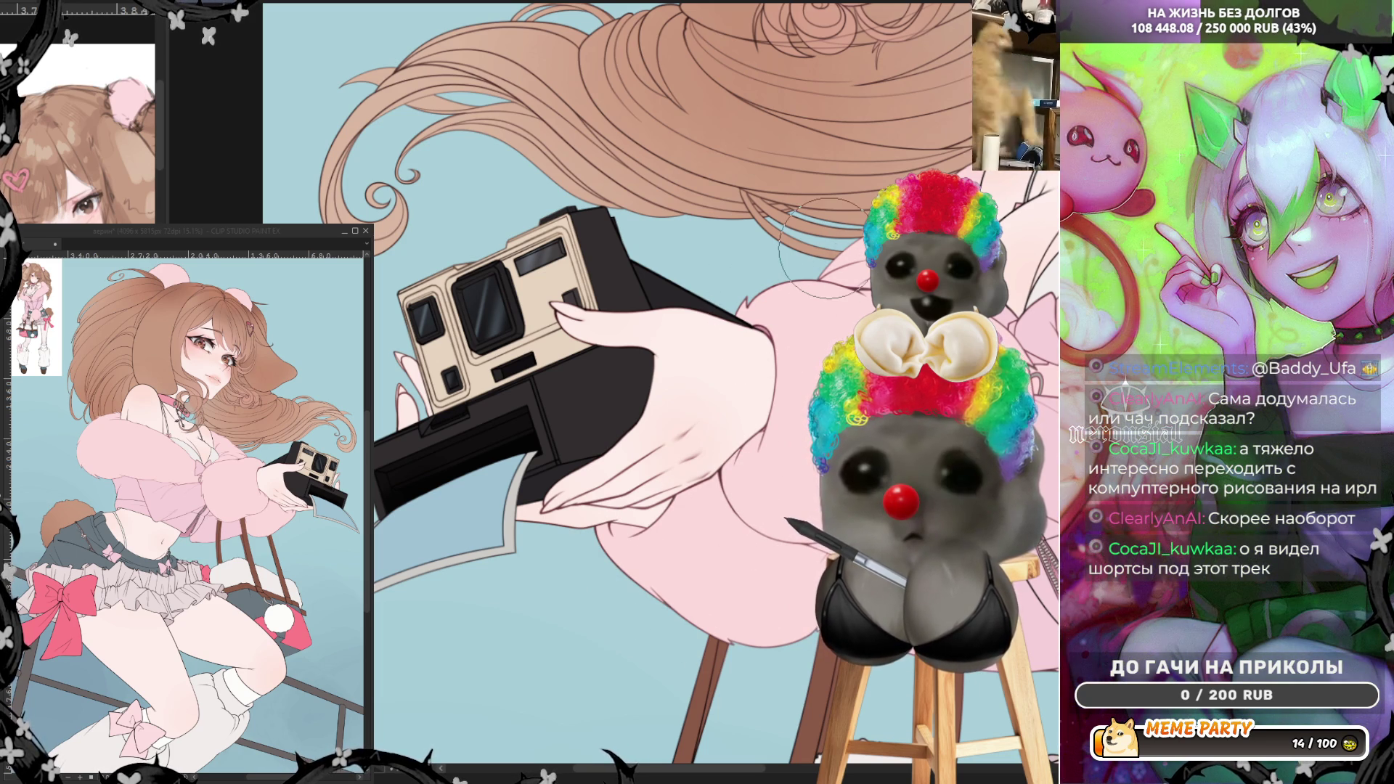
{"action": "scroll", "coordinate": [833, 388], "scroll_direction": "up", "scroll_amount": 2}
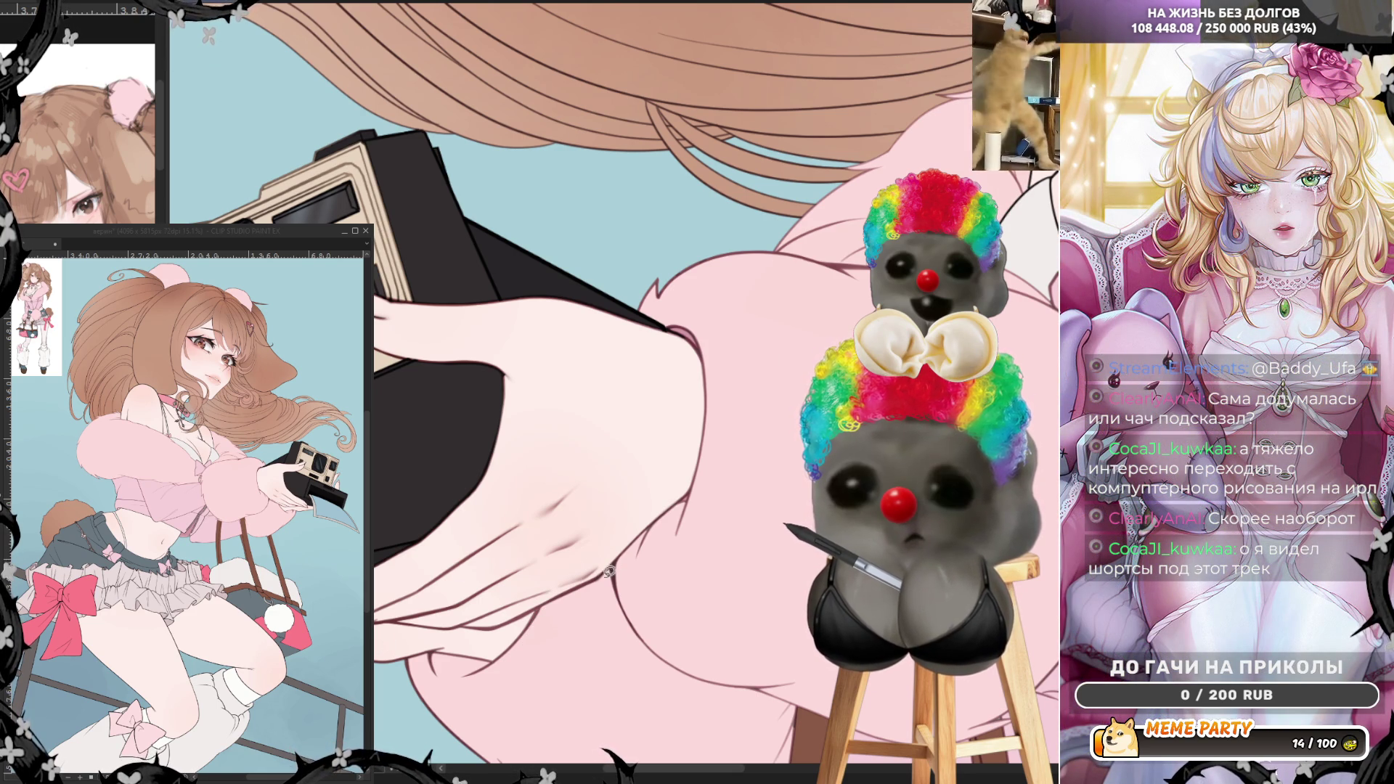
{"action": "left_click_drag", "start_coordinate": [617, 580], "coordinate": [728, 569]}
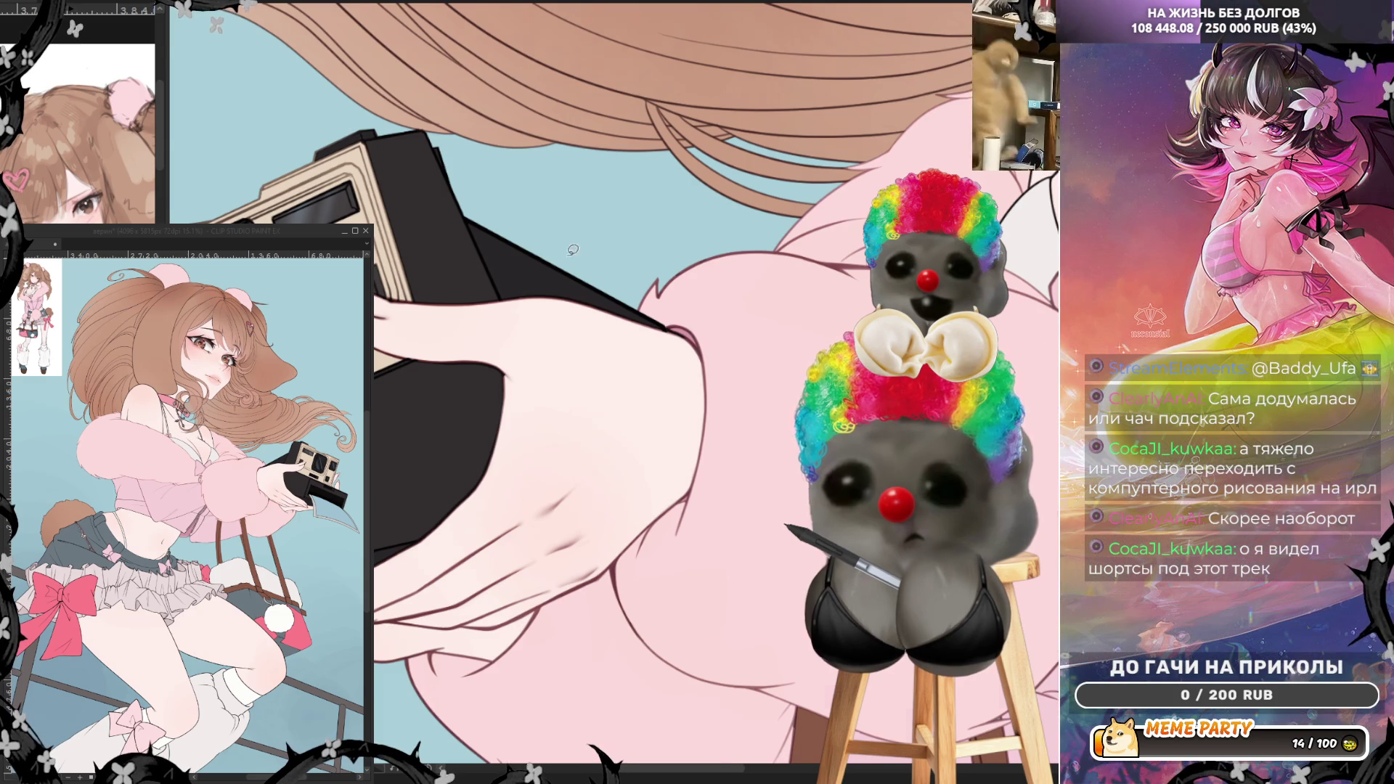
{"action": "scroll", "coordinate": [529, 315], "scroll_direction": "down", "scroll_amount": 2}
{"action": "scroll", "coordinate": [731, 440], "scroll_direction": "up", "scroll_amount": 3}
{"action": "scroll", "coordinate": [730, 440], "scroll_direction": "down", "scroll_amount": 2}
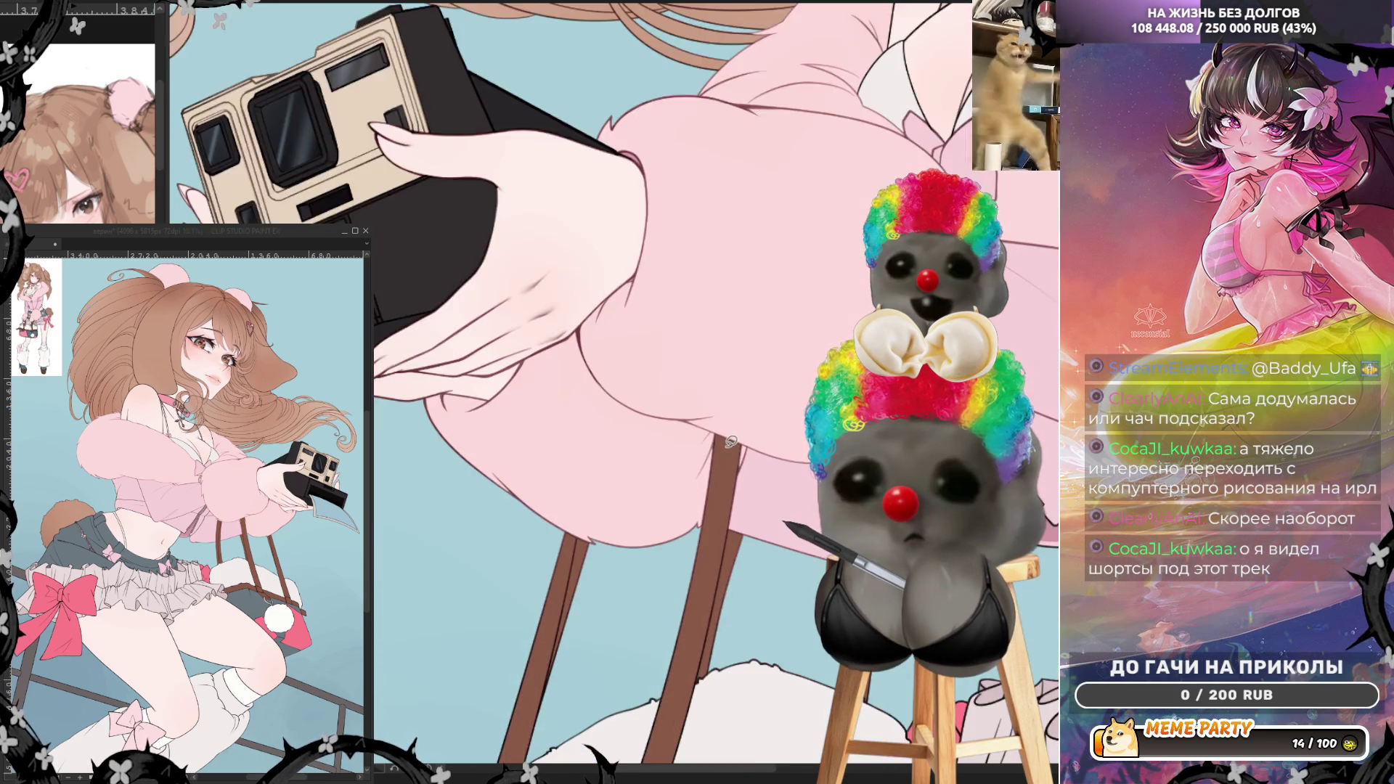
{"action": "scroll", "coordinate": [730, 440], "scroll_direction": "down", "scroll_amount": 1}
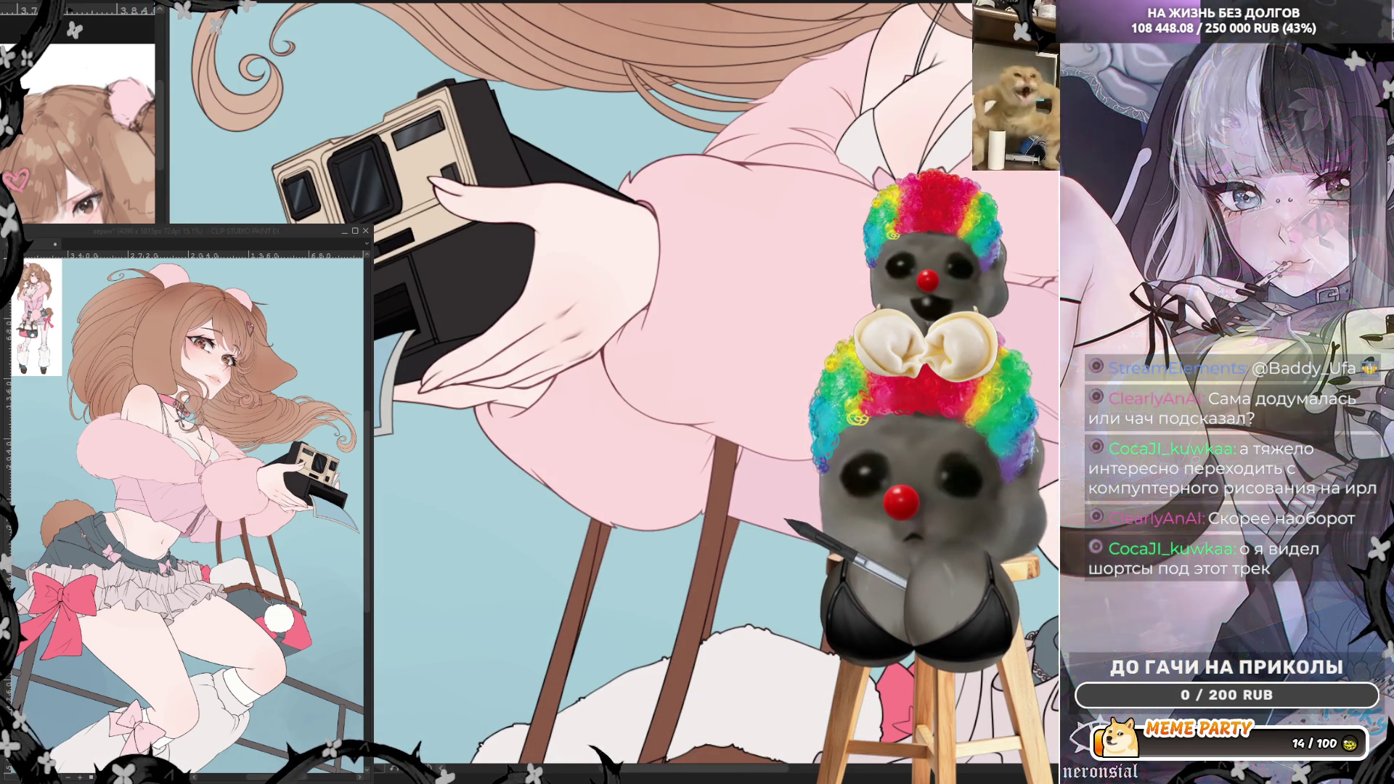
{"action": "scroll", "coordinate": [761, 642], "scroll_direction": "down", "scroll_amount": 3}
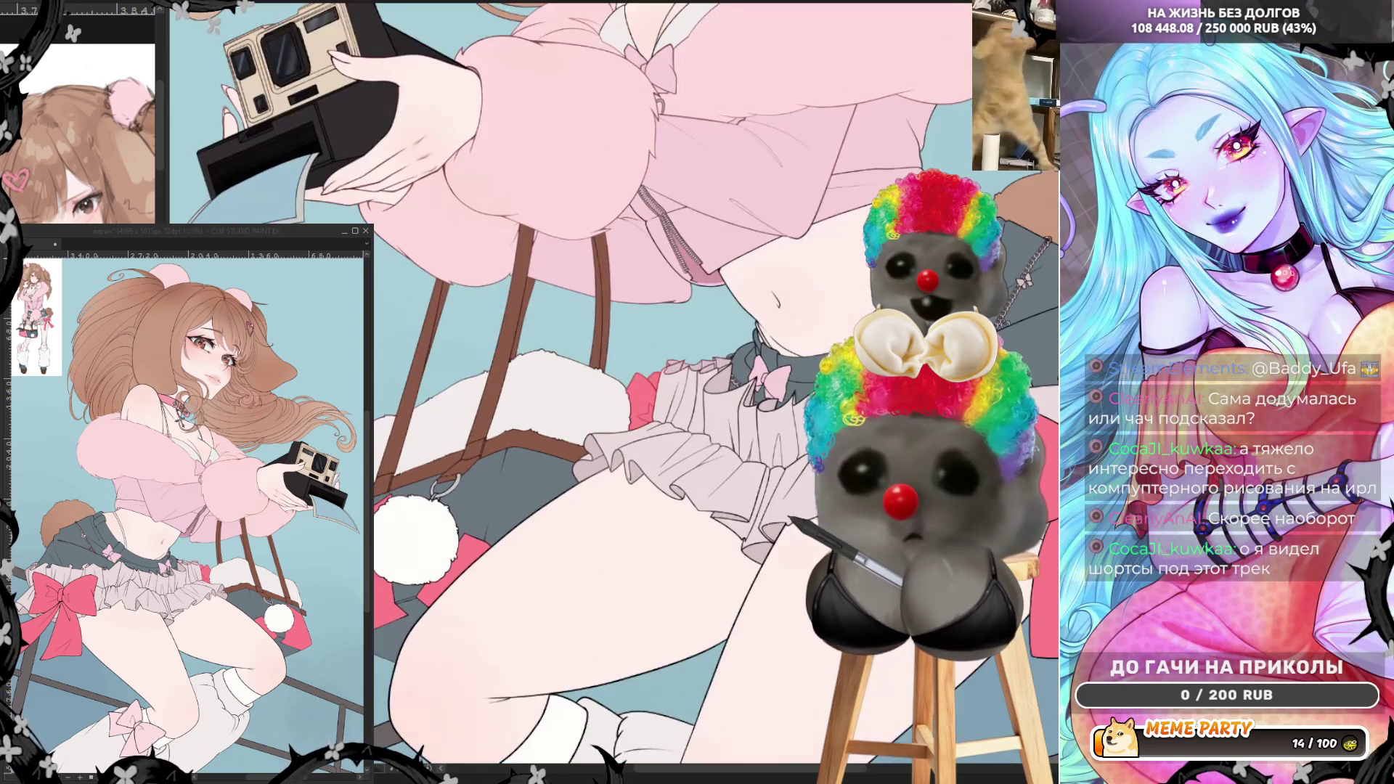
{"action": "key", "text": "ctrl+plus"}
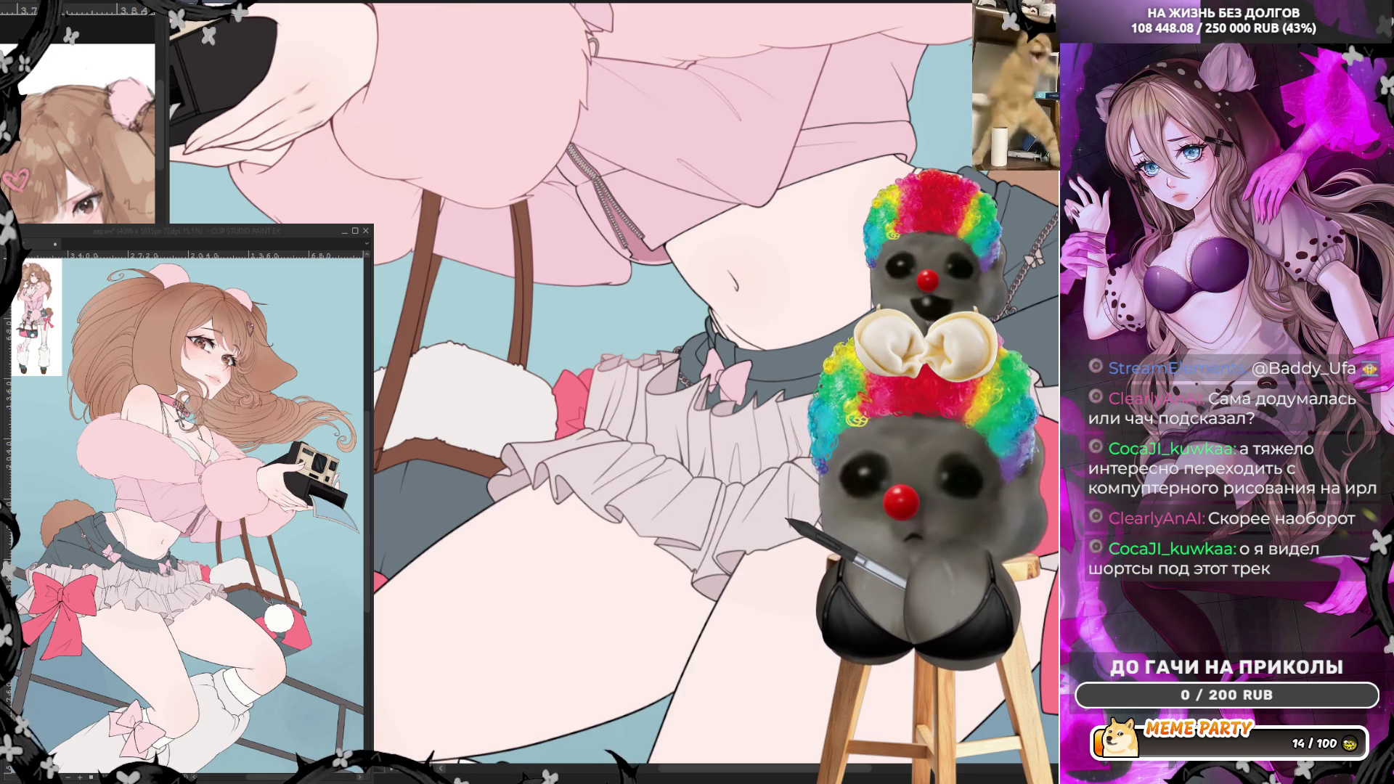
{"action": "scroll", "coordinate": [537, 385], "scroll_direction": "right", "scroll_amount": 3}
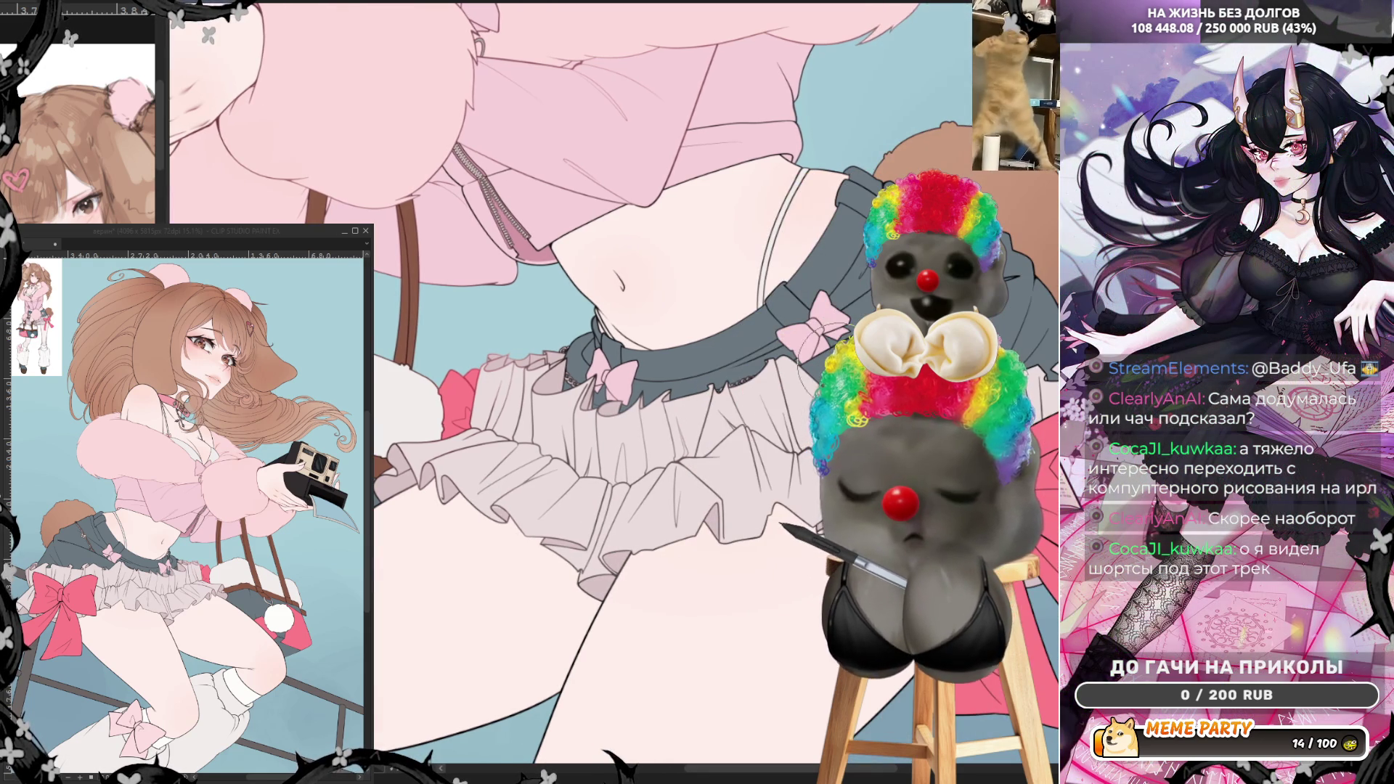
{"action": "scroll", "coordinate": [537, 385], "scroll_direction": "right", "scroll_amount": 4}
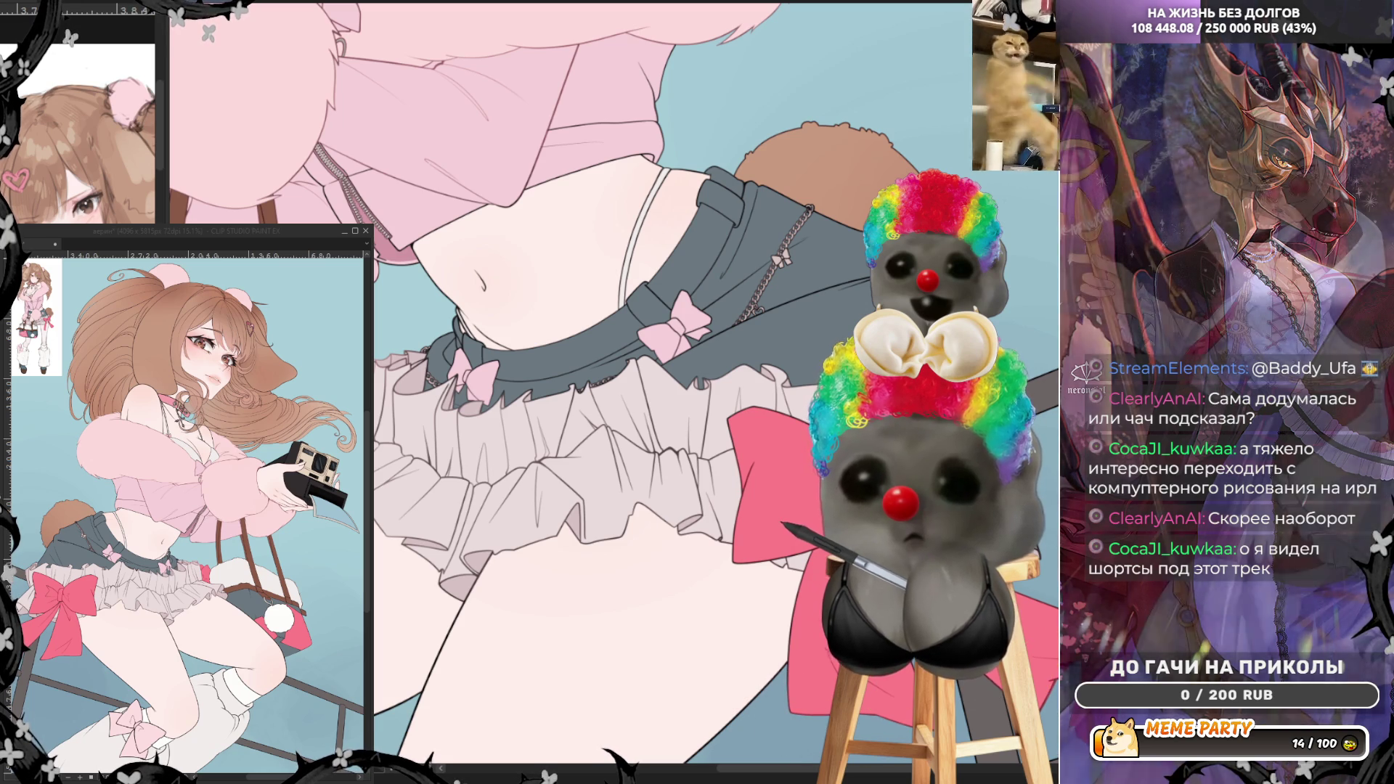
{"action": "scroll", "coordinate": [987, 378], "scroll_direction": "down", "scroll_amount": 3}
{"action": "scroll", "coordinate": [741, 457], "scroll_direction": "down", "scroll_amount": 2}
{"action": "scroll", "coordinate": [741, 457], "scroll_direction": "up", "scroll_amount": 5}
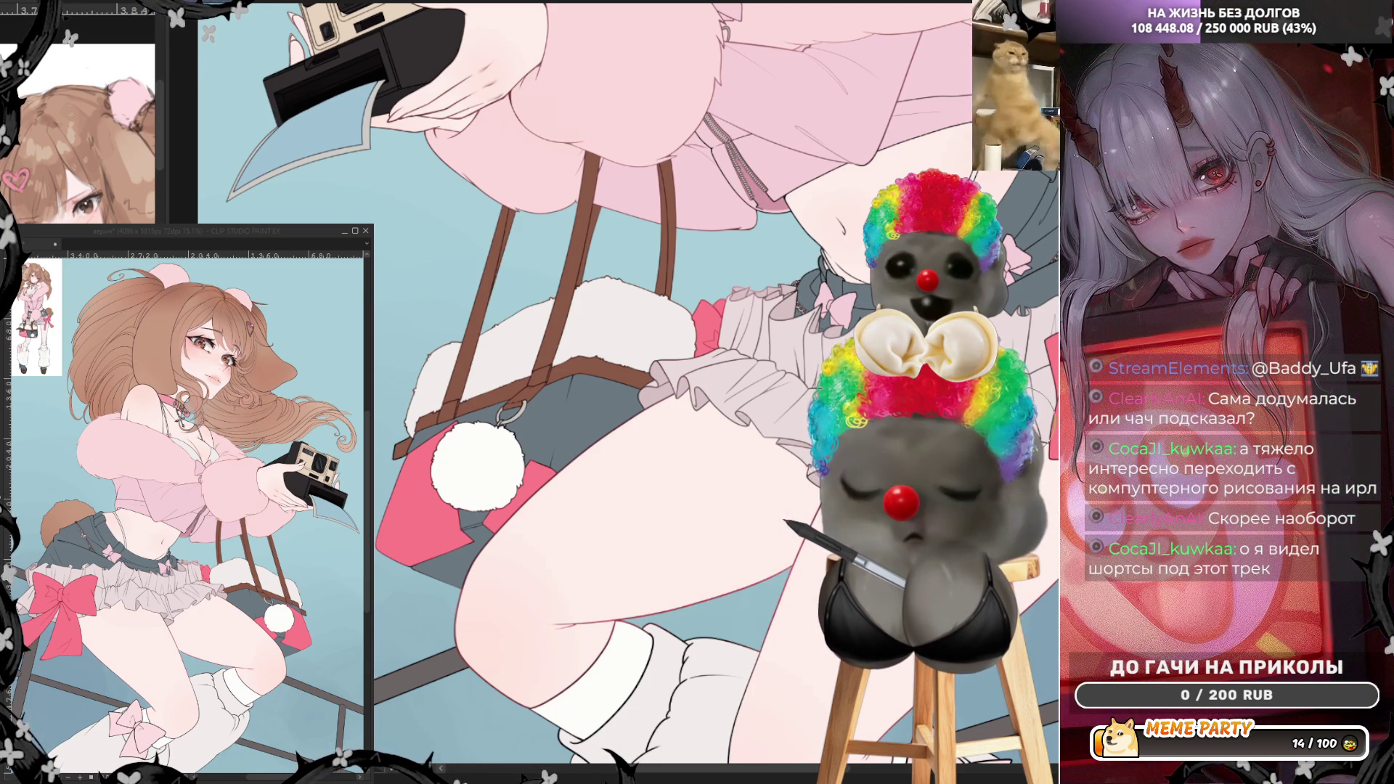
{"action": "scroll", "coordinate": [643, 384], "scroll_direction": "down", "scroll_amount": 4}
{"action": "scroll", "coordinate": [643, 385], "scroll_direction": "up", "scroll_amount": 4}
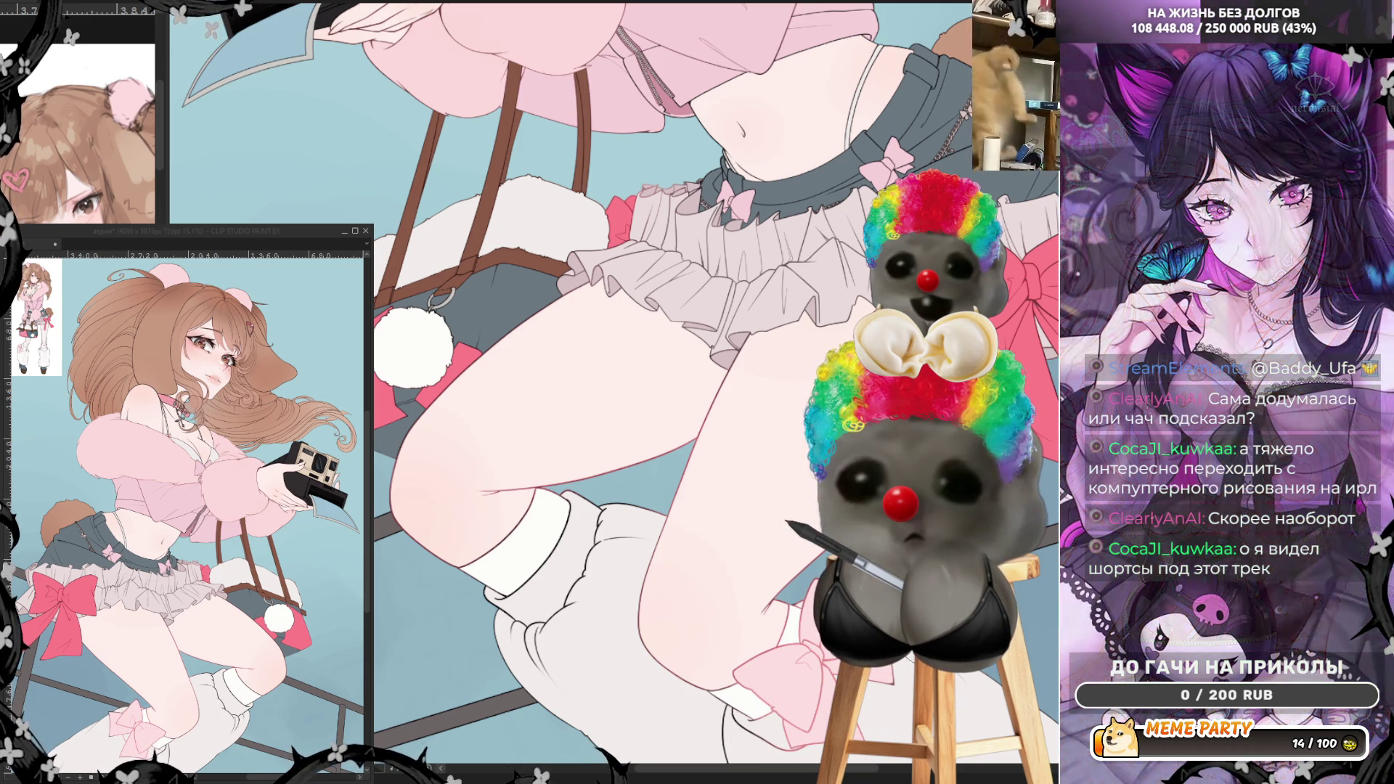
{"action": "scroll", "coordinate": [624, 385], "scroll_direction": "down", "scroll_amount": 5}
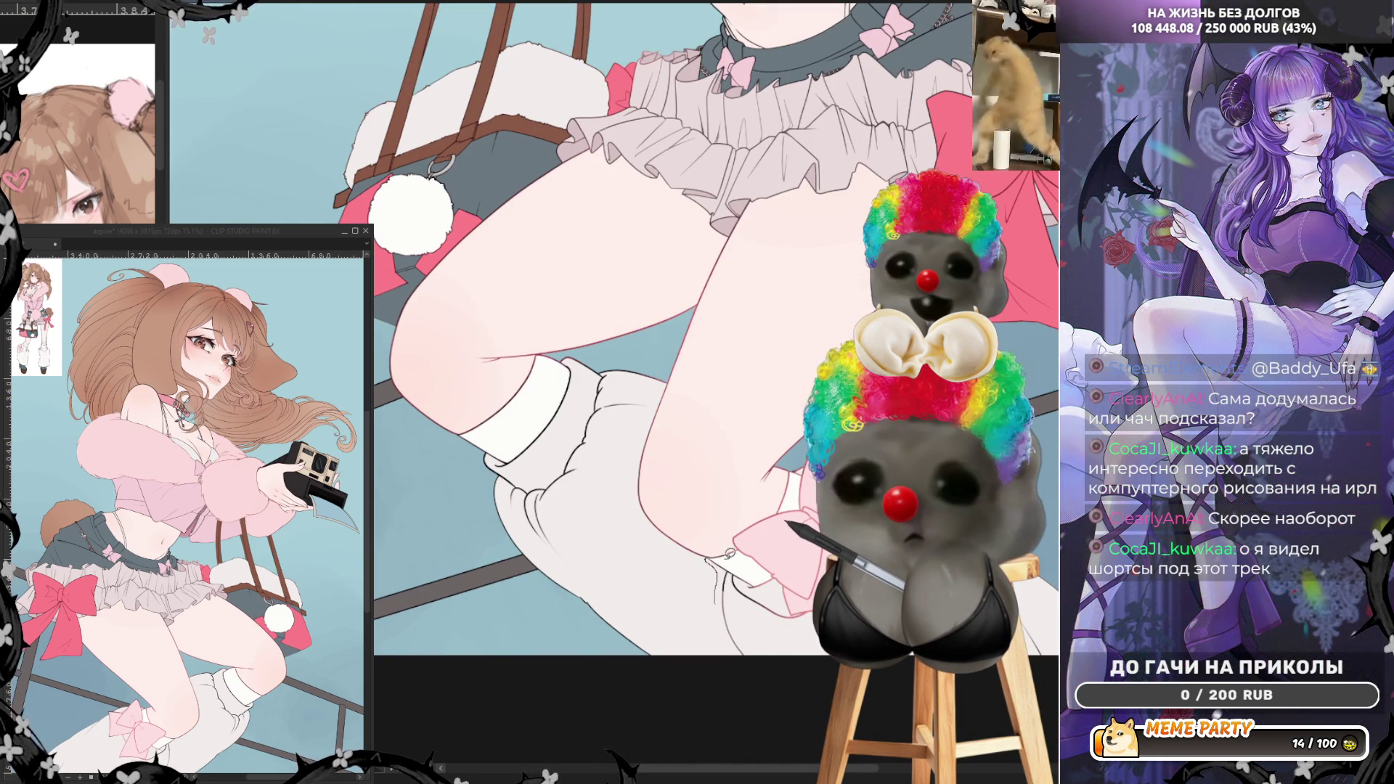
{"action": "left_click_drag", "start_coordinate": [718, 559], "coordinate": [762, 599]}
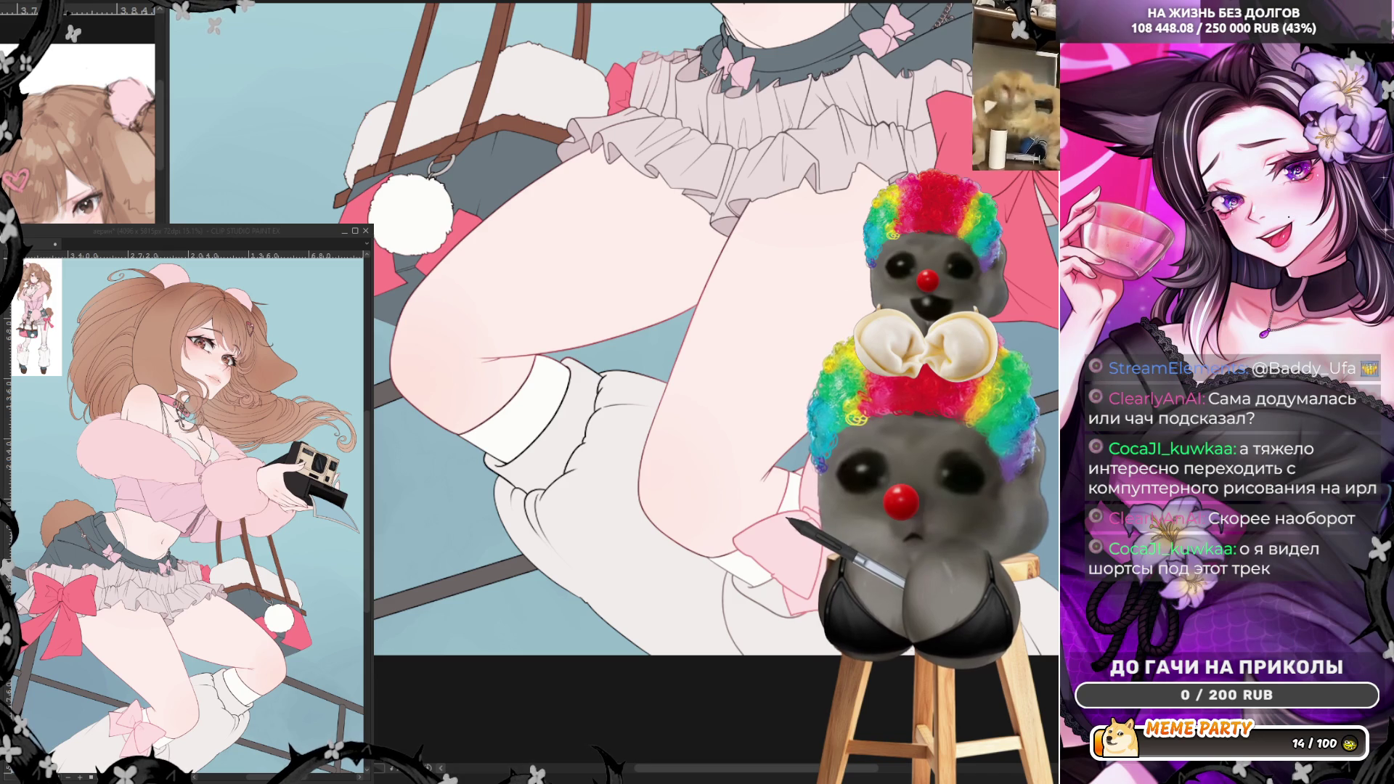
{"action": "scroll", "coordinate": [609, 341], "scroll_direction": "up", "scroll_amount": 2}
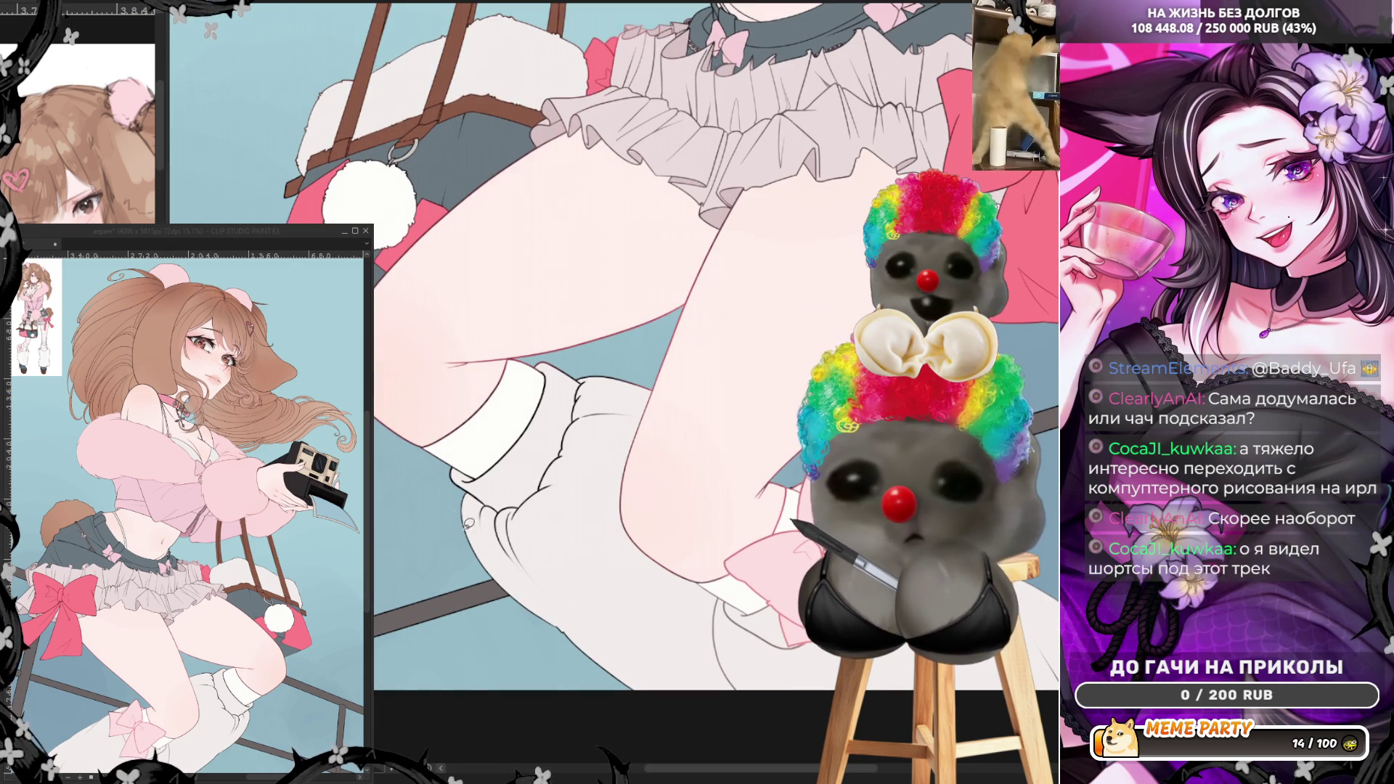
{"action": "left_click_drag", "start_coordinate": [440, 508], "coordinate": [427, 444]}
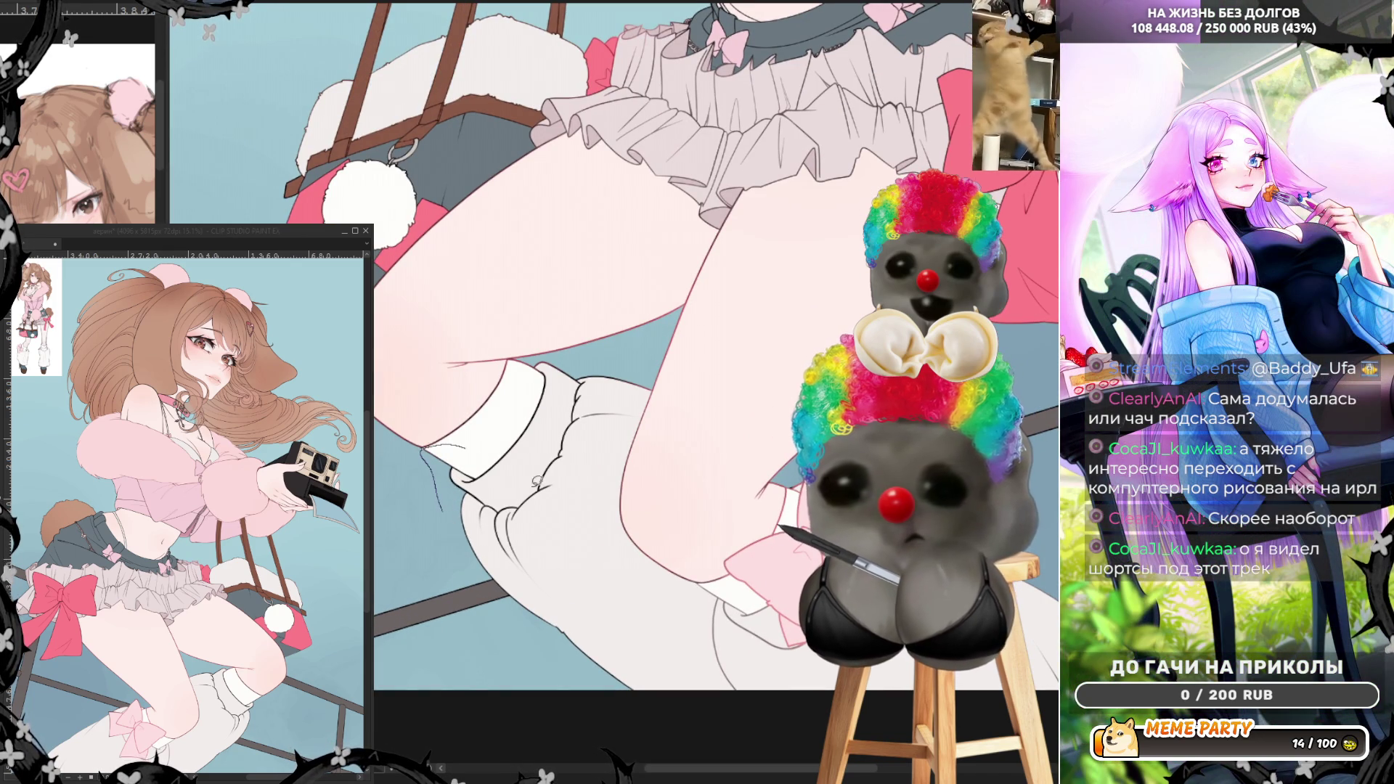
{"action": "key", "text": "ctrl+z"}
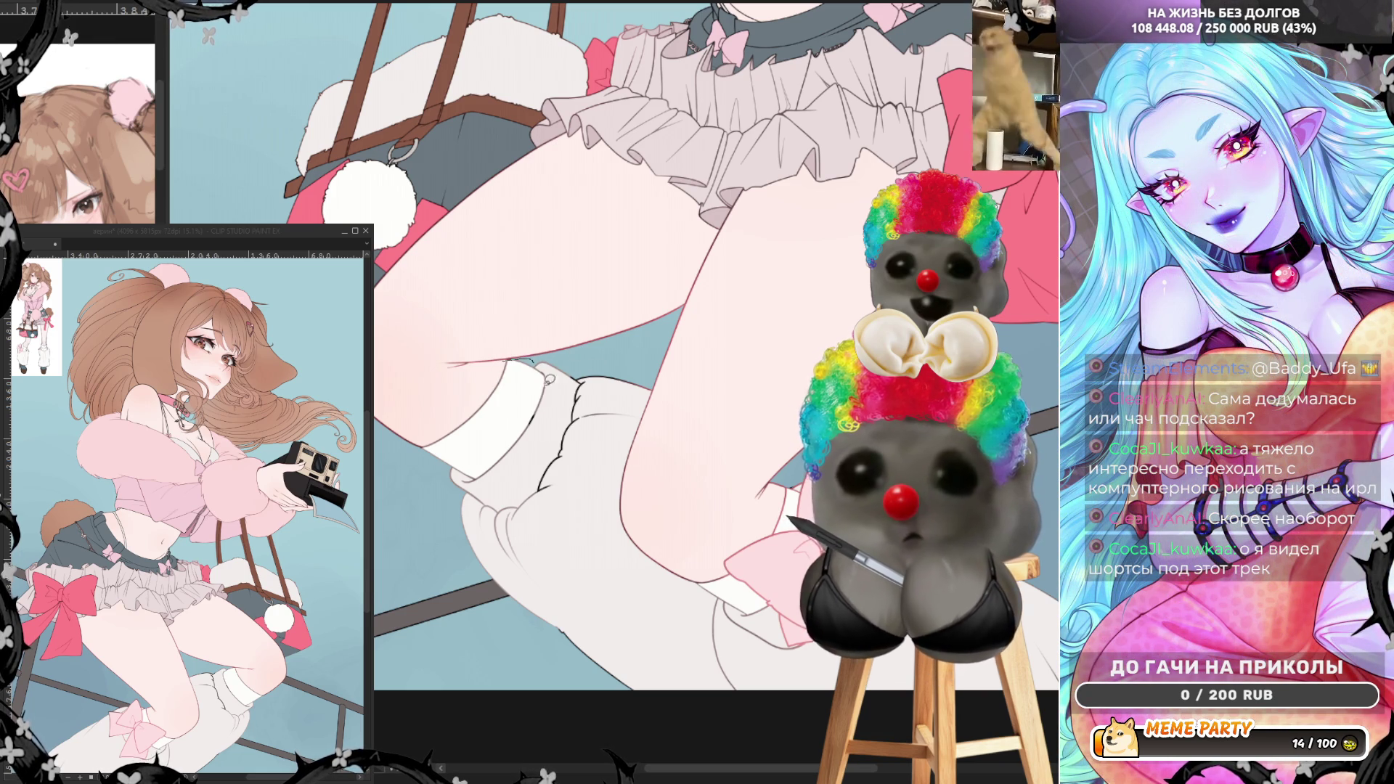
{"action": "mouse_move", "coordinate": [576, 366]}
{"action": "left_mouse_down"}
{"action": "mouse_move", "coordinate": [512, 435]}
{"action": "mouse_move", "coordinate": [538, 574]}
{"action": "left_mouse_up"}
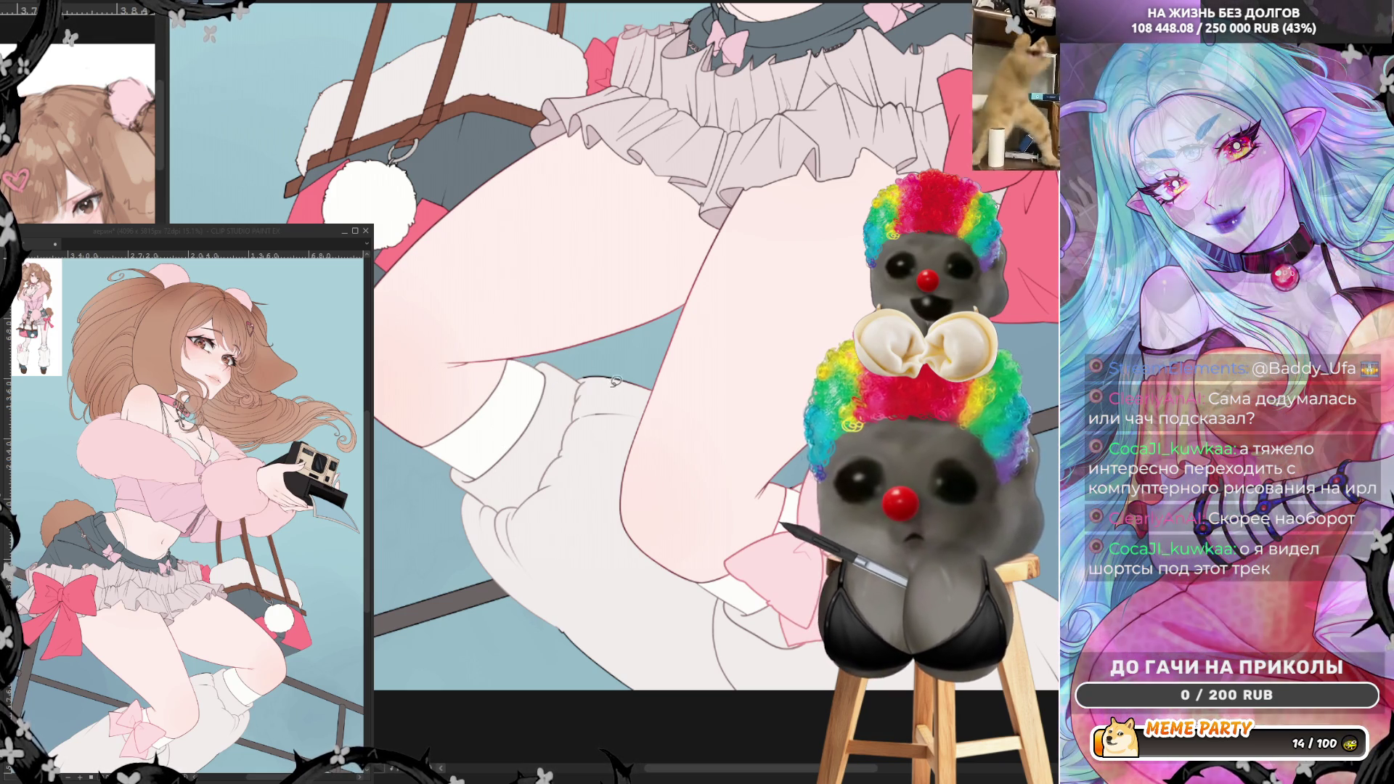
{"action": "key", "text": "ctrl+z"}
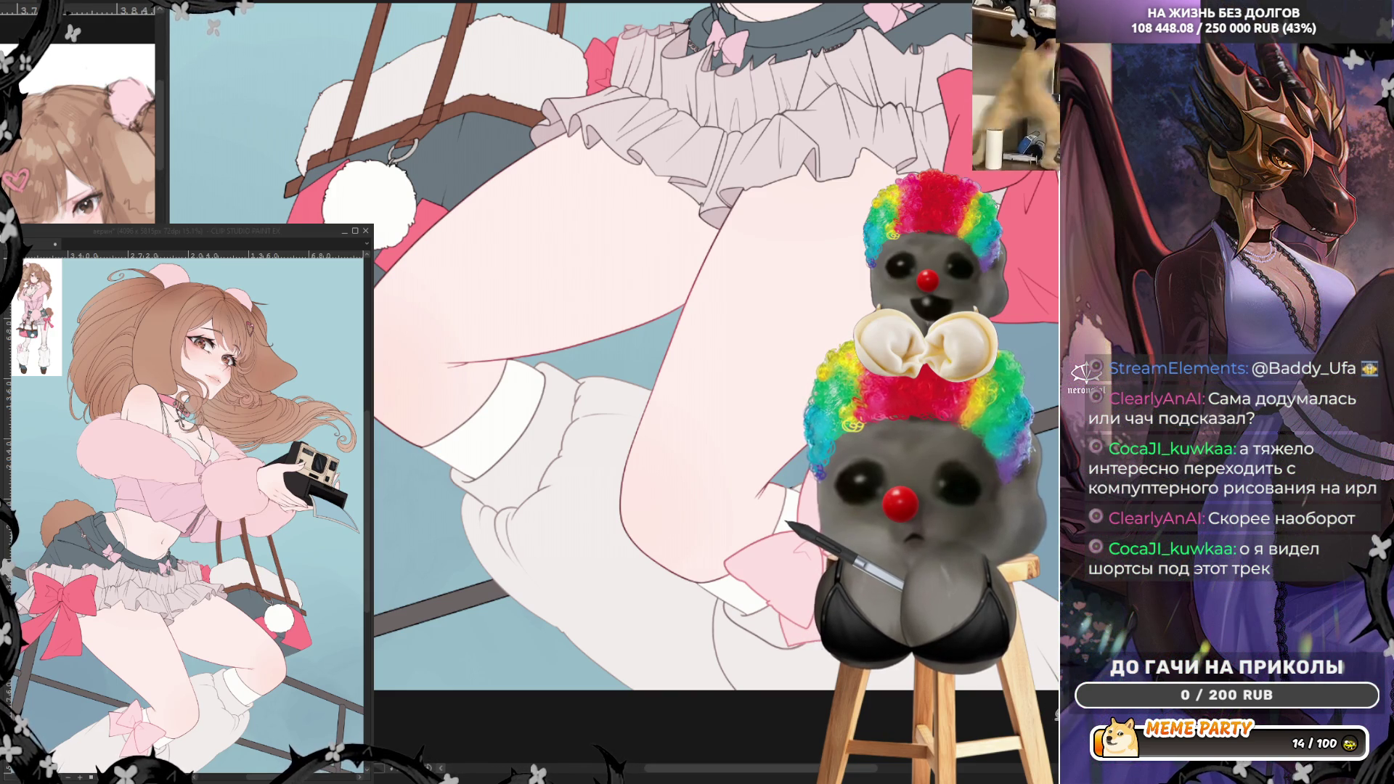
{"action": "left_click_drag", "start_coordinate": [793, 621], "coordinate": [1027, 643]}
{"action": "left_click_drag", "start_coordinate": [890, 769], "coordinate": [853, 769]}
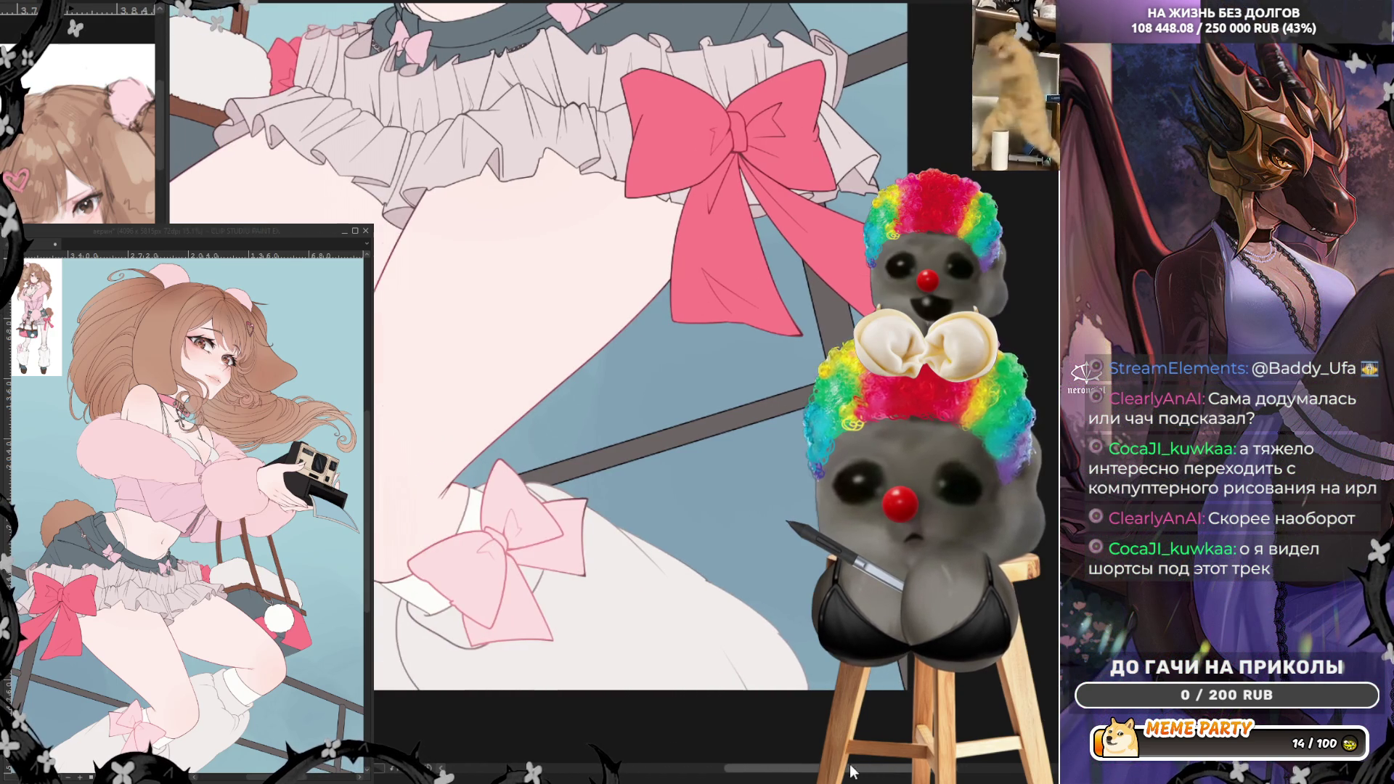
{"action": "mouse_move", "coordinate": [758, 717]}
{"action": "left_mouse_down"}
{"action": "mouse_move", "coordinate": [747, 671]}
{"action": "mouse_move", "coordinate": [776, 587]}
{"action": "left_mouse_up"}
{"action": "key", "text": "ctrl+z"}
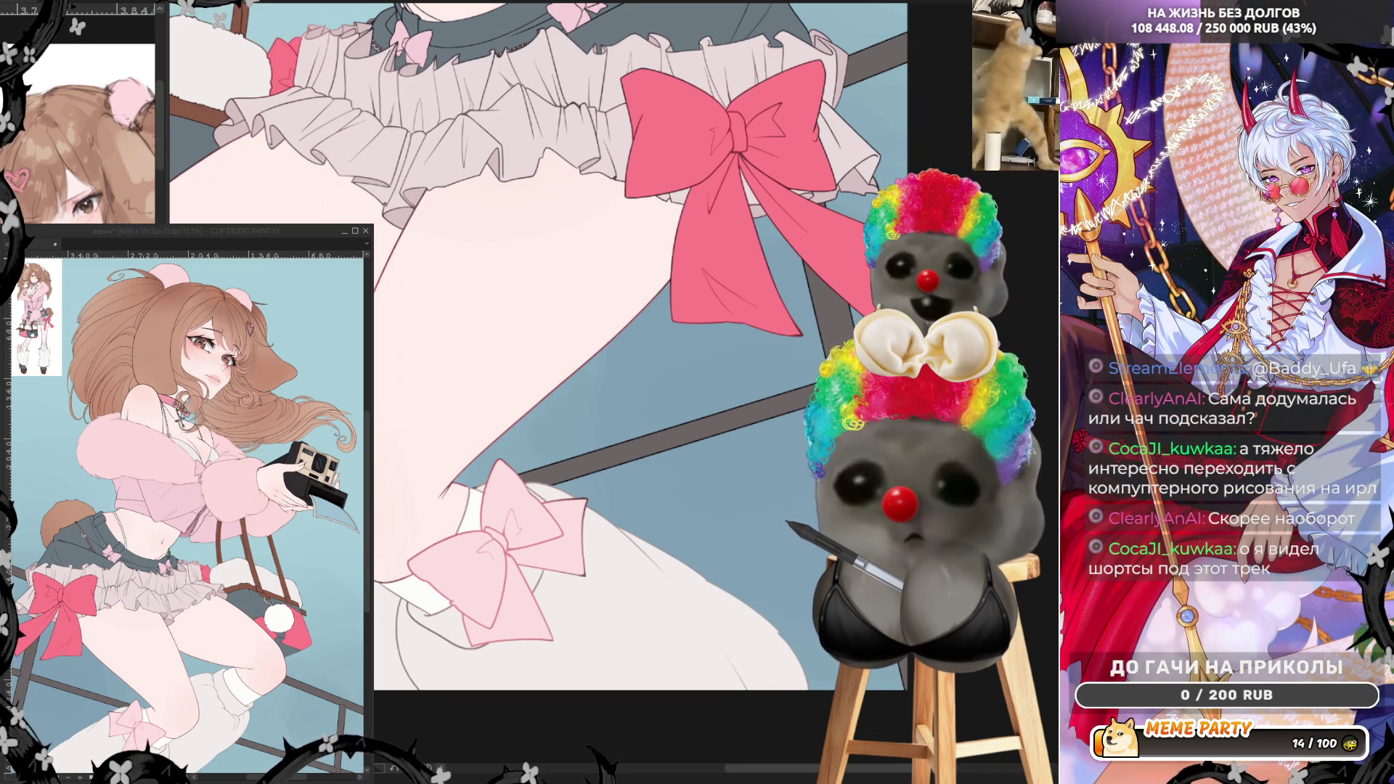
{"action": "left_click_drag", "start_coordinate": [871, 770], "coordinate": [838, 770]}
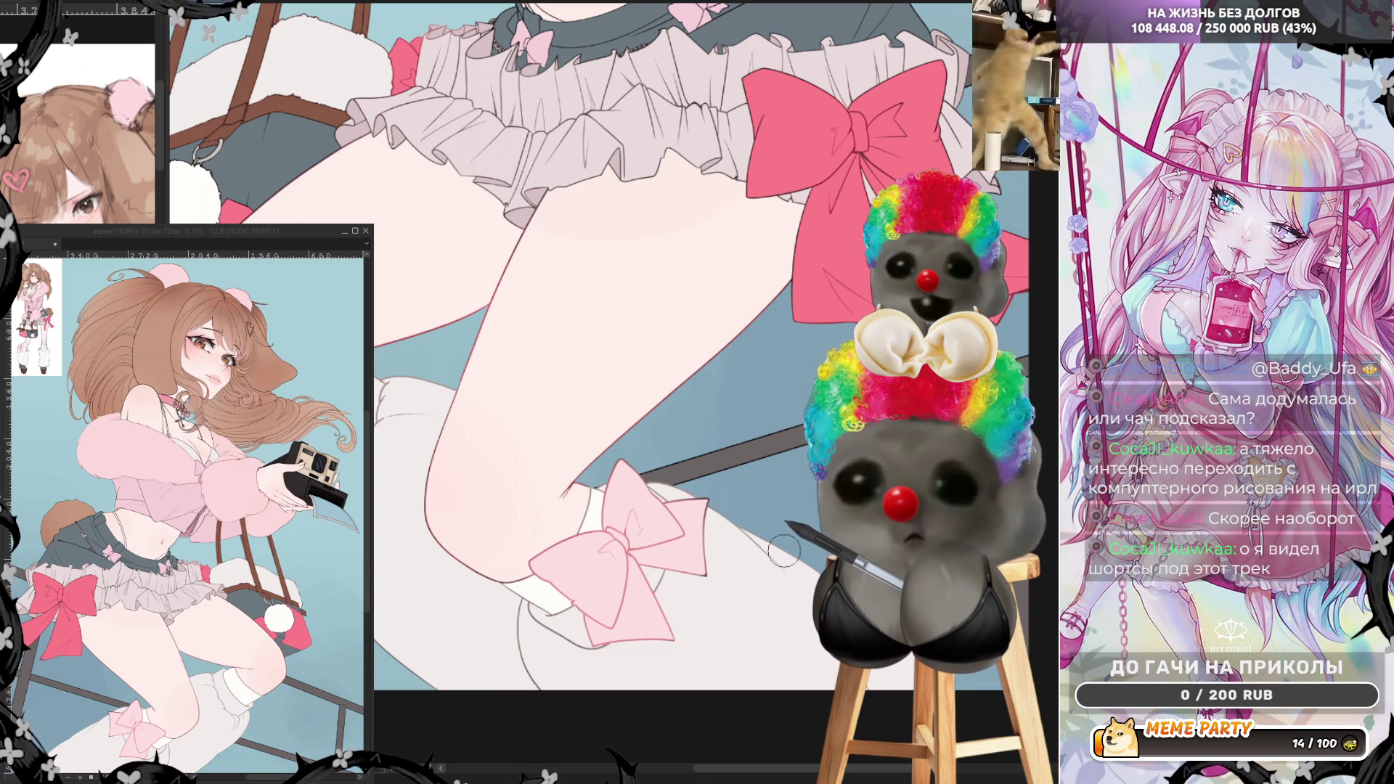
{"action": "scroll", "coordinate": [595, 363], "scroll_direction": "up", "scroll_amount": 5}
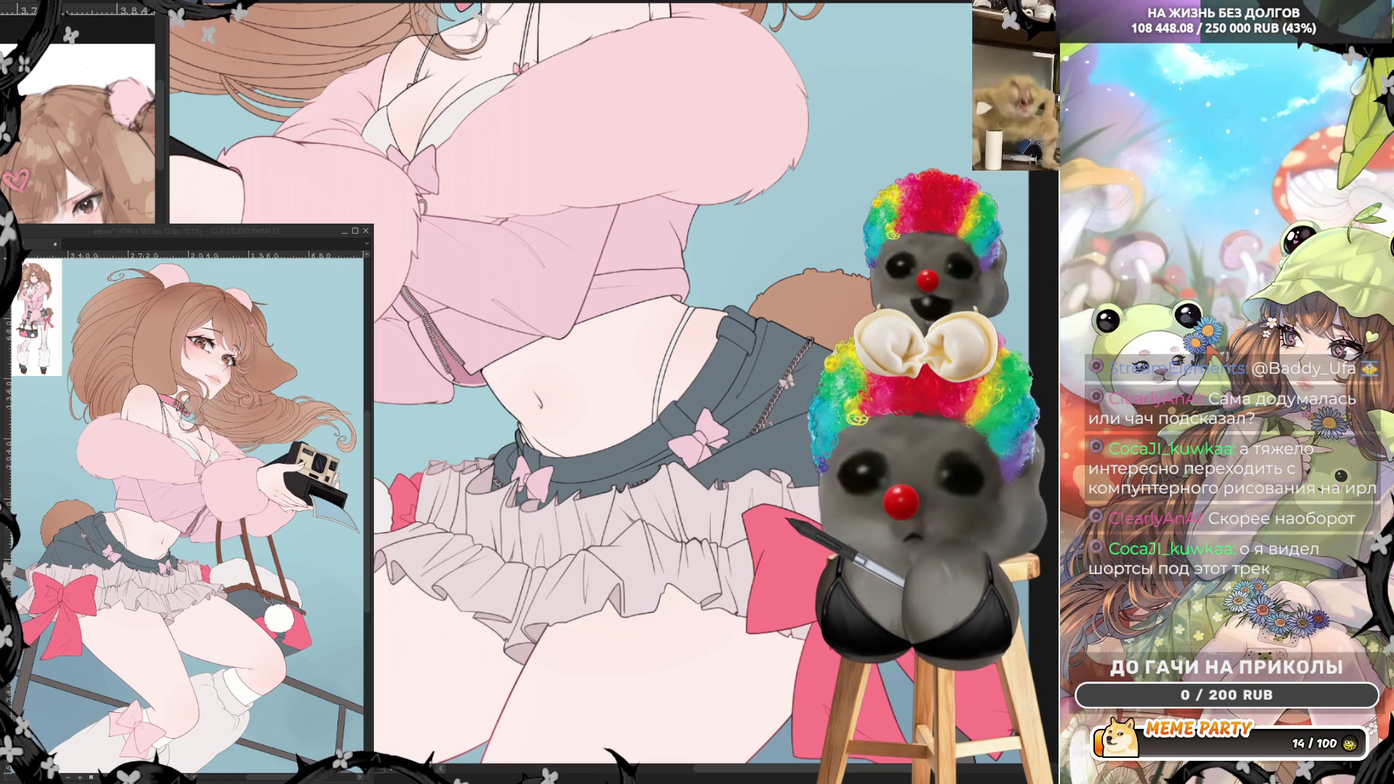
{"action": "scroll", "coordinate": [519, 385], "scroll_direction": "up", "scroll_amount": 5}
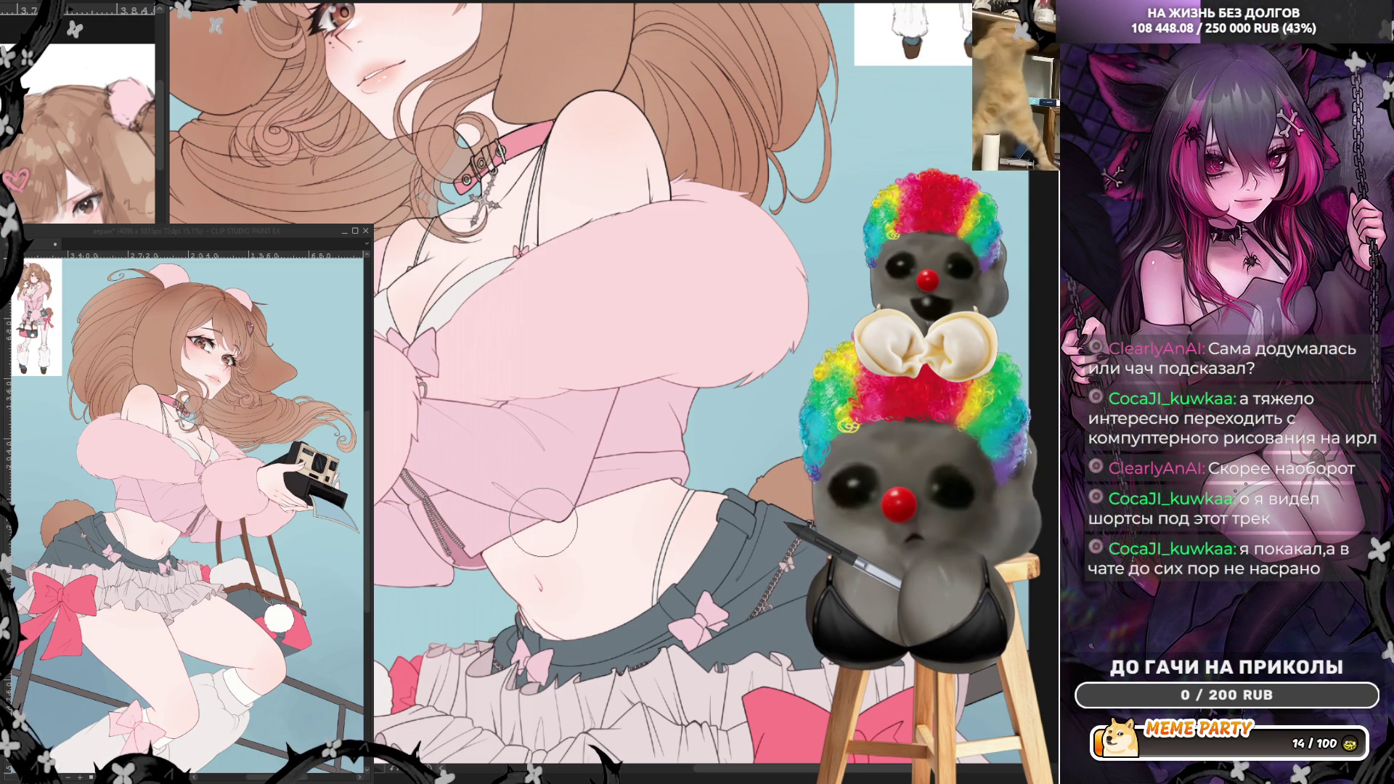
{"action": "scroll", "coordinate": [543, 520], "scroll_direction": "up", "scroll_amount": 5}
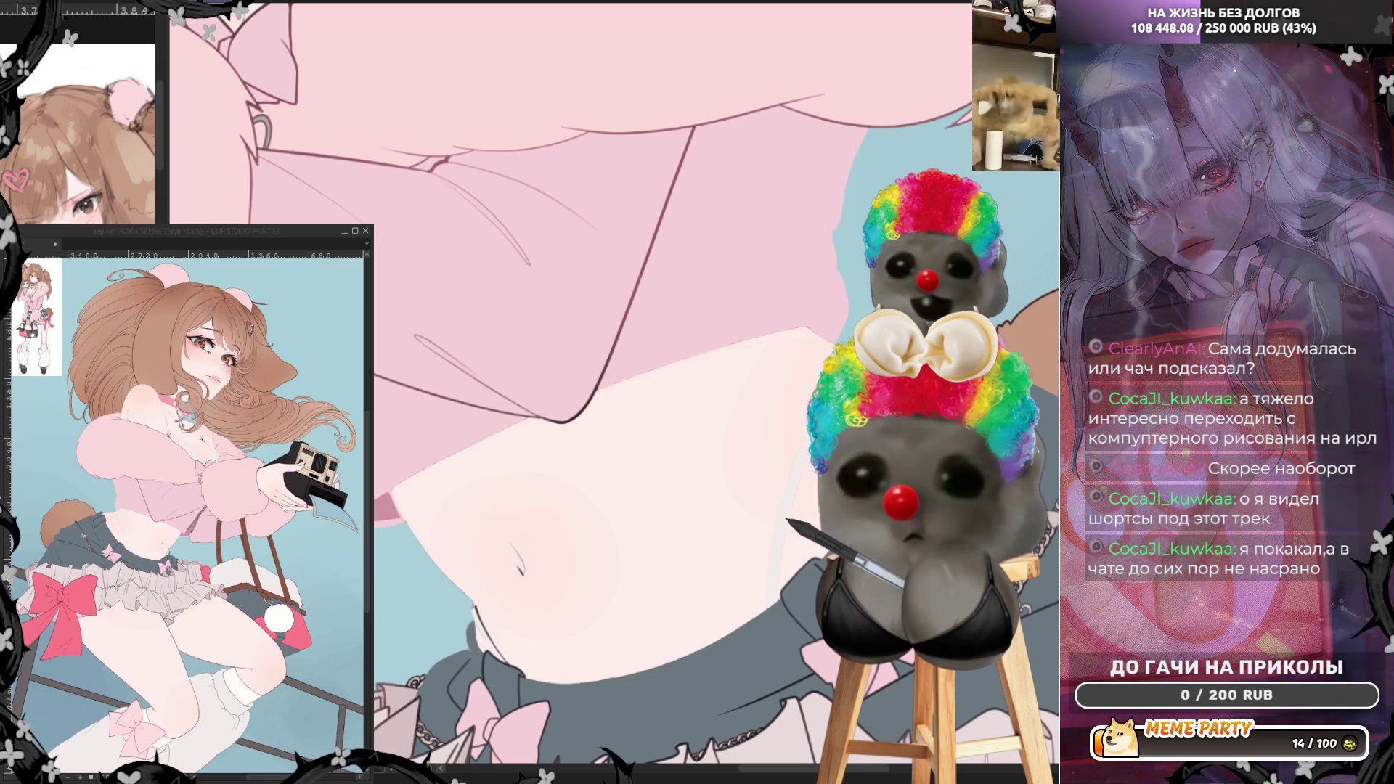
- Compare the torso outlines and pink fill with undo/redo, keep them, and switch to a smaller brush
{"action": "key", "text": "ctrl+z"}
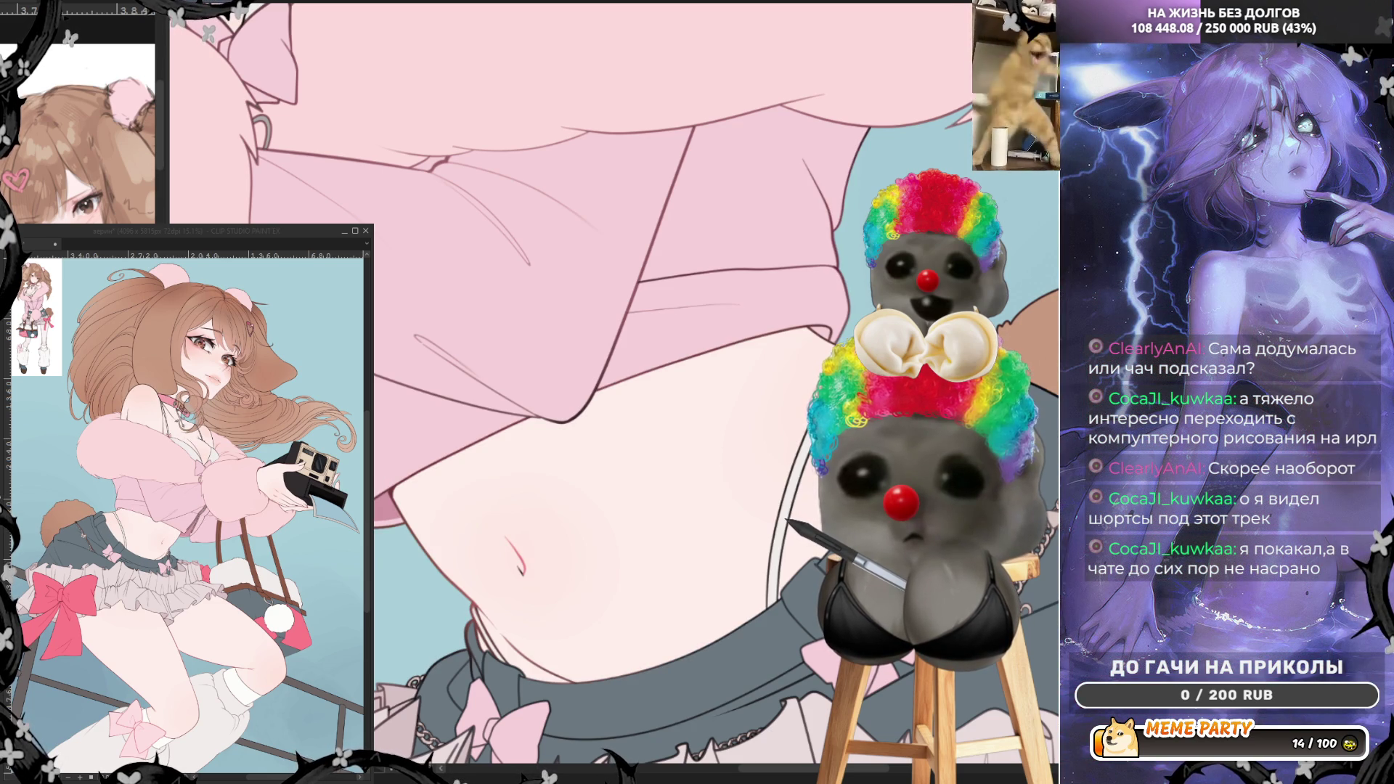
{"action": "key", "text": "ctrl+z"}
{"action": "key", "text": "ctrl+y"}
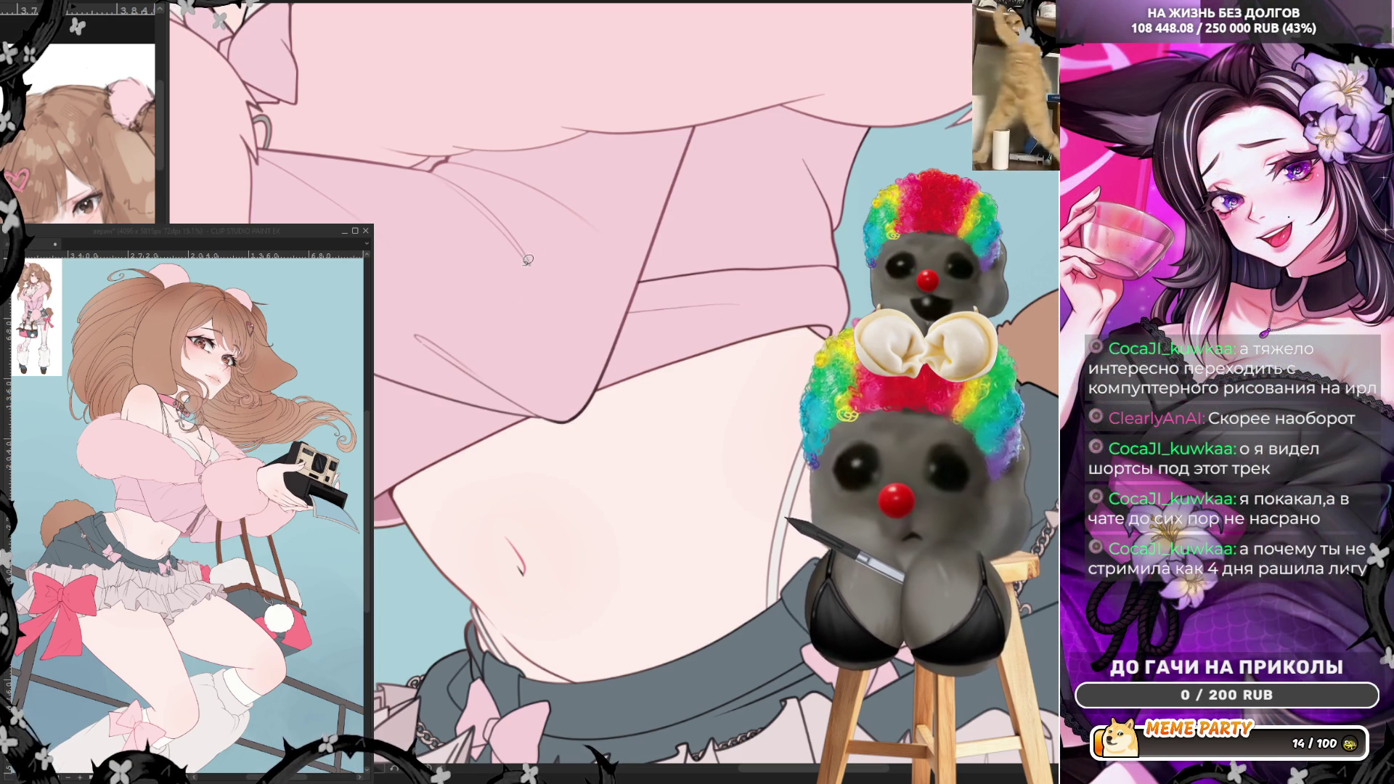
{"action": "key", "text": "p"}
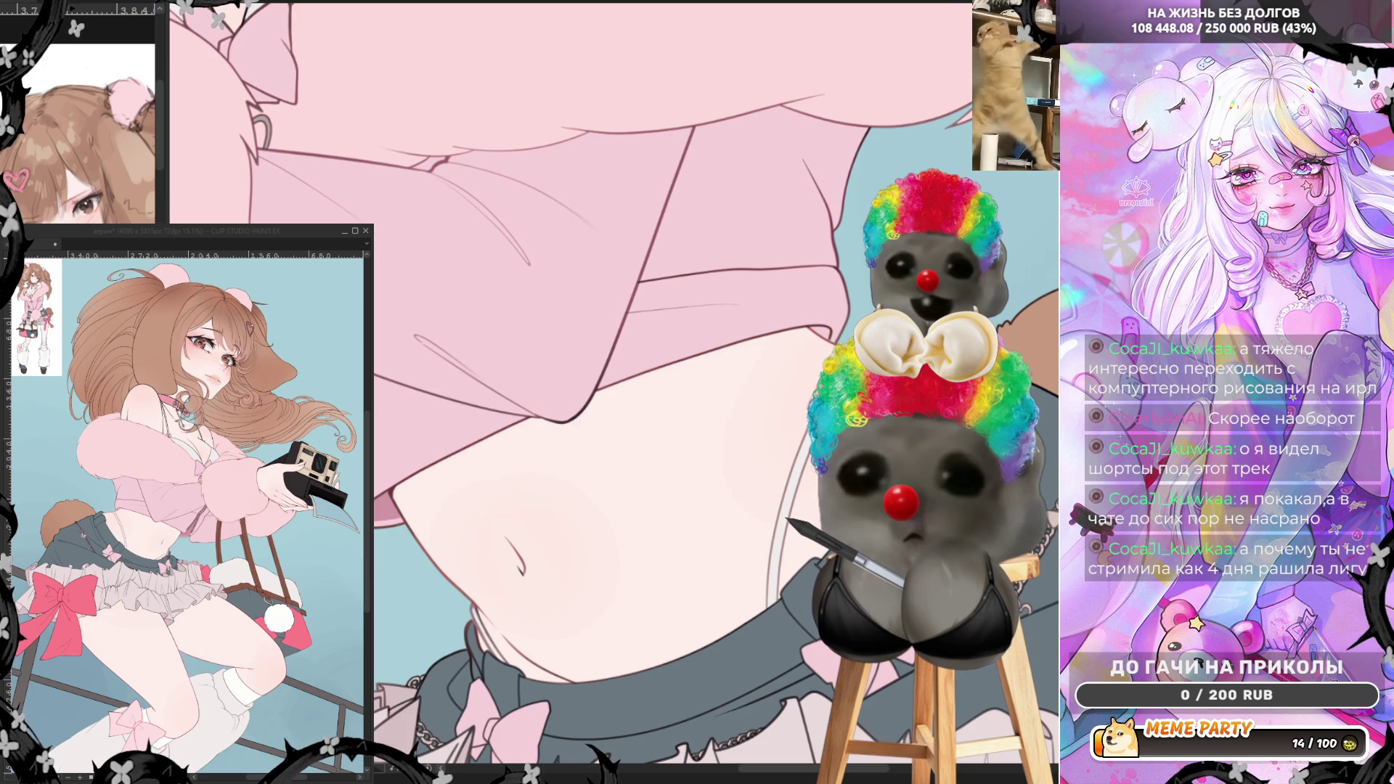
{"action": "scroll", "coordinate": [760, 429], "scroll_direction": "down", "scroll_amount": 2}
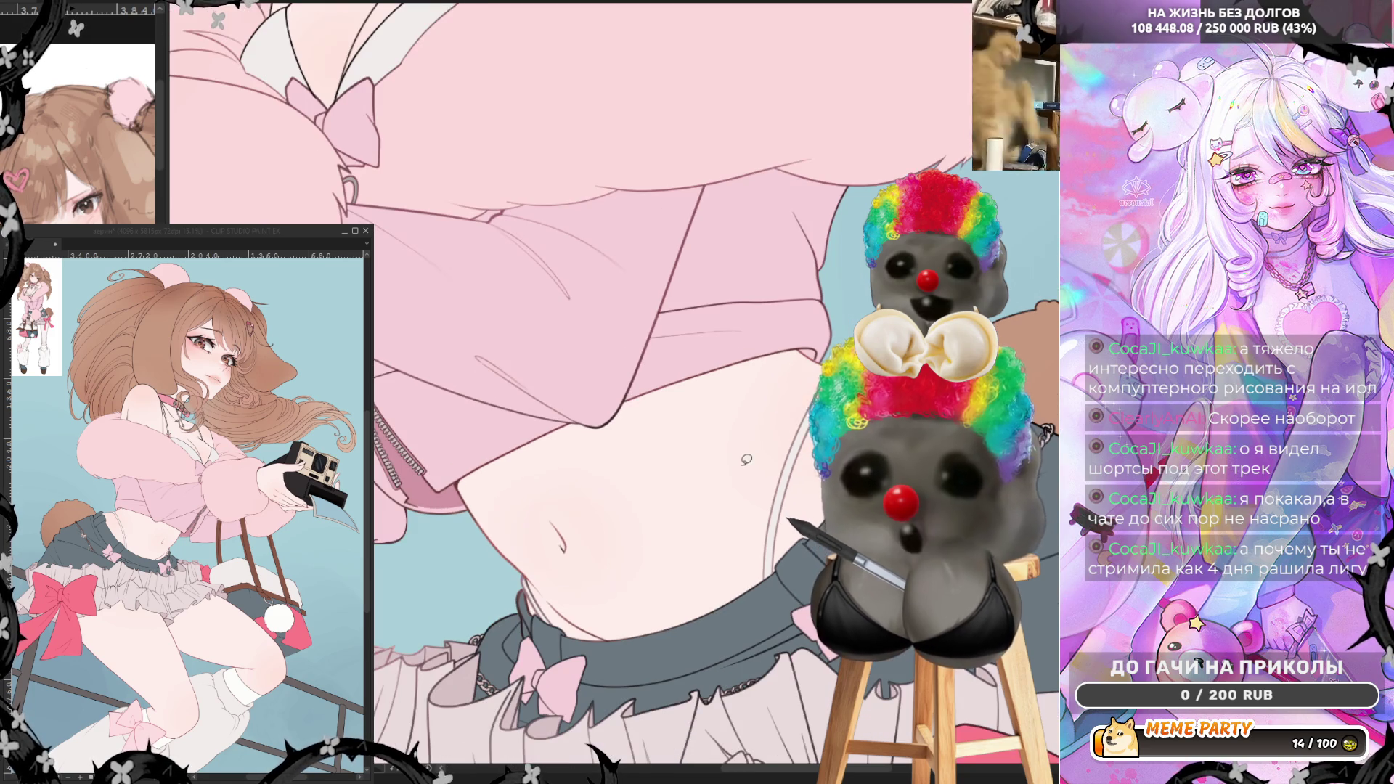
{"action": "scroll", "coordinate": [509, 464], "scroll_direction": "up", "scroll_amount": 2}
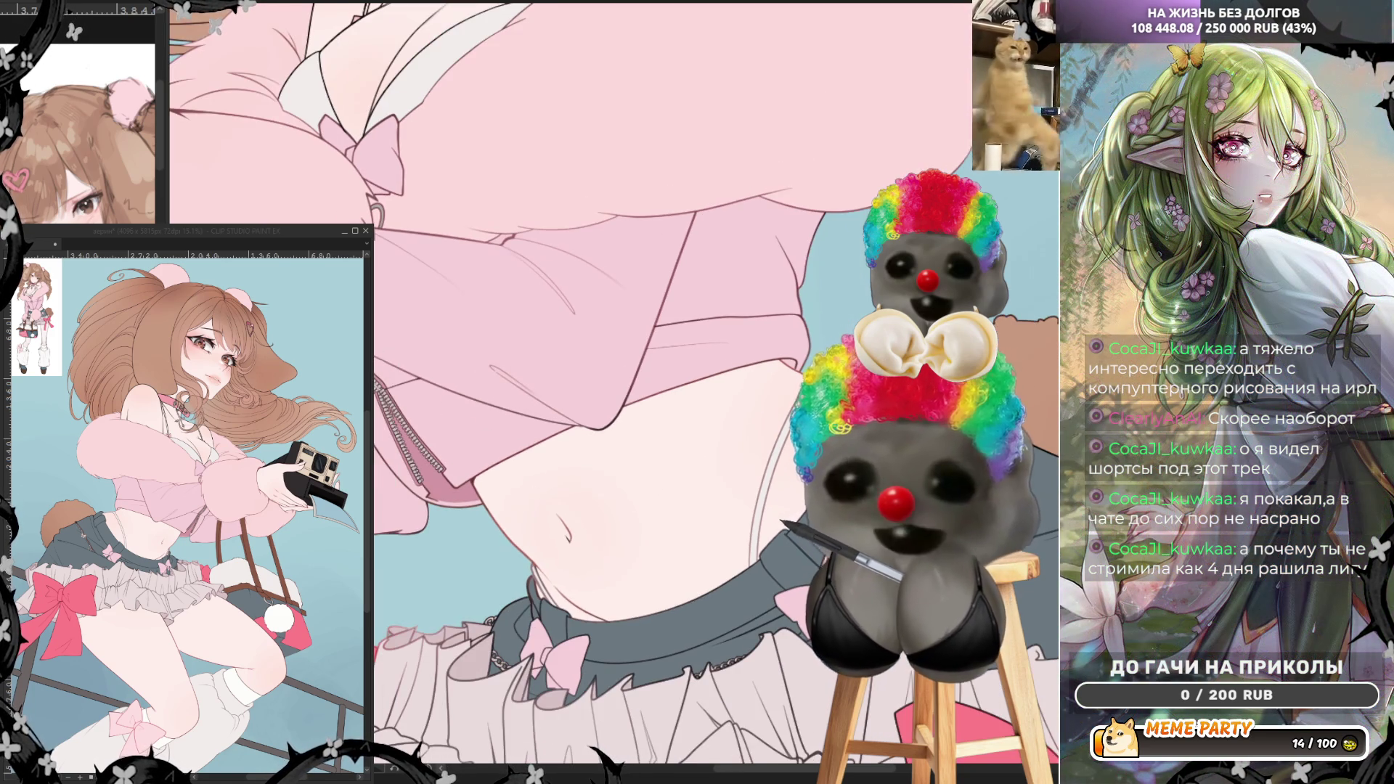
{"action": "scroll", "coordinate": [624, 385], "scroll_direction": "up", "scroll_amount": 2}
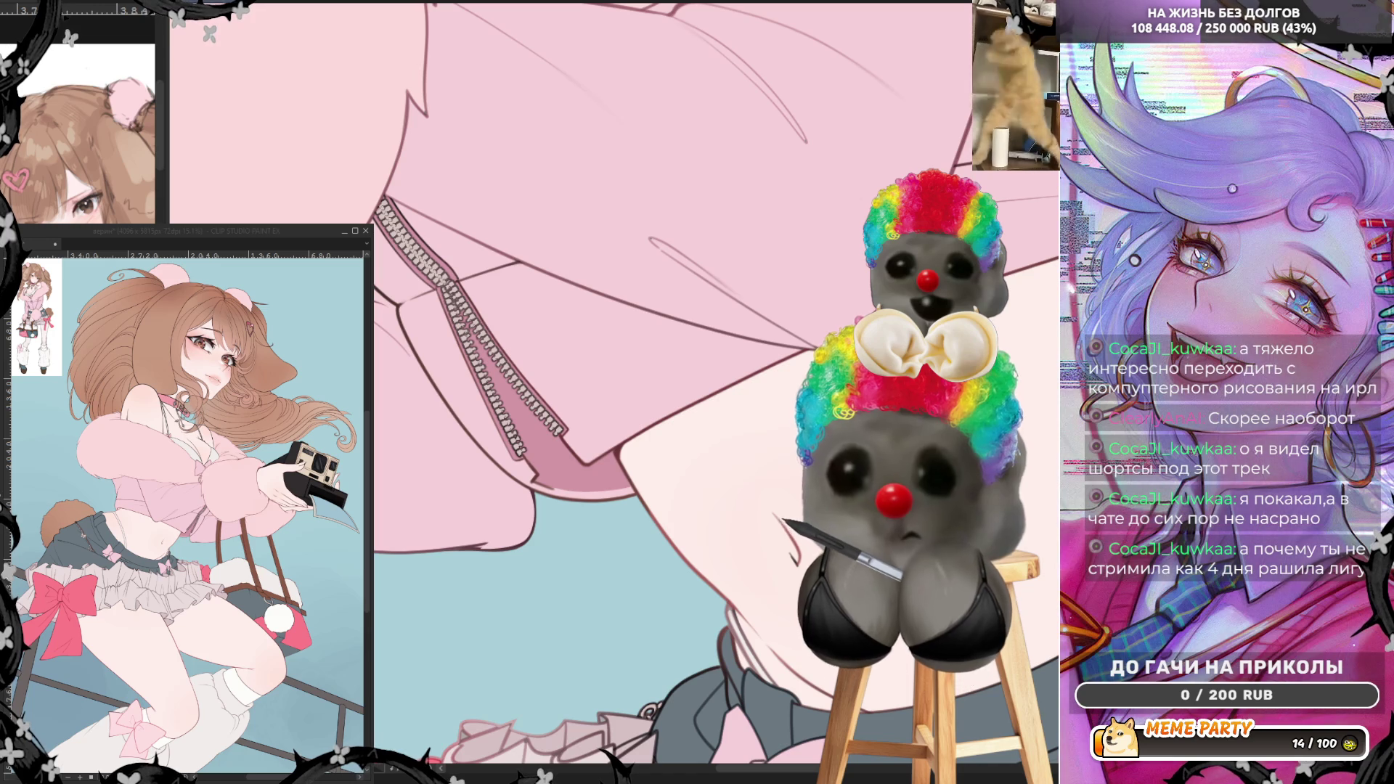
{"action": "mouse_move", "coordinate": [378, 294]}
{"action": "left_mouse_down"}
{"action": "mouse_move", "coordinate": [475, 473]}
{"action": "mouse_move", "coordinate": [573, 512]}
{"action": "left_mouse_up"}
{"action": "key", "text": "ctrl+z"}
{"action": "key", "text": "ctrl+z"}
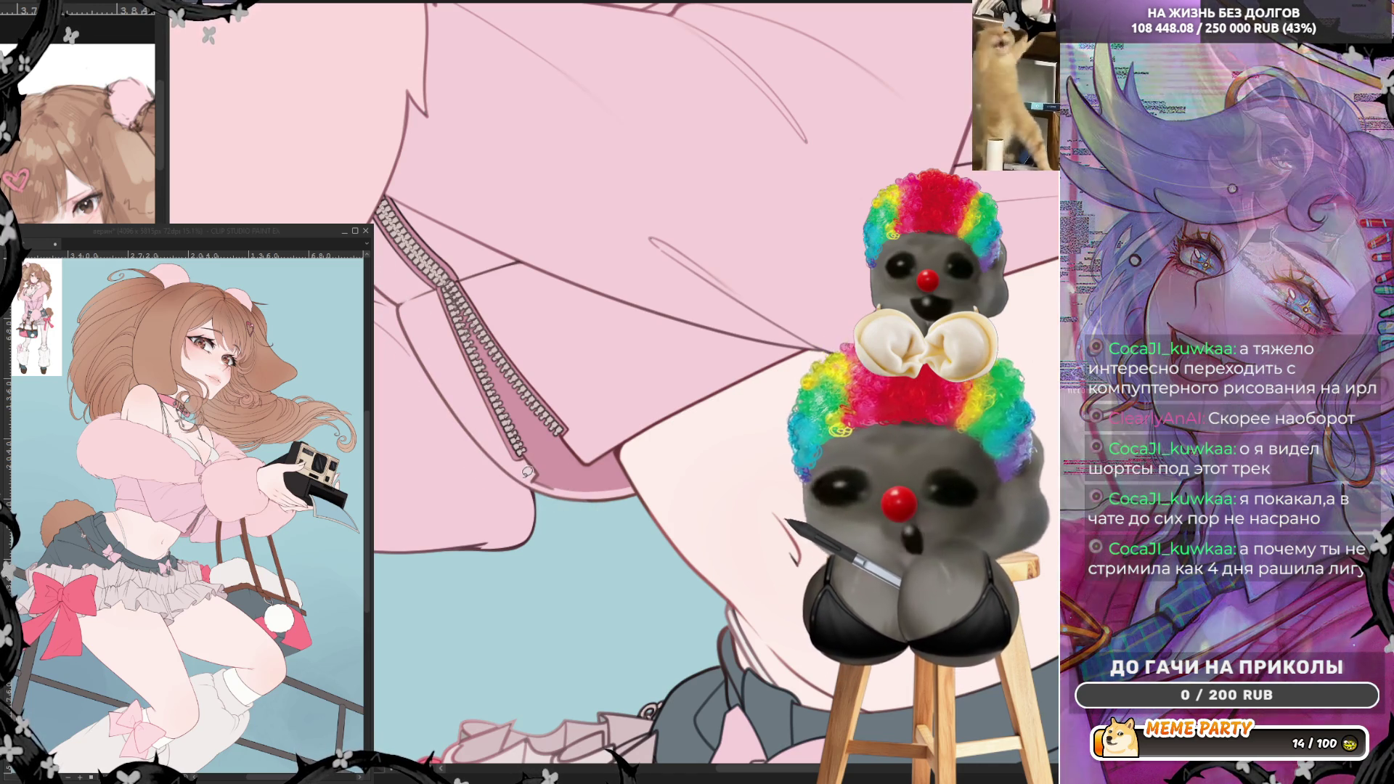
{"action": "left_click_drag", "start_coordinate": [479, 445], "coordinate": [549, 508]}
{"action": "key", "text": "ctrl+z"}
{"action": "left_click_drag", "start_coordinate": [487, 455], "coordinate": [551, 522]}
{"action": "key", "text": "ctrl+z"}
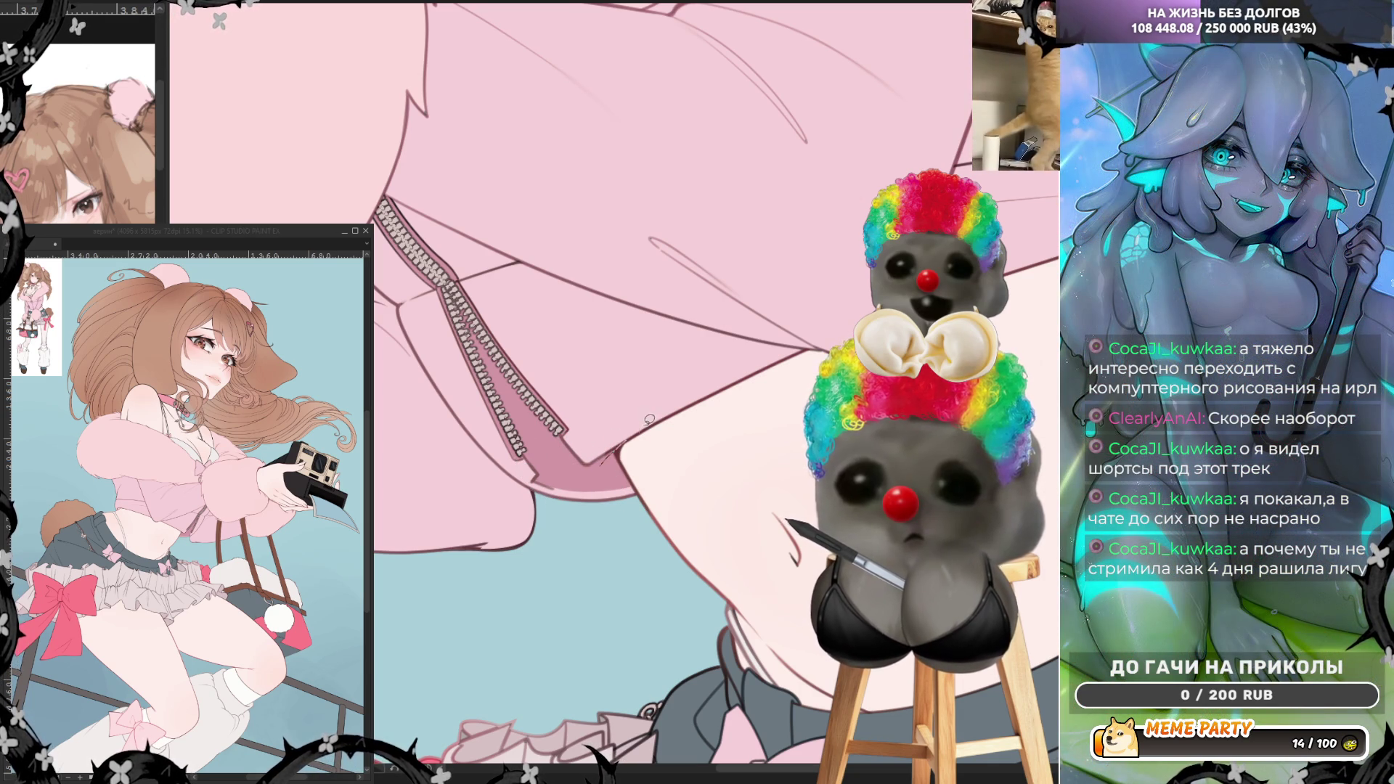
{"action": "left_click_drag", "start_coordinate": [657, 426], "coordinate": [731, 392]}
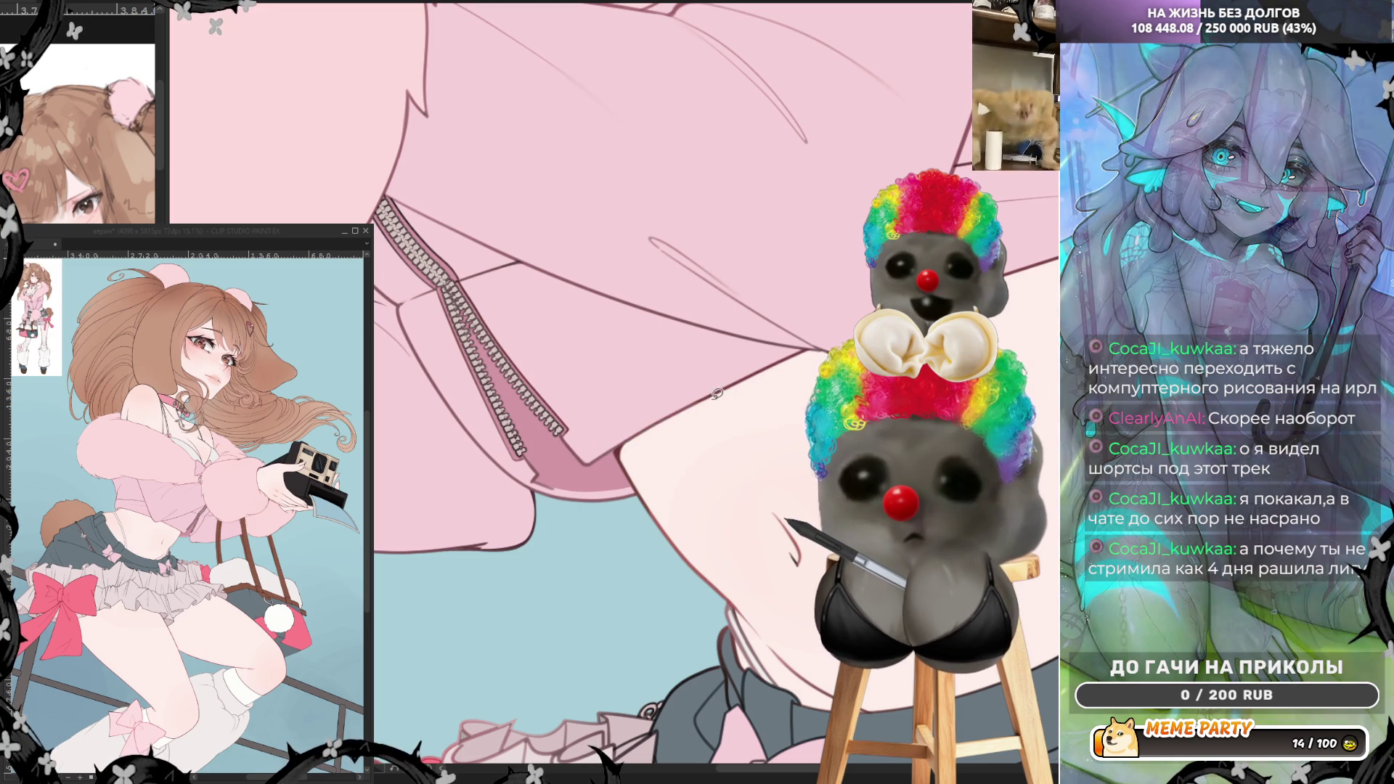
{"action": "key", "text": "ctrl+z"}
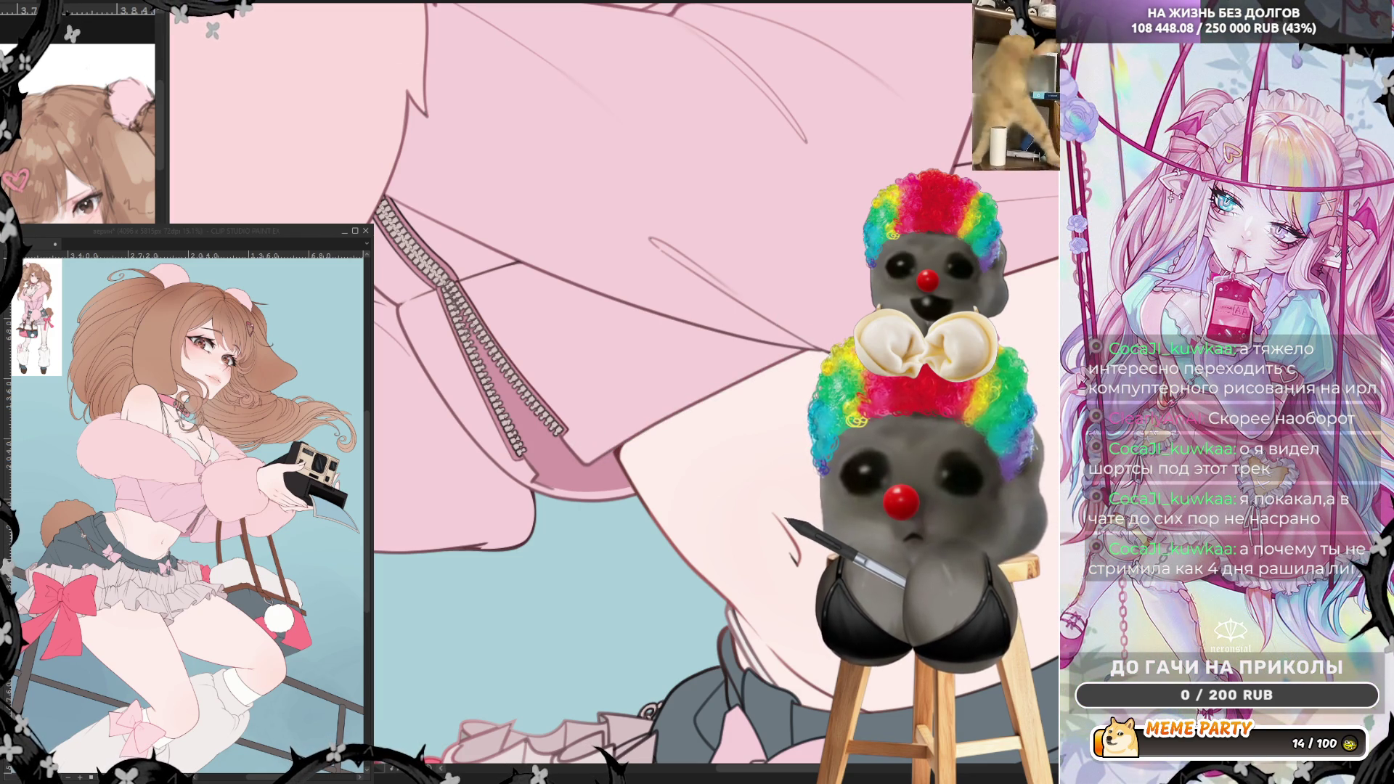
{"action": "left_click_drag", "start_coordinate": [757, 751], "coordinate": [880, 105]}
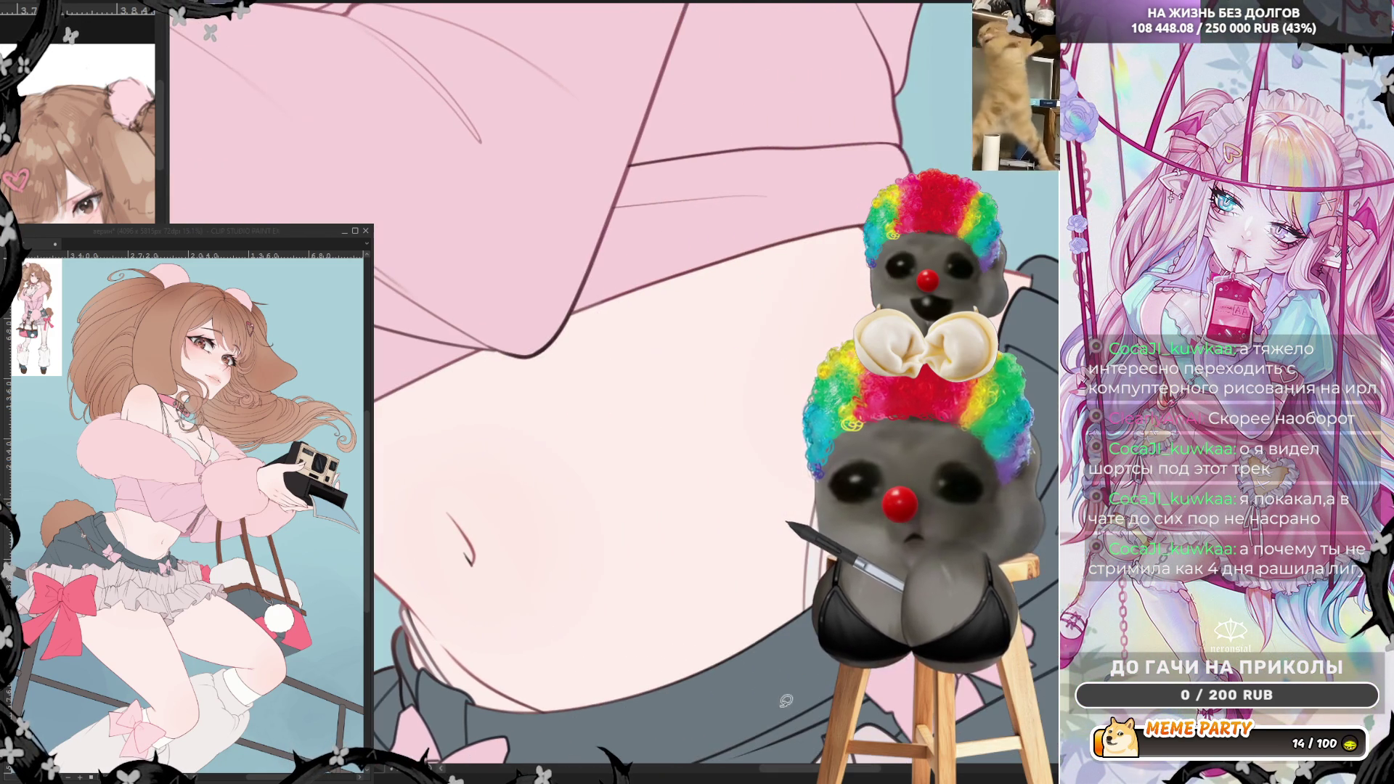
{"action": "key", "text": "ctrl+z"}
{"action": "left_click_drag", "start_coordinate": [711, 176], "coordinate": [858, 119]}
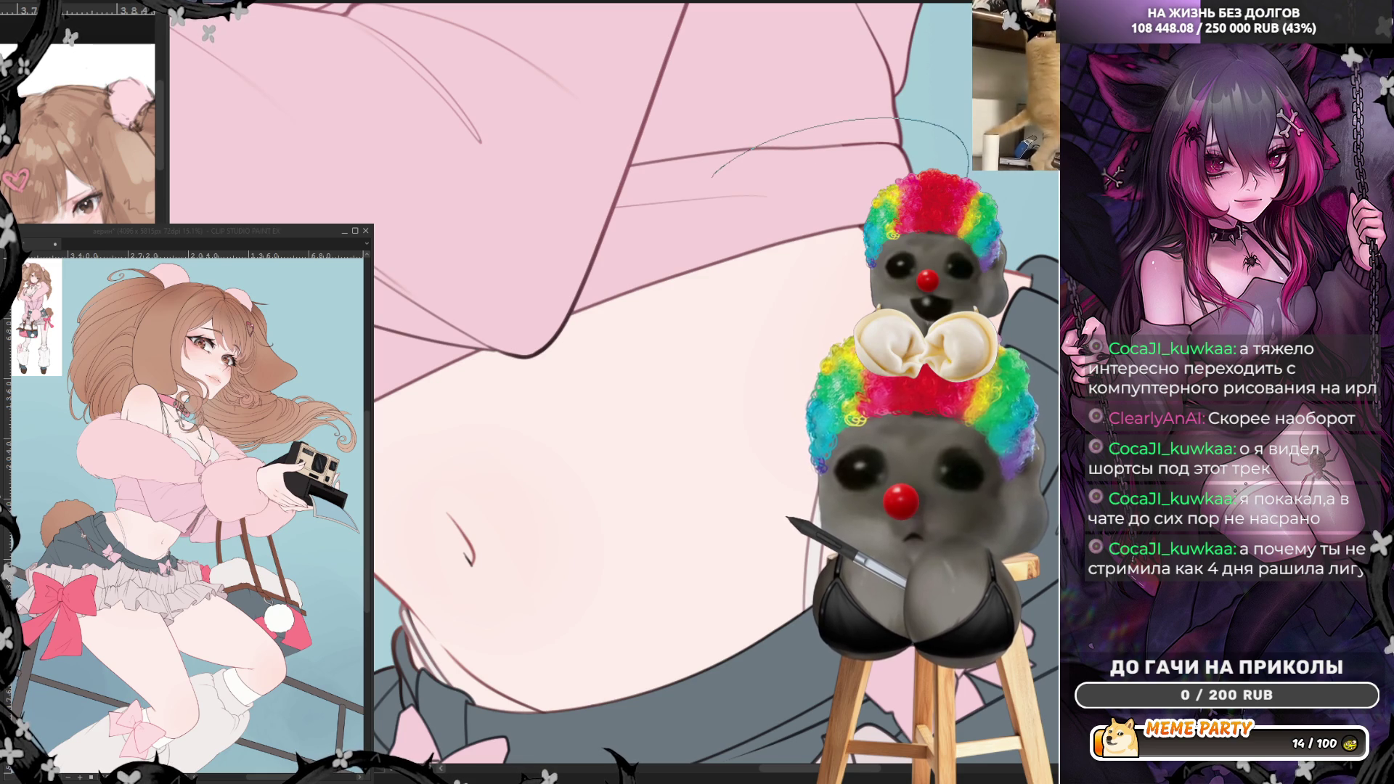
{"action": "key", "text": "ctrl+z"}
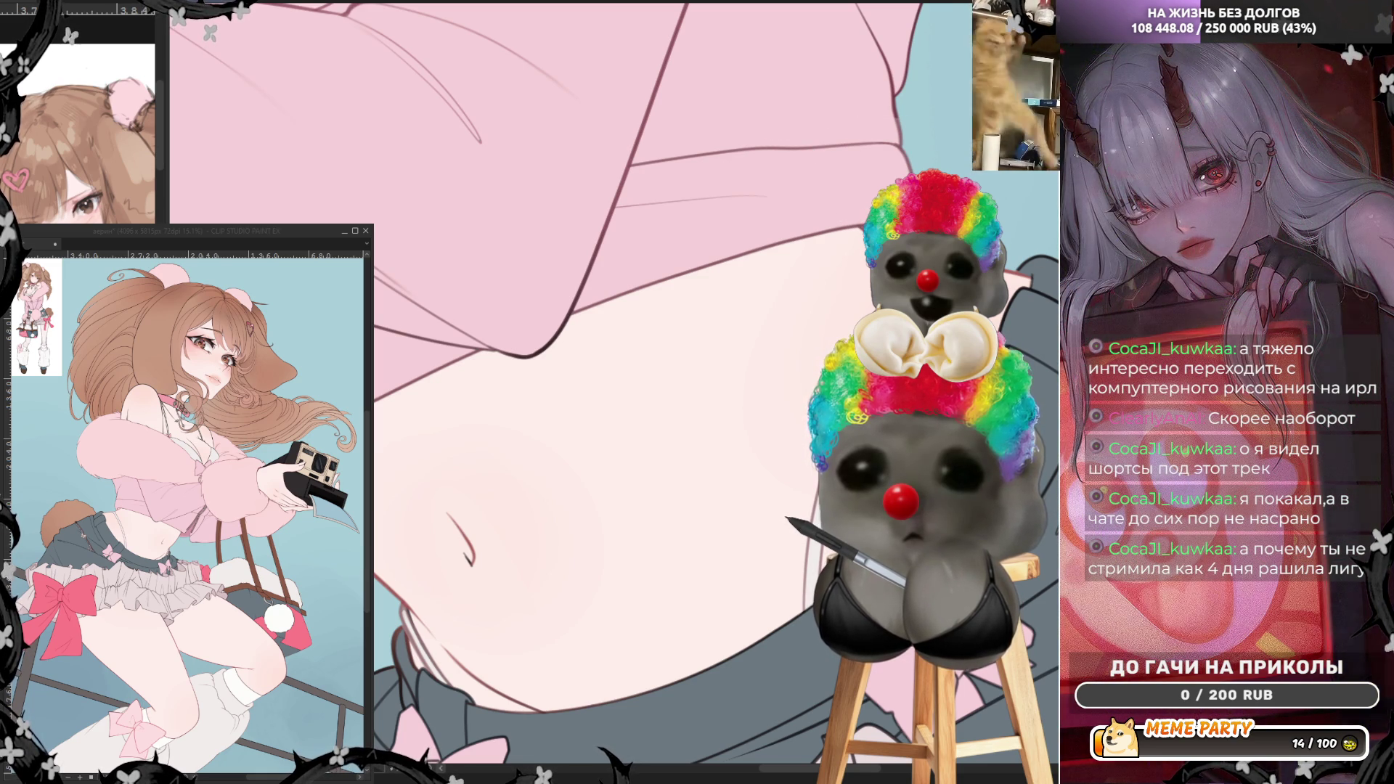
{"action": "scroll", "coordinate": [631, 392], "scroll_direction": "up", "scroll_amount": 5}
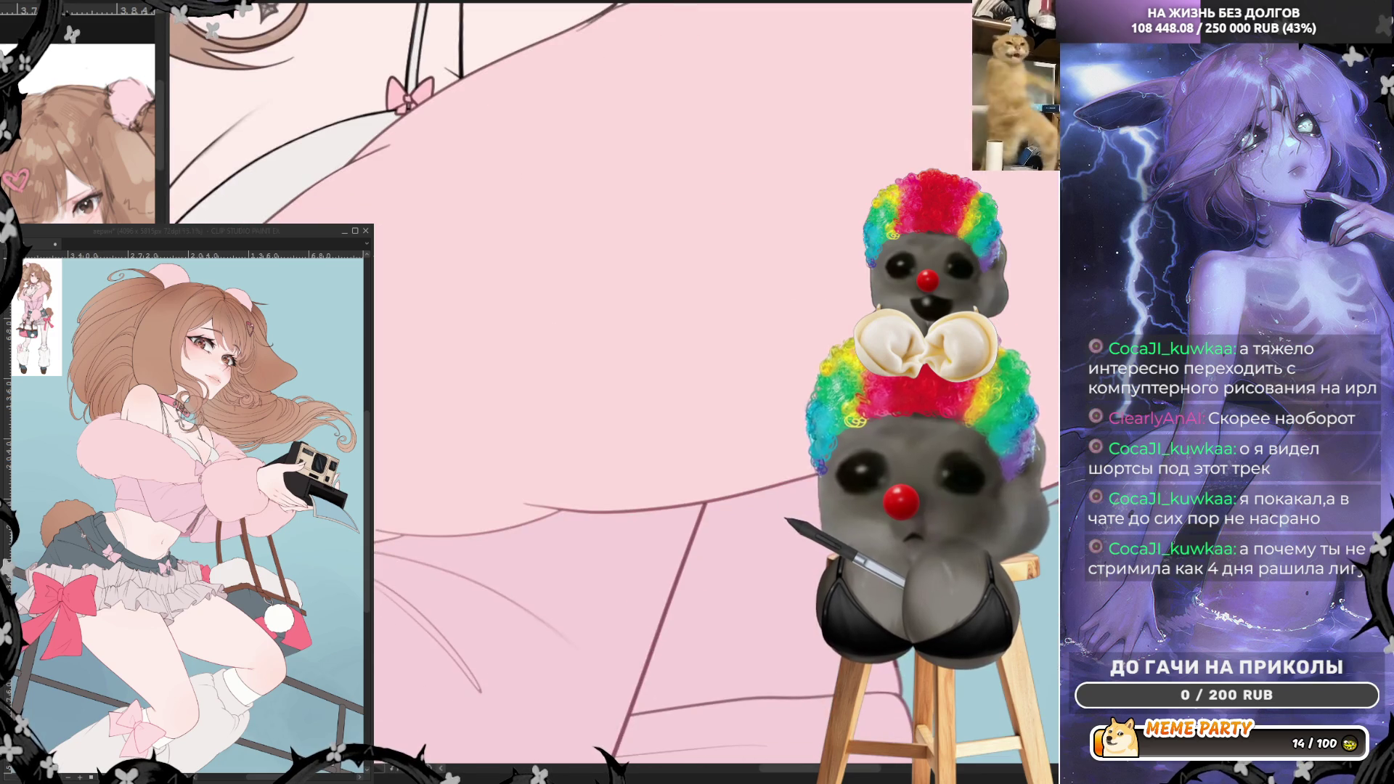
{"action": "scroll", "coordinate": [1042, 368], "scroll_direction": "down", "scroll_amount": 5}
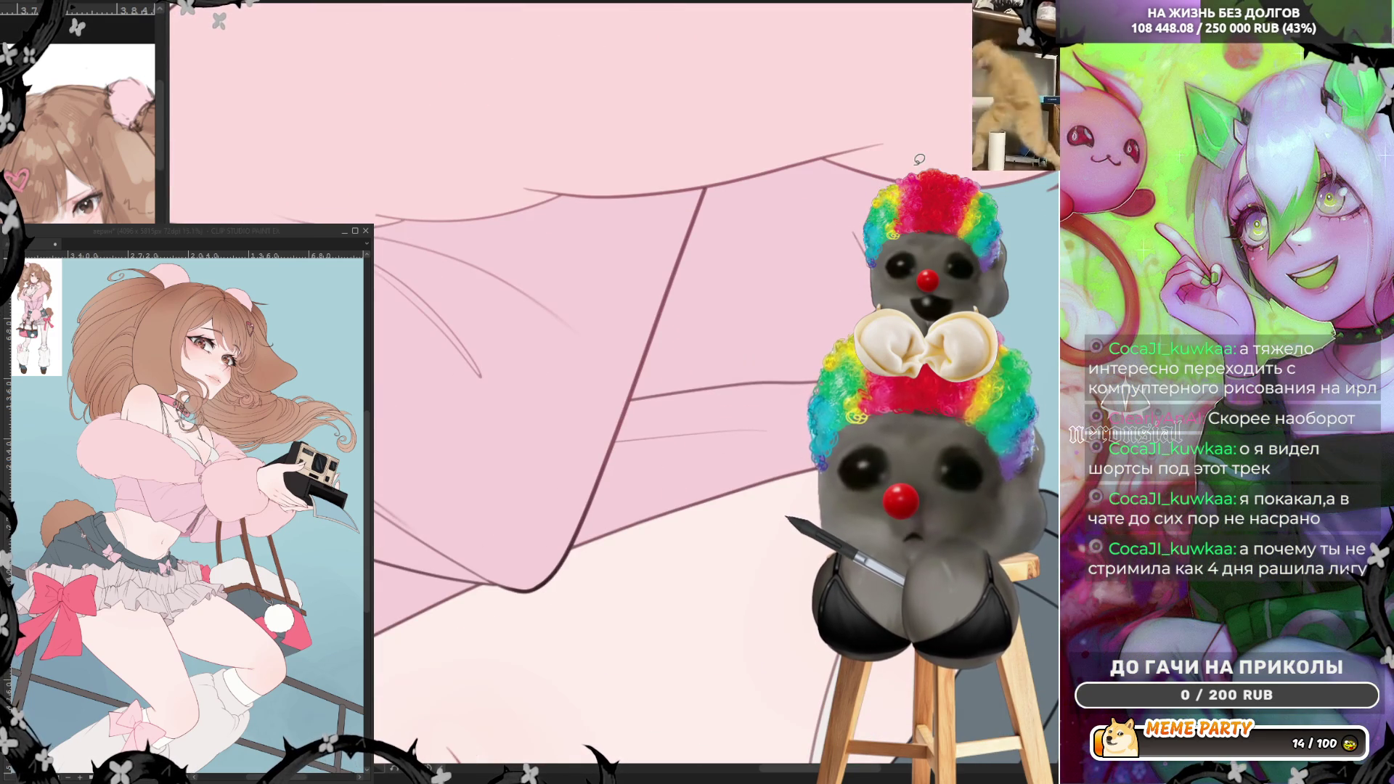
{"action": "scroll", "coordinate": [964, 115], "scroll_direction": "down", "scroll_amount": 5}
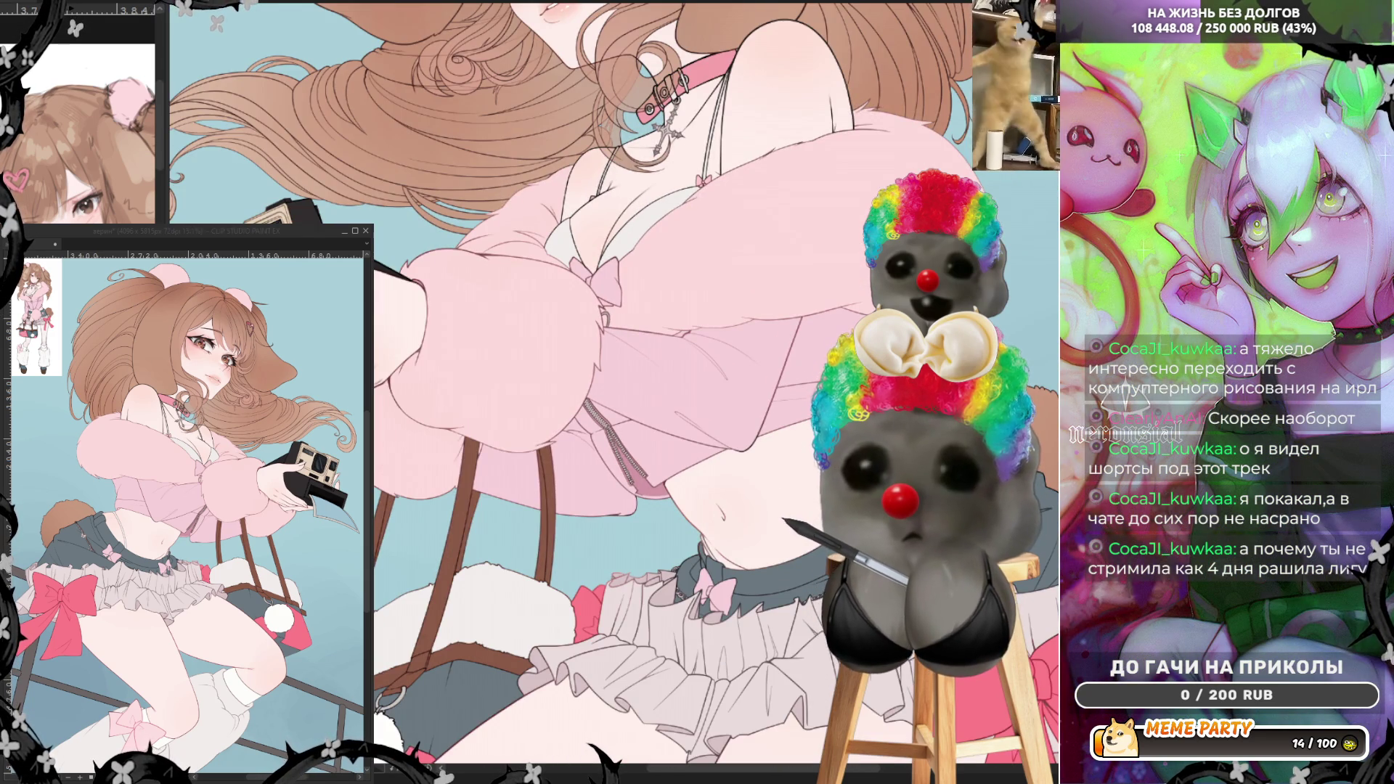
{"action": "scroll", "coordinate": [568, 387], "scroll_direction": "down", "scroll_amount": 5}
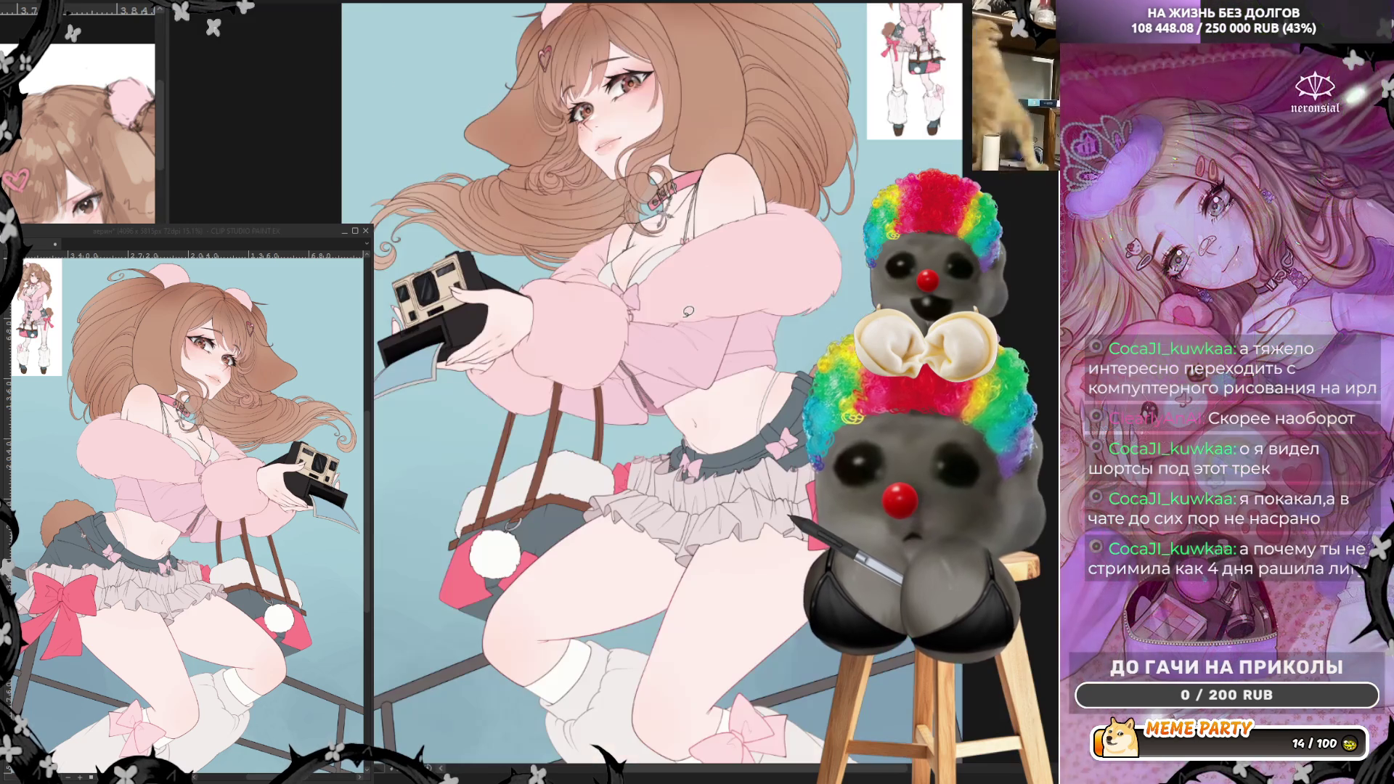
{"action": "scroll", "coordinate": [685, 150], "scroll_direction": "up", "scroll_amount": 4}
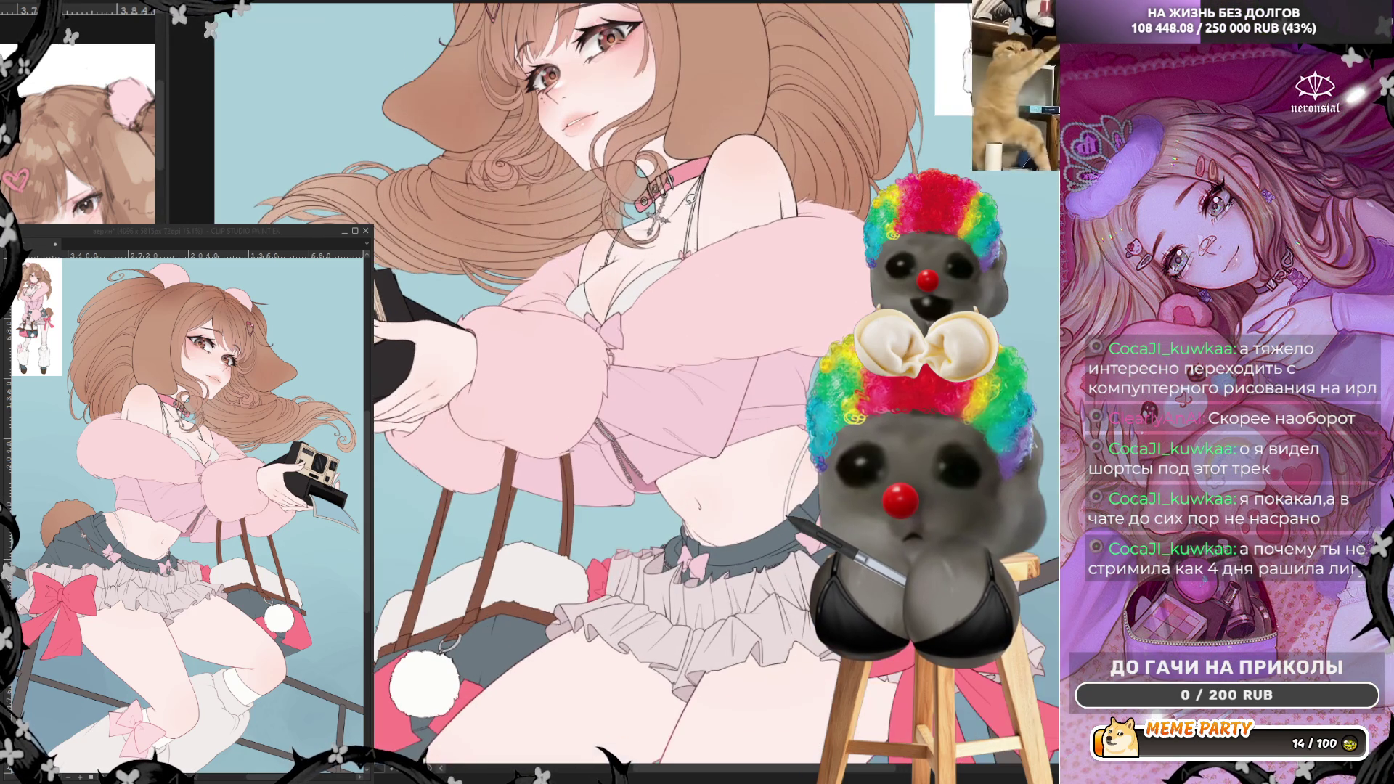
{"action": "scroll", "coordinate": [458, 348], "scroll_direction": "down", "scroll_amount": 4}
{"action": "scroll", "coordinate": [458, 349], "scroll_direction": "up", "scroll_amount": 8}
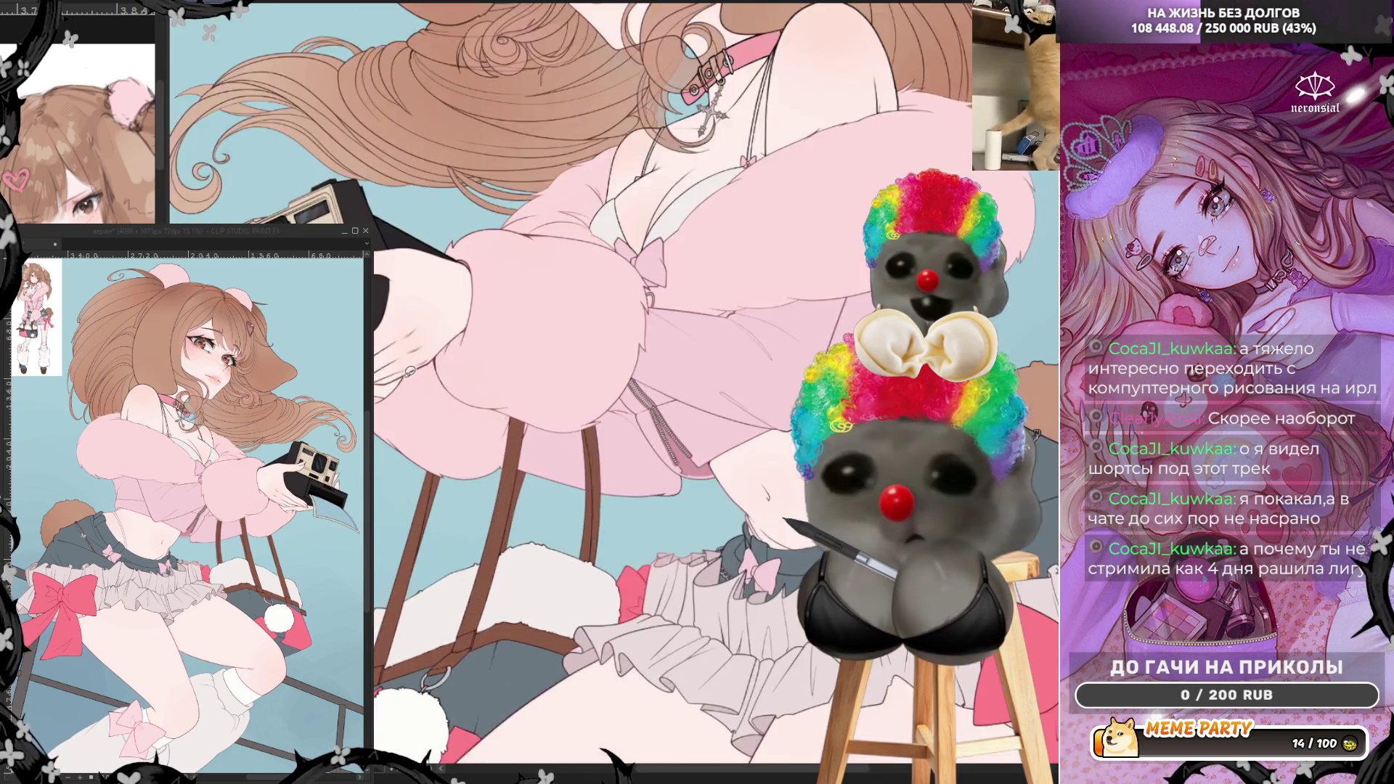
{"action": "scroll", "coordinate": [461, 347], "scroll_direction": "down", "scroll_amount": 3}
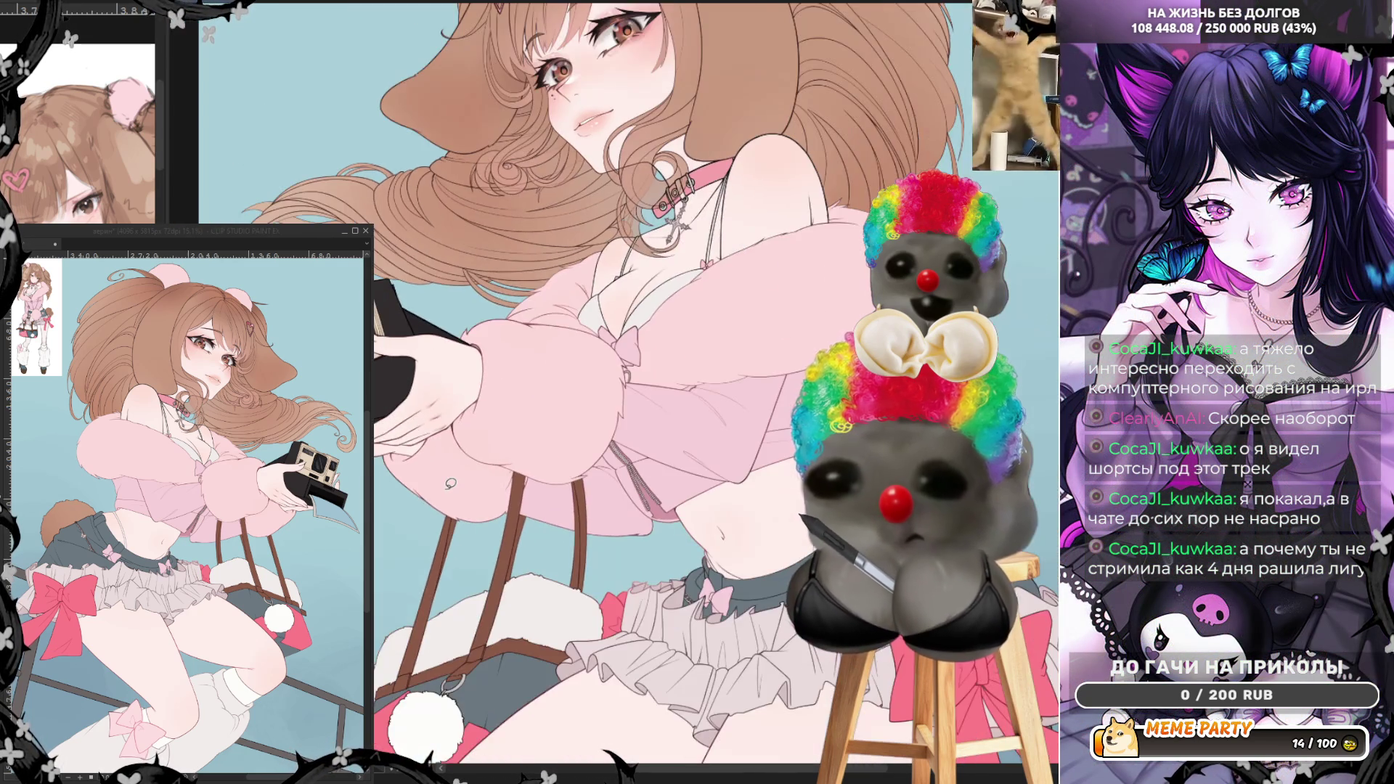
{"action": "scroll", "coordinate": [642, 193], "scroll_direction": "up", "scroll_amount": 4}
{"action": "scroll", "coordinate": [644, 195], "scroll_direction": "up", "scroll_amount": 1}
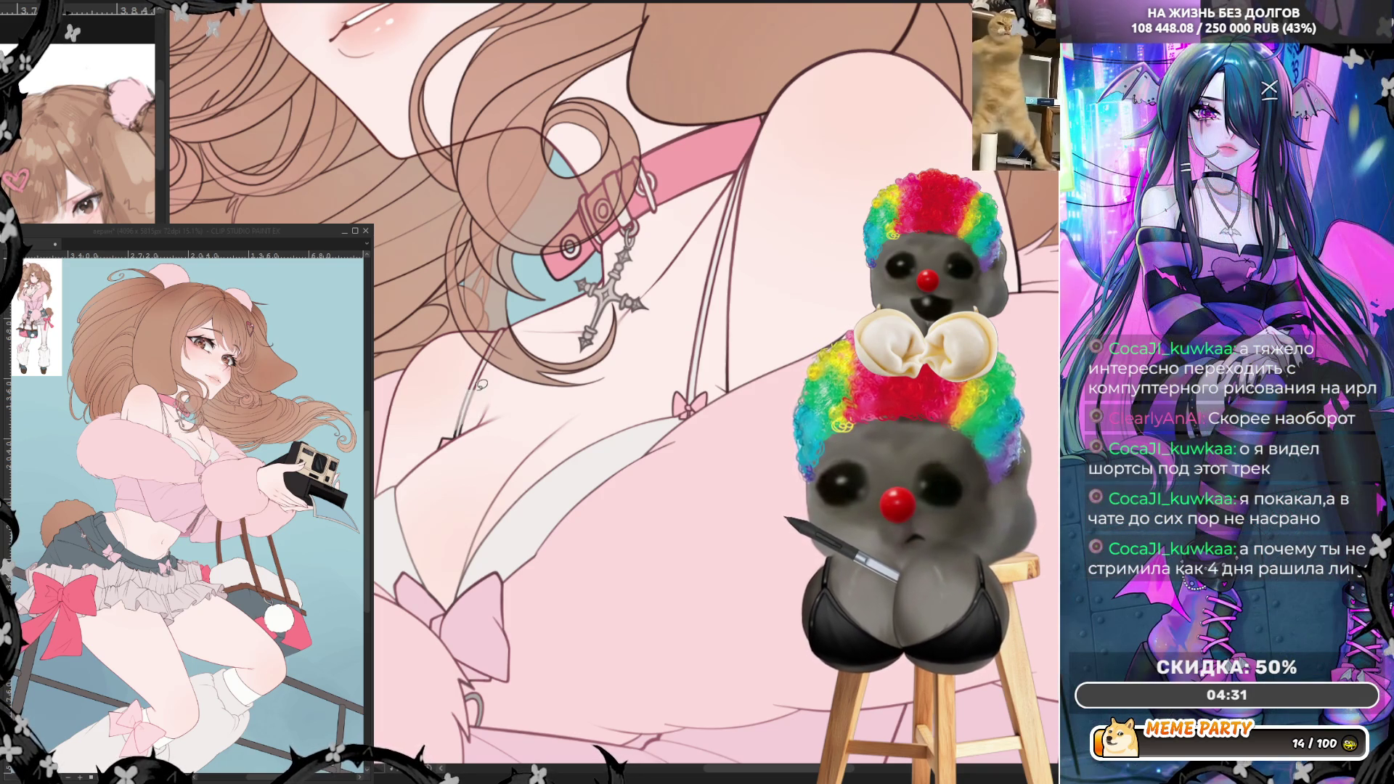
{"action": "key", "text": "bracketright"}
{"action": "key", "text": "bracketright"}
{"action": "key", "text": "bracketright"}
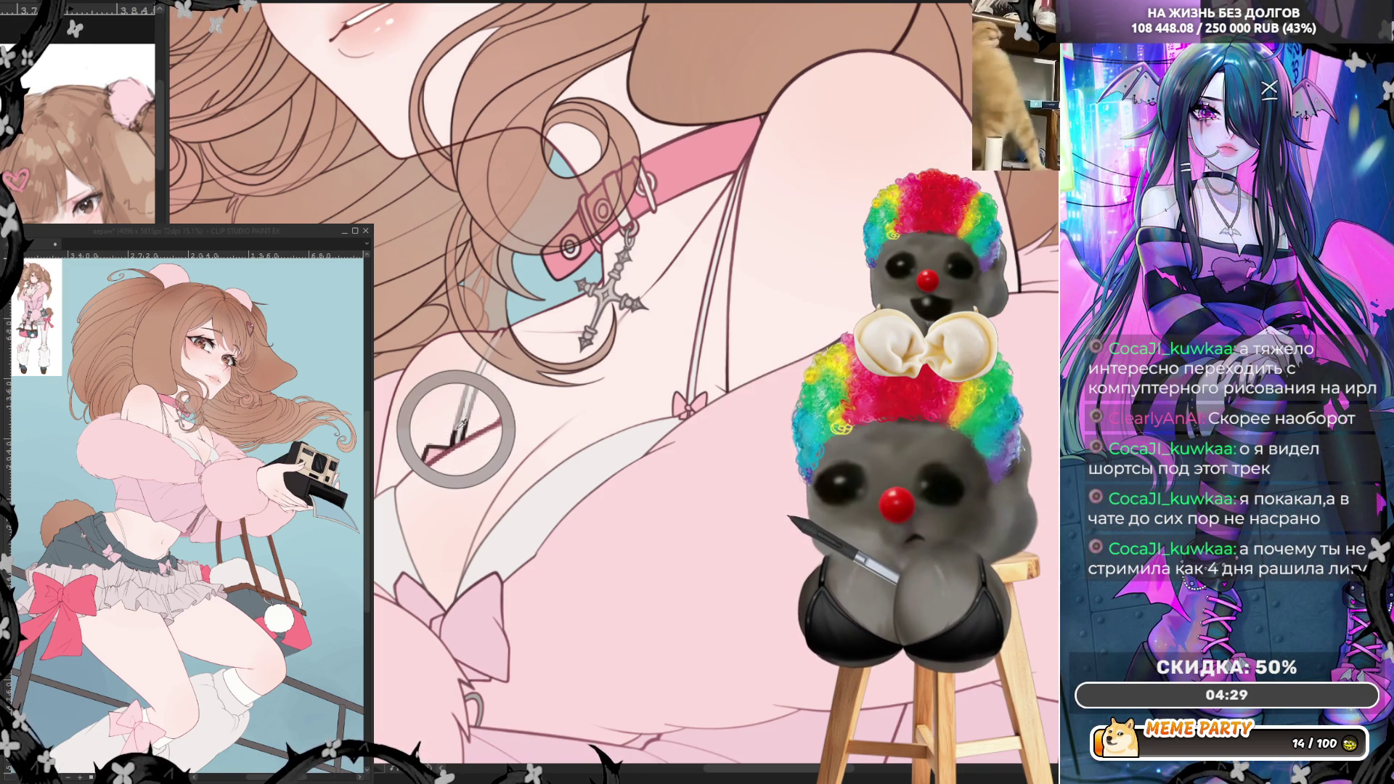
{"action": "key", "text": "bracketleft"}
{"action": "key", "text": "bracketleft"}
{"action": "key", "text": "bracketleft"}
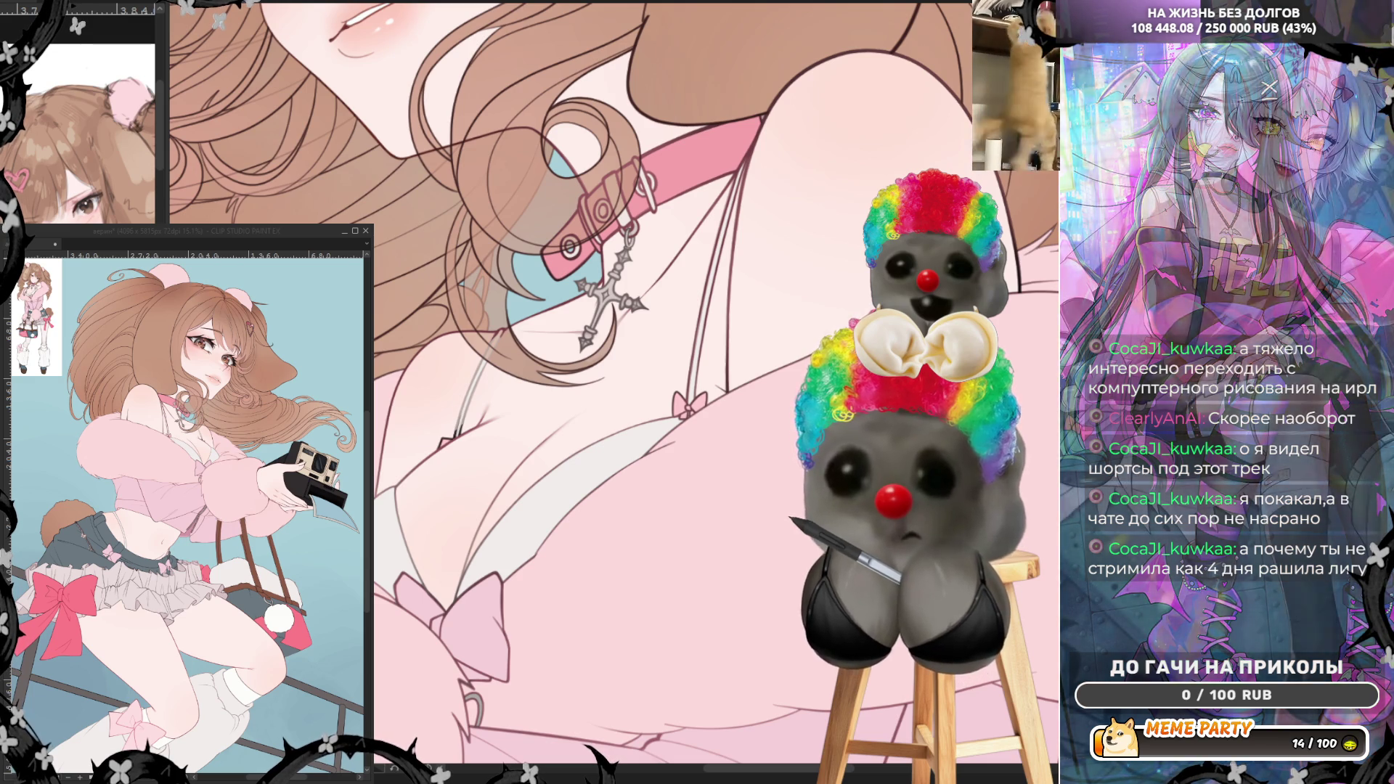
{"action": "key", "text": "bracketright"}
{"action": "key", "text": "bracketright"}
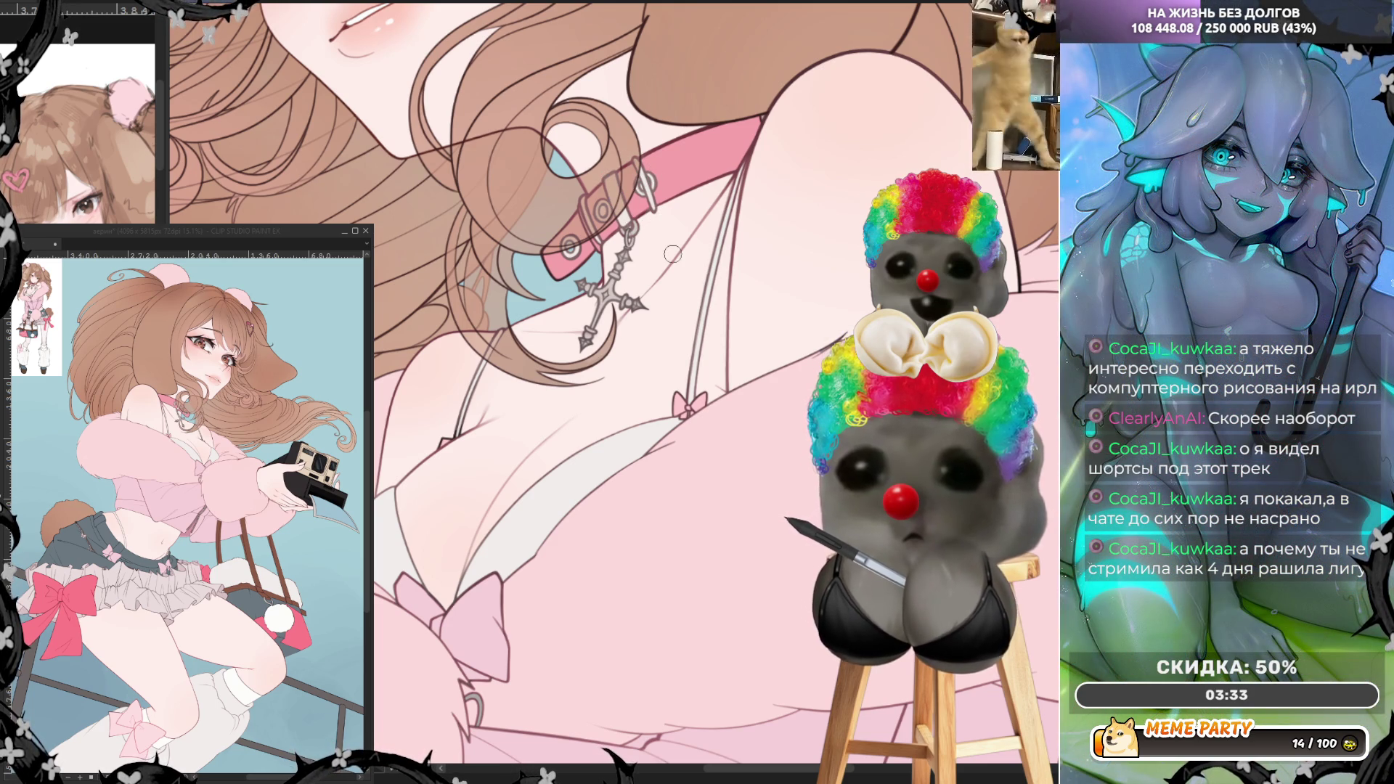
{"action": "key", "text": "ctrl+0"}
{"action": "scroll", "coordinate": [764, 196], "scroll_direction": "up", "scroll_amount": 3}
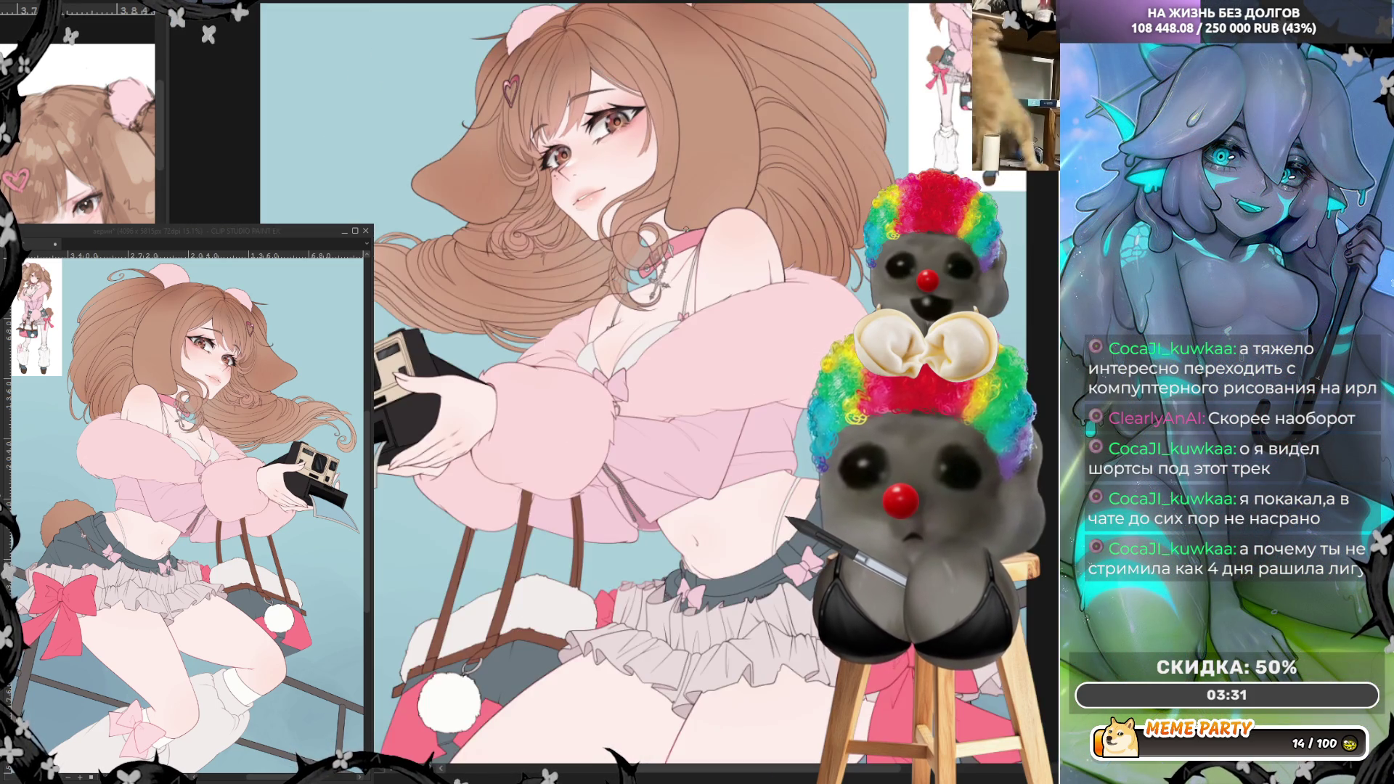
{"action": "scroll", "coordinate": [764, 196], "scroll_direction": "up", "scroll_amount": 2}
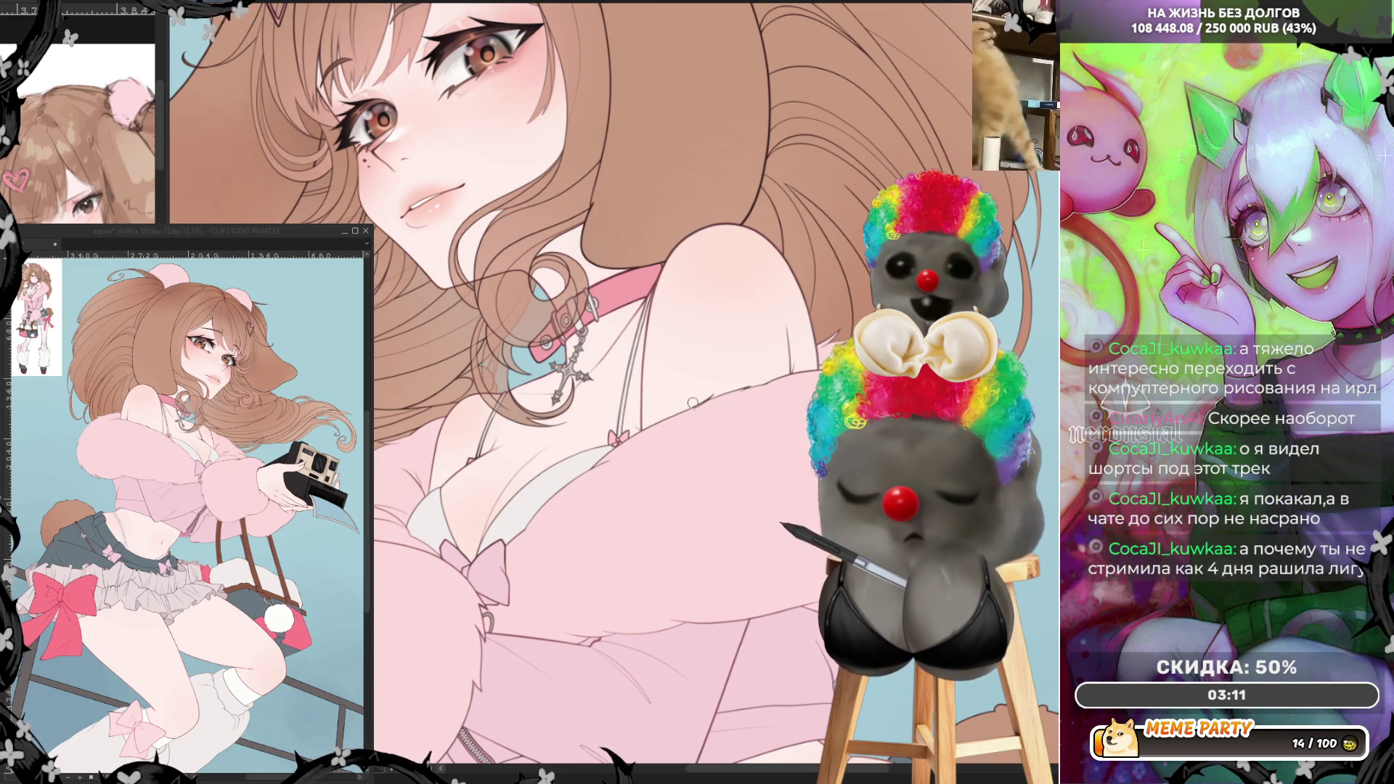
{"action": "scroll", "coordinate": [726, 406], "scroll_direction": "up", "scroll_amount": 4}
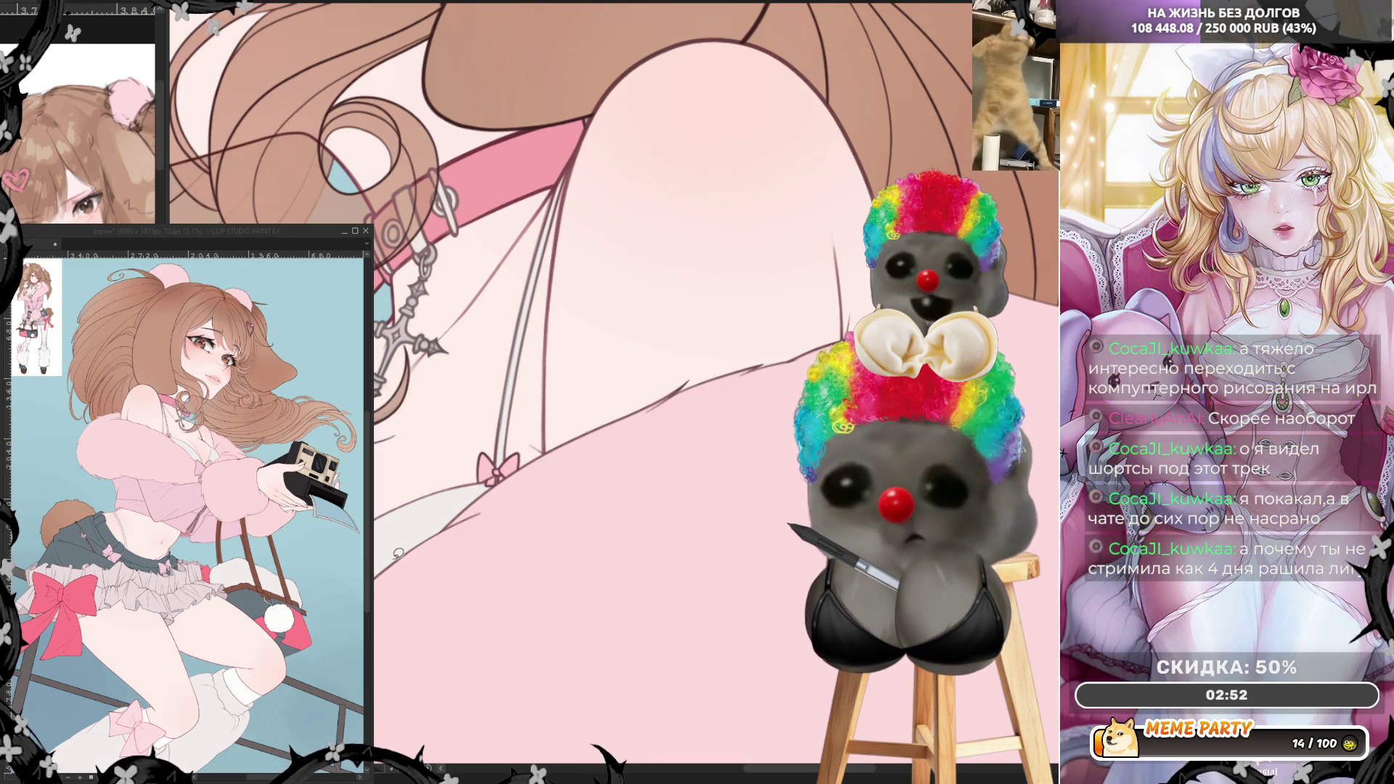
{"action": "scroll", "coordinate": [398, 553], "scroll_direction": "down", "scroll_amount": 5}
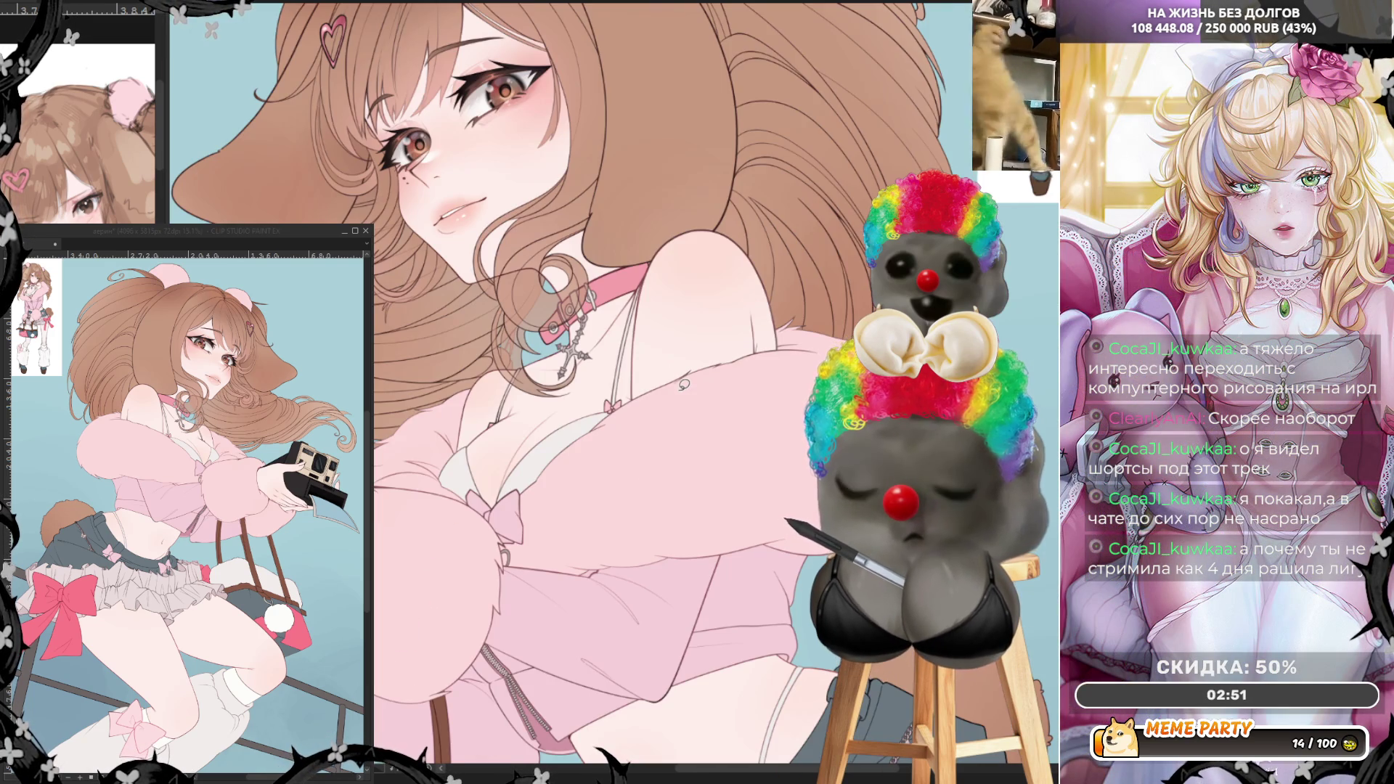
{"action": "scroll", "coordinate": [666, 513], "scroll_direction": "up", "scroll_amount": 5}
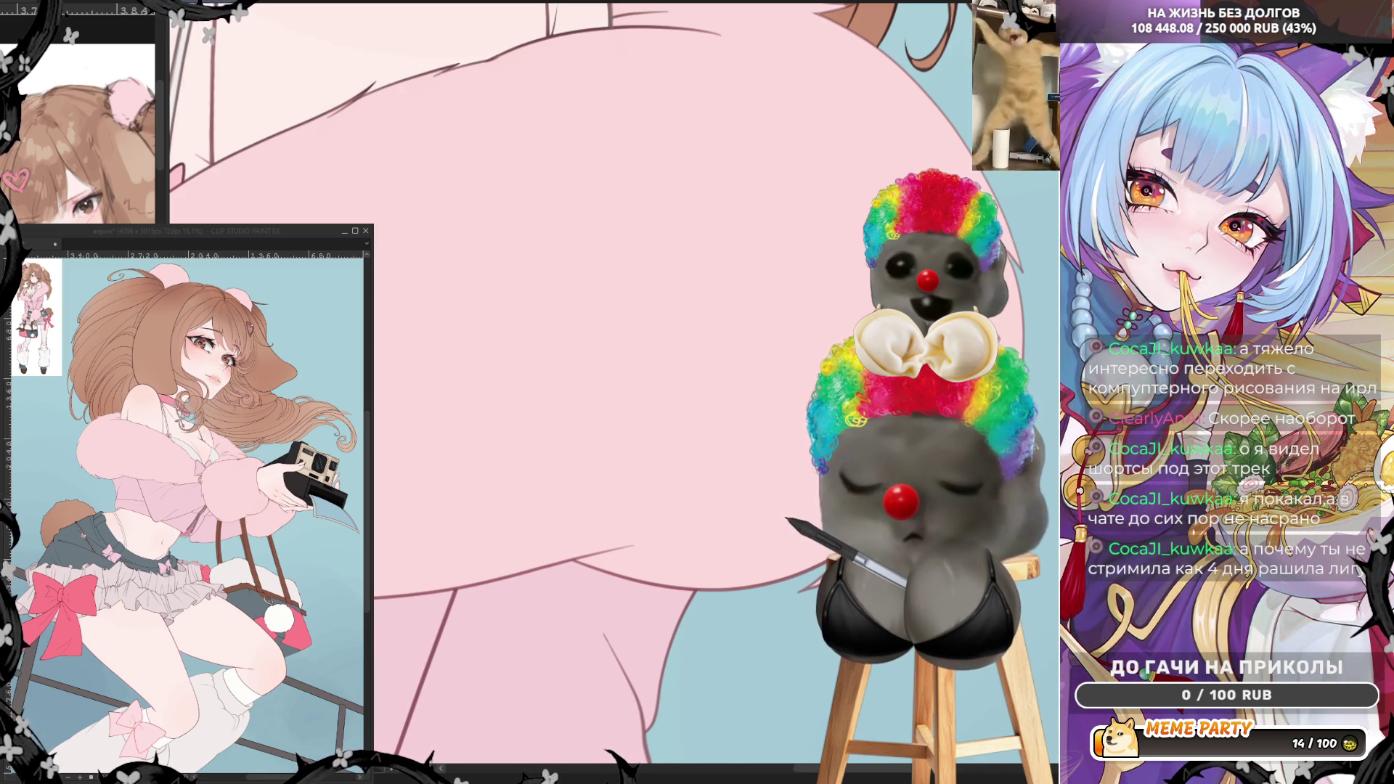
{"action": "scroll", "coordinate": [453, 60], "scroll_direction": "down", "scroll_amount": 3}
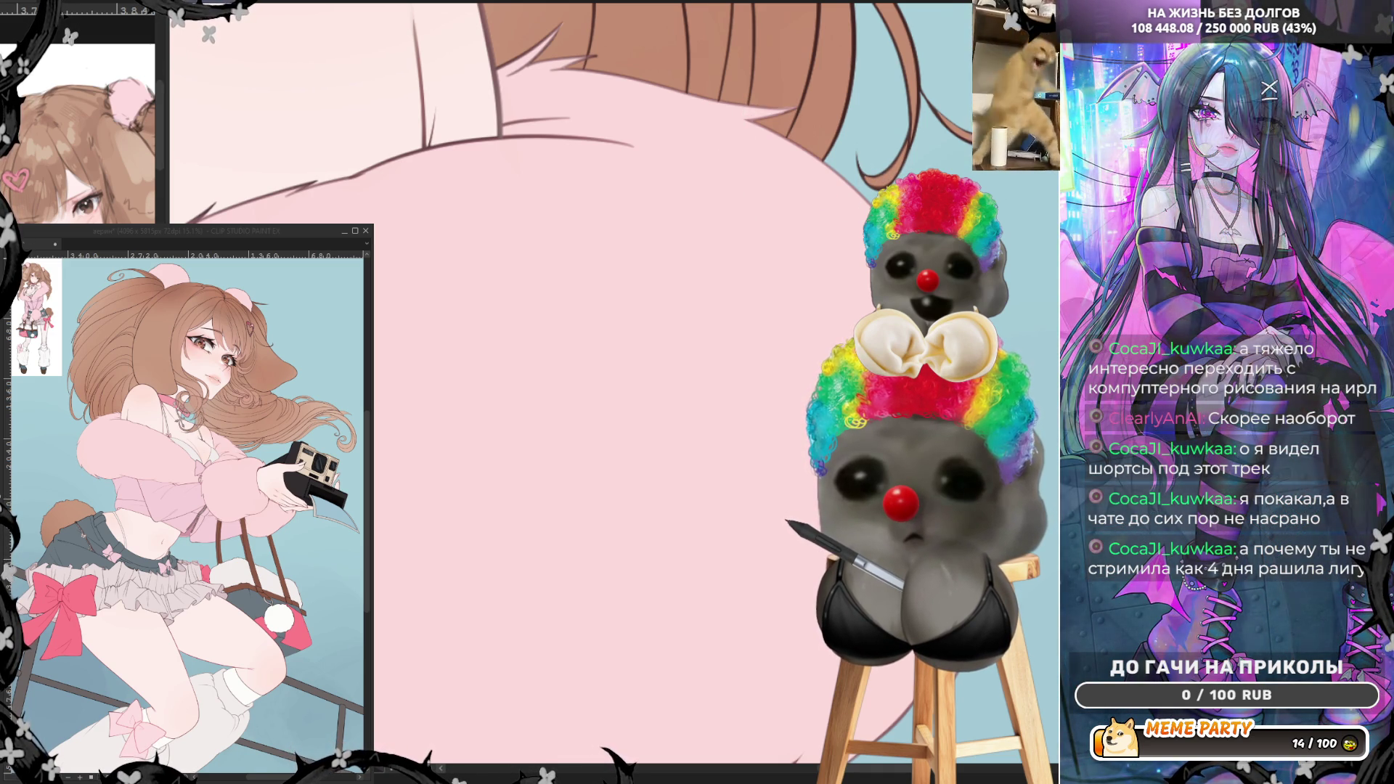
{"action": "scroll", "coordinate": [614, 261], "scroll_direction": "up", "scroll_amount": 5}
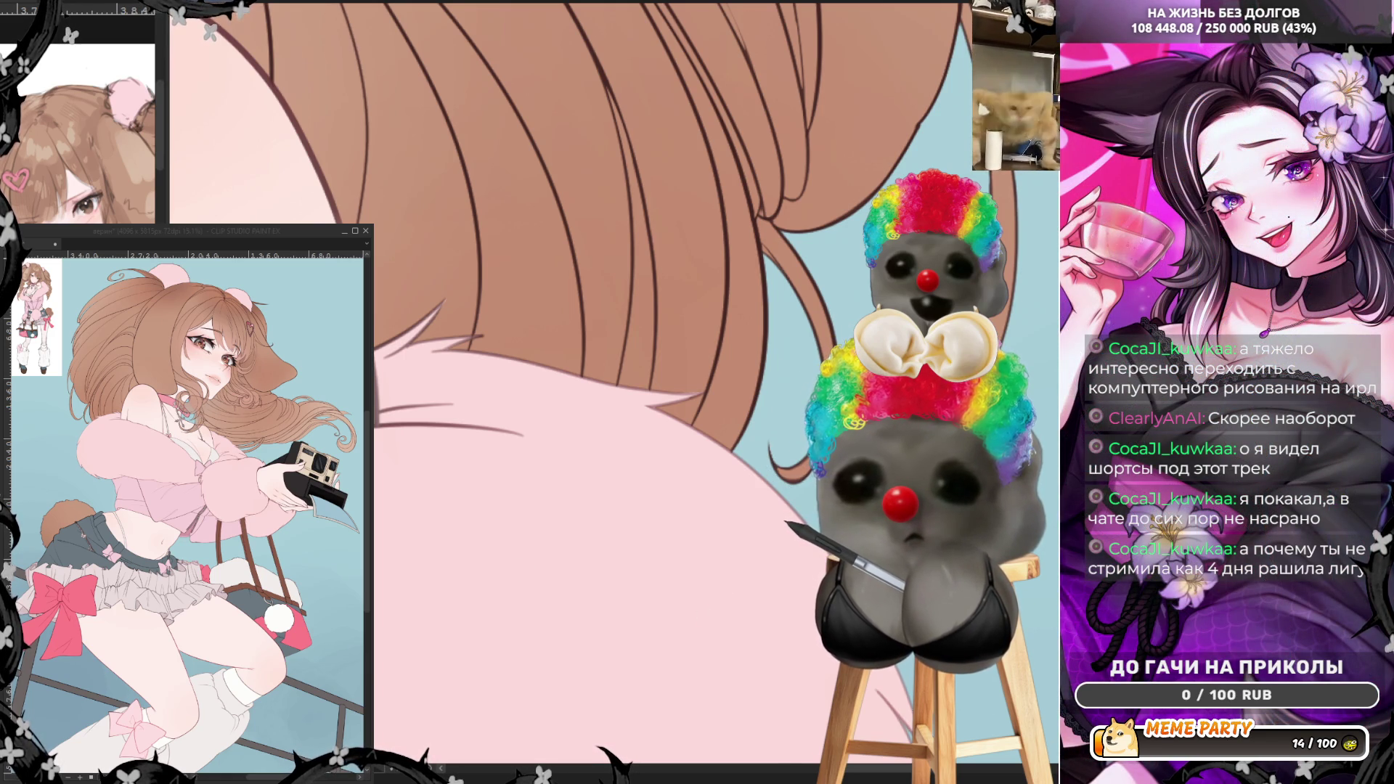
{"action": "scroll", "coordinate": [614, 290], "scroll_direction": "down", "scroll_amount": 3}
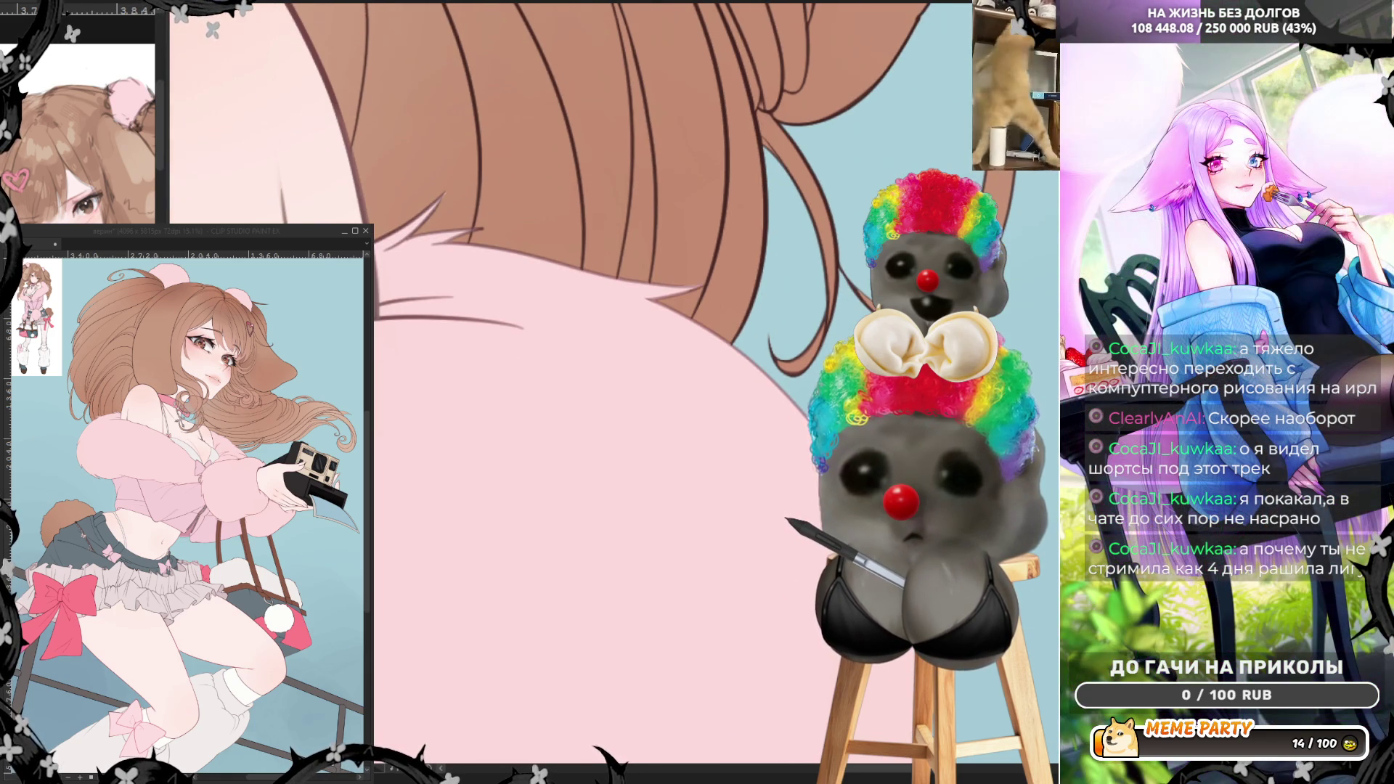
{"action": "scroll", "coordinate": [537, 363], "scroll_direction": "down", "scroll_amount": 5}
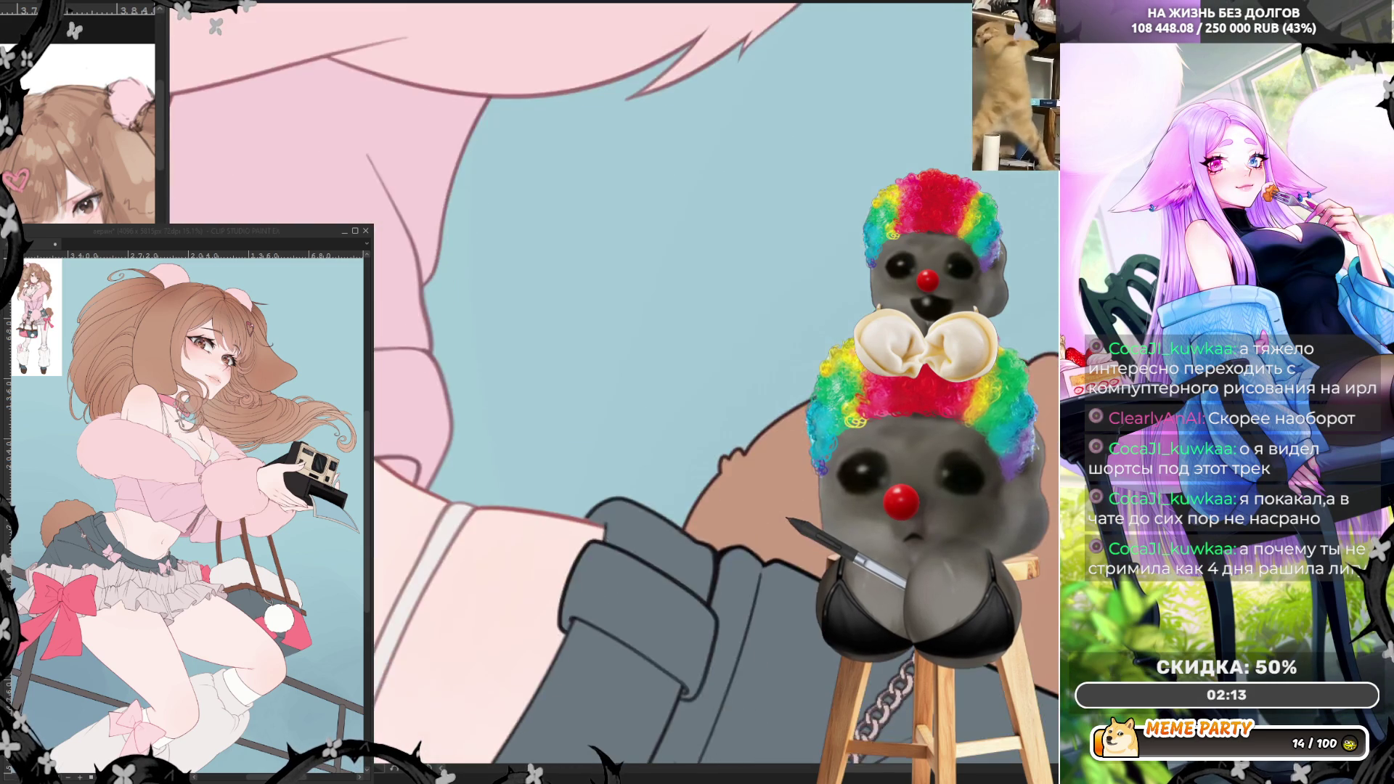
{"action": "scroll", "coordinate": [566, 508], "scroll_direction": "up", "scroll_amount": 2}
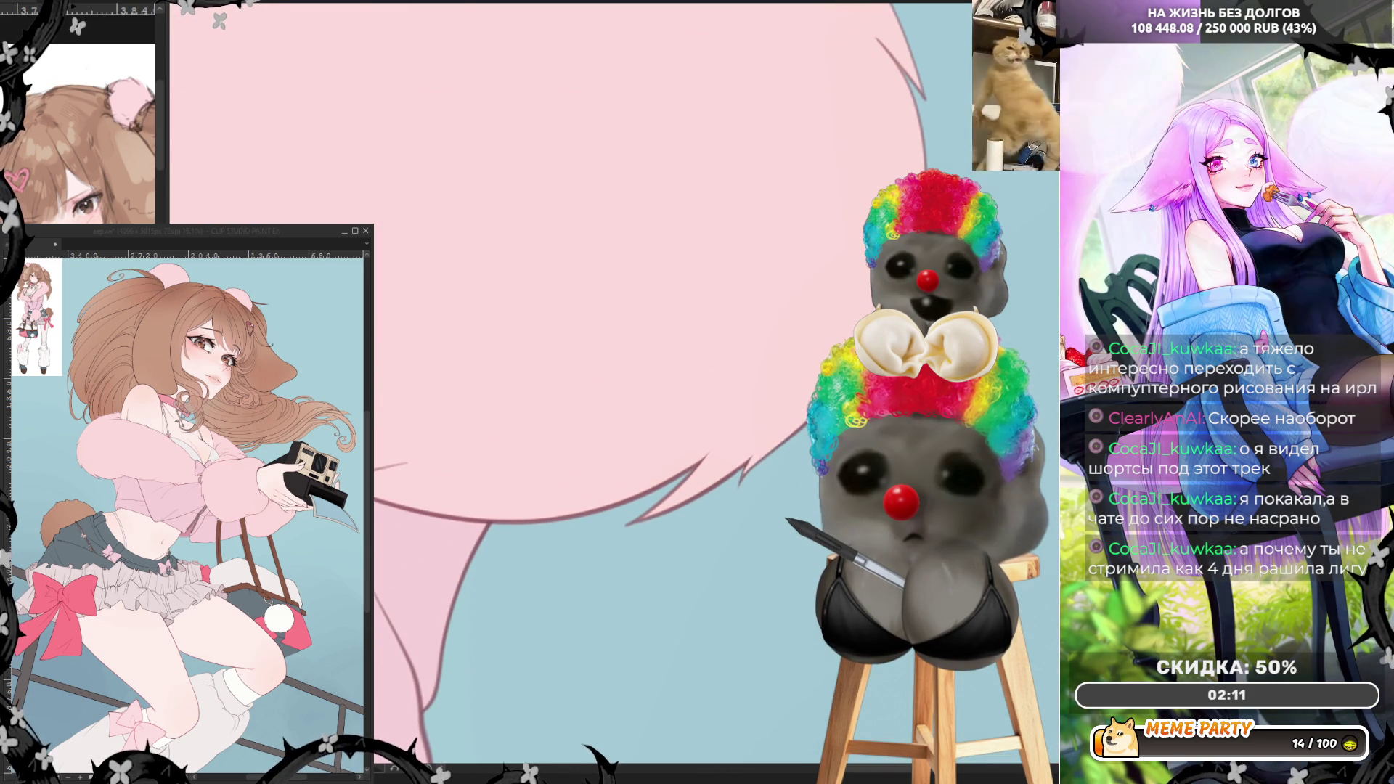
{"action": "scroll", "coordinate": [614, 385], "scroll_direction": "down", "scroll_amount": 5}
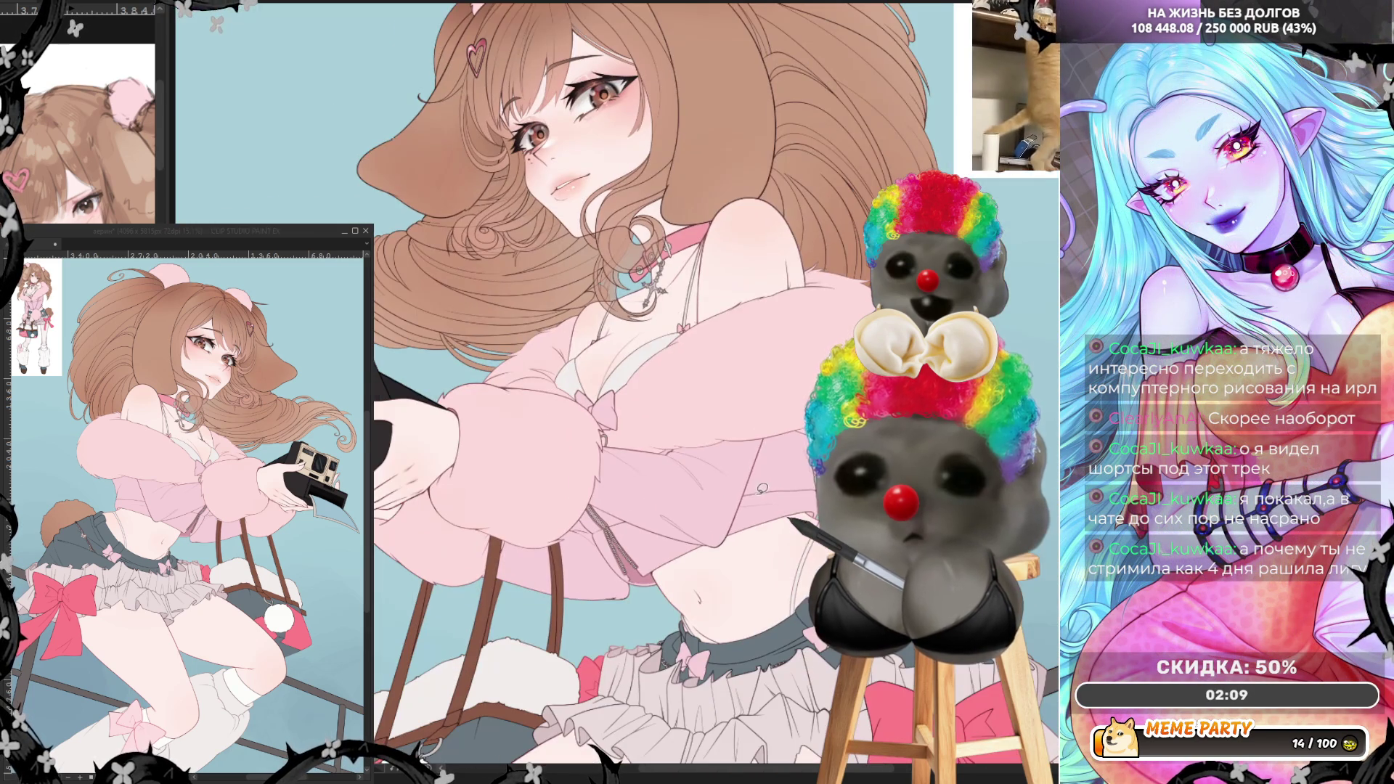
- Revert the skin from grey back to light pink and touch up the shoulder strap line
{"action": "scroll", "coordinate": [648, 386], "scroll_direction": "down", "scroll_amount": 2}
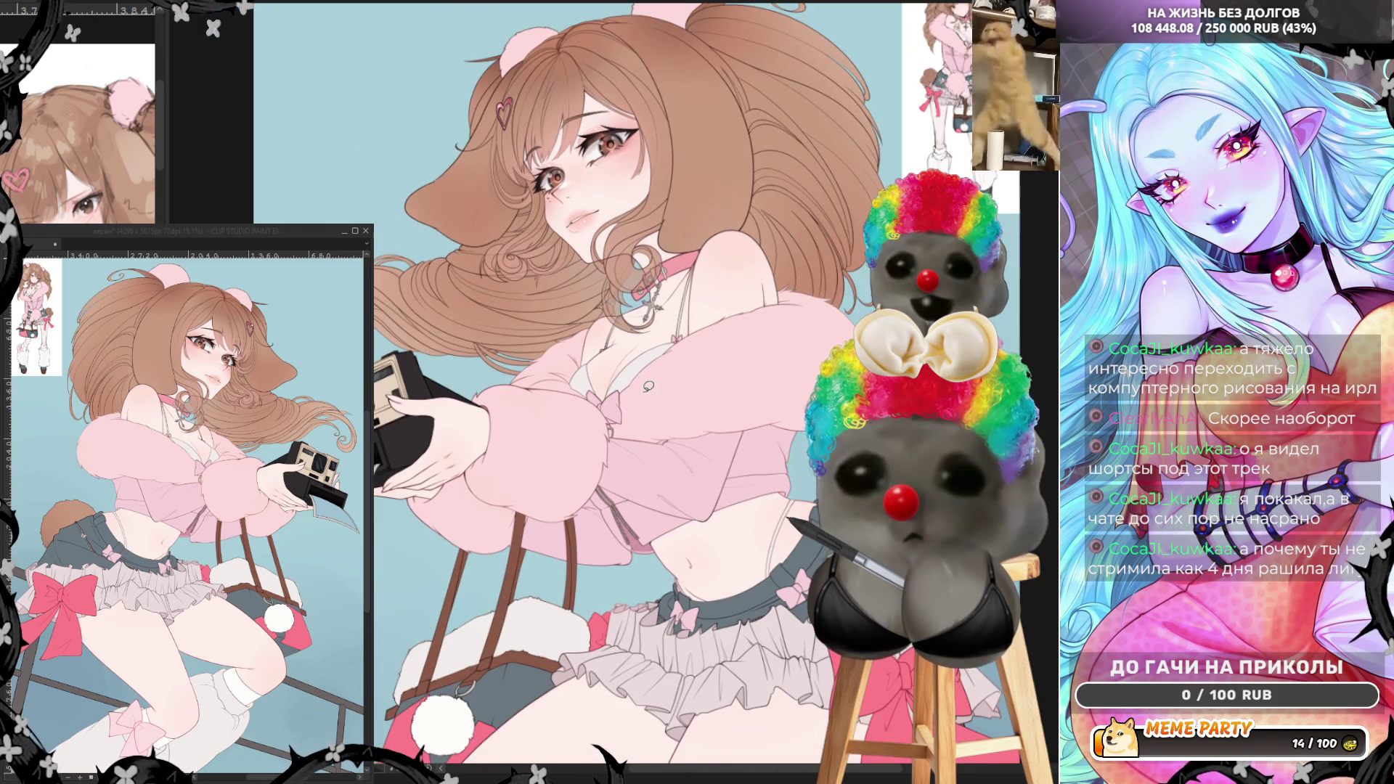
{"action": "scroll", "coordinate": [634, 330], "scroll_direction": "up", "scroll_amount": 2}
{"action": "scroll", "coordinate": [613, 356], "scroll_direction": "up", "scroll_amount": 5}
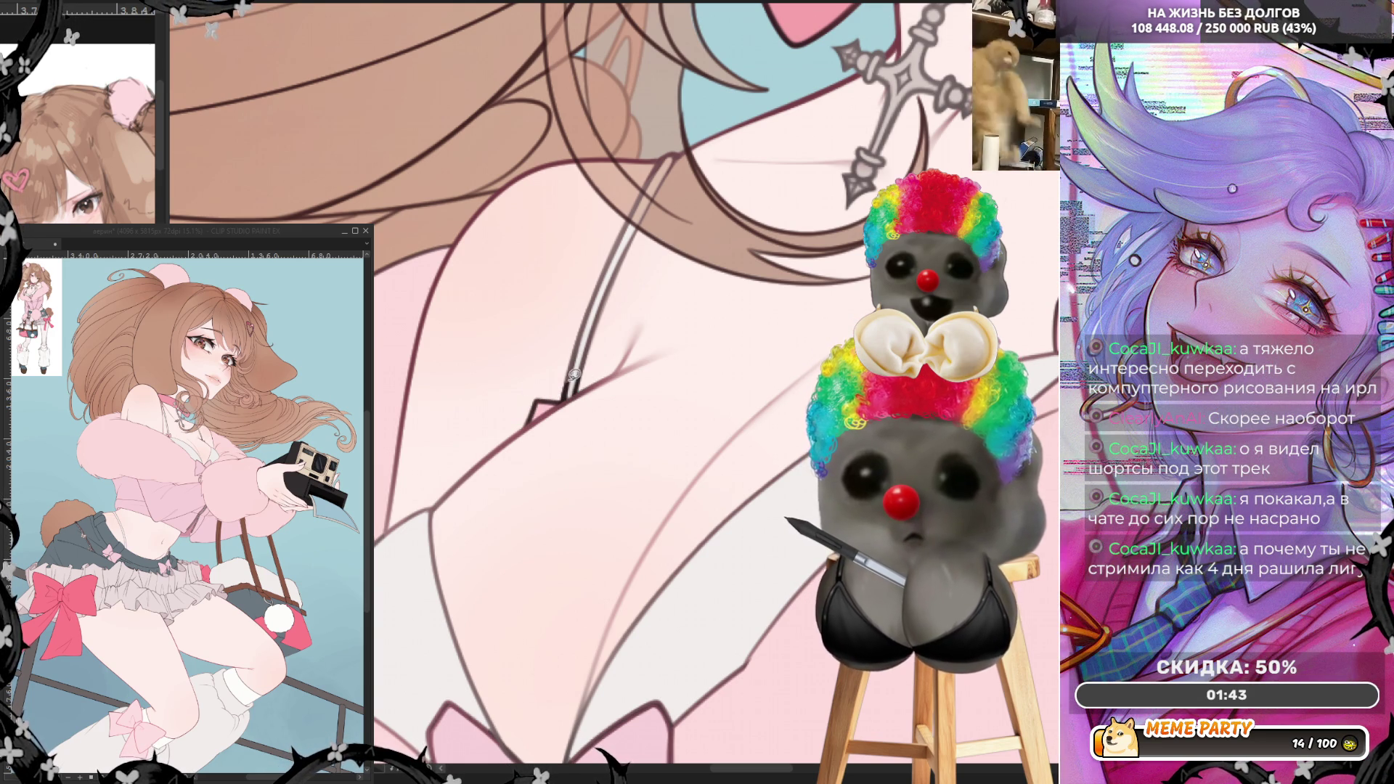
{"action": "key", "text": "ctrl+z"}
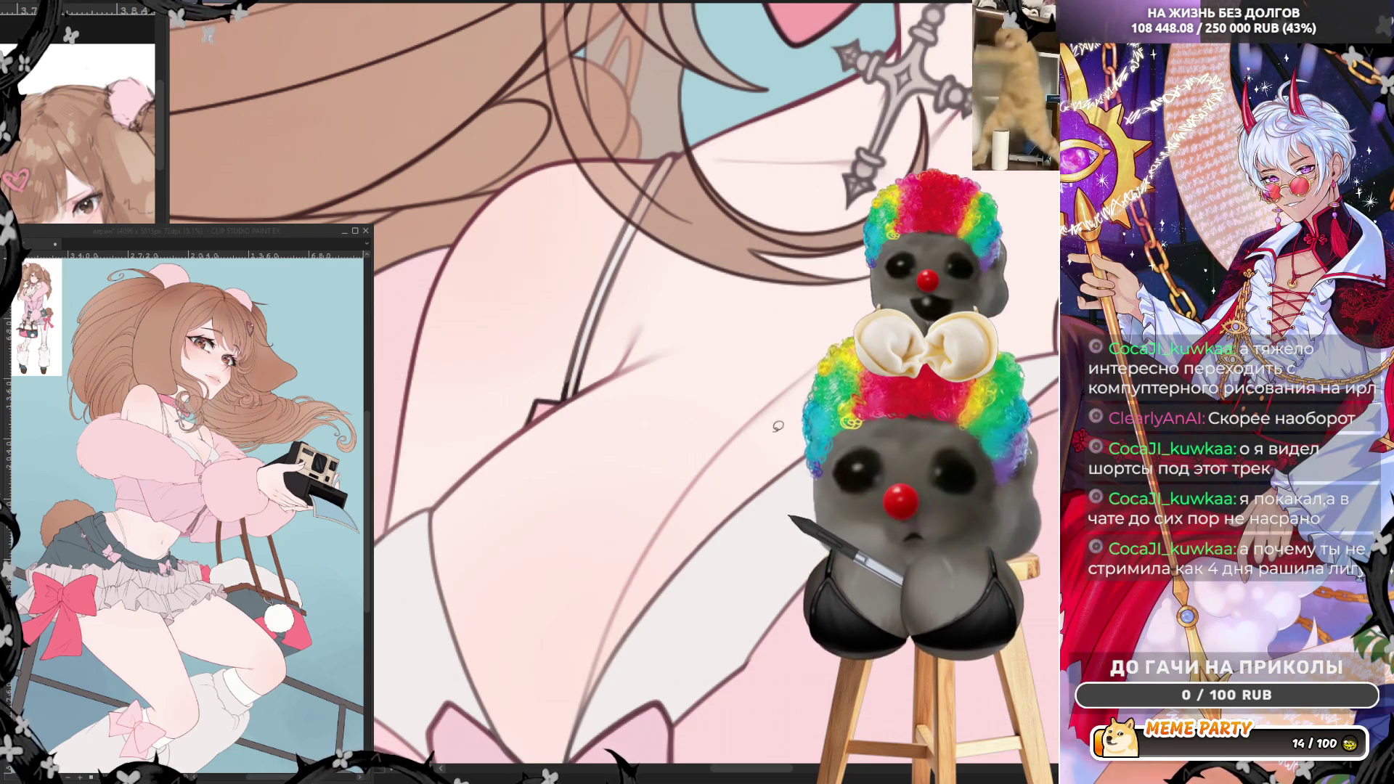
{"action": "key", "text": "ctrl+y"}
{"action": "key", "text": "ctrl+z"}
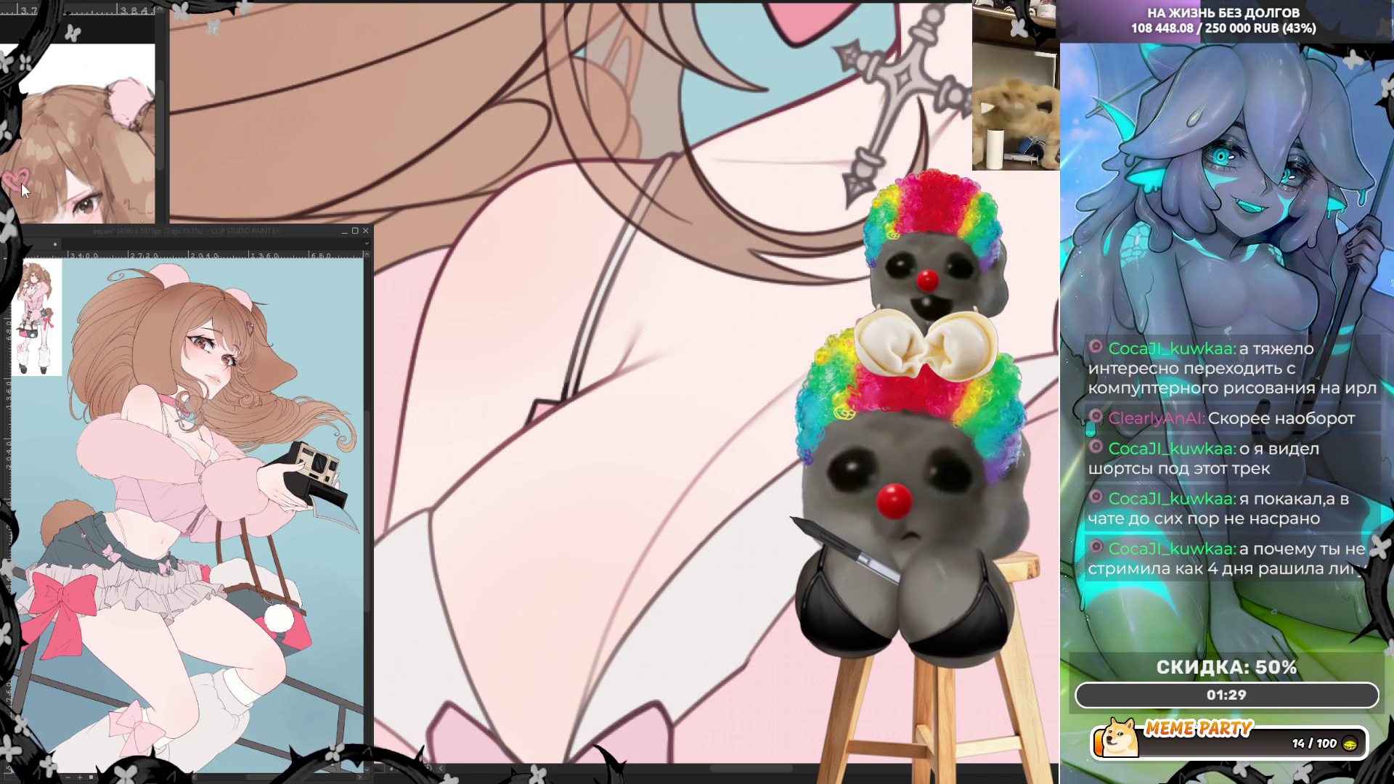
{"action": "mouse_move", "coordinate": [584, 354]}
{"action": "left_mouse_down"}
{"action": "mouse_move", "coordinate": [563, 398]}
{"action": "mouse_move", "coordinate": [564, 381]}
{"action": "mouse_move", "coordinate": [583, 380]}
{"action": "left_mouse_up"}
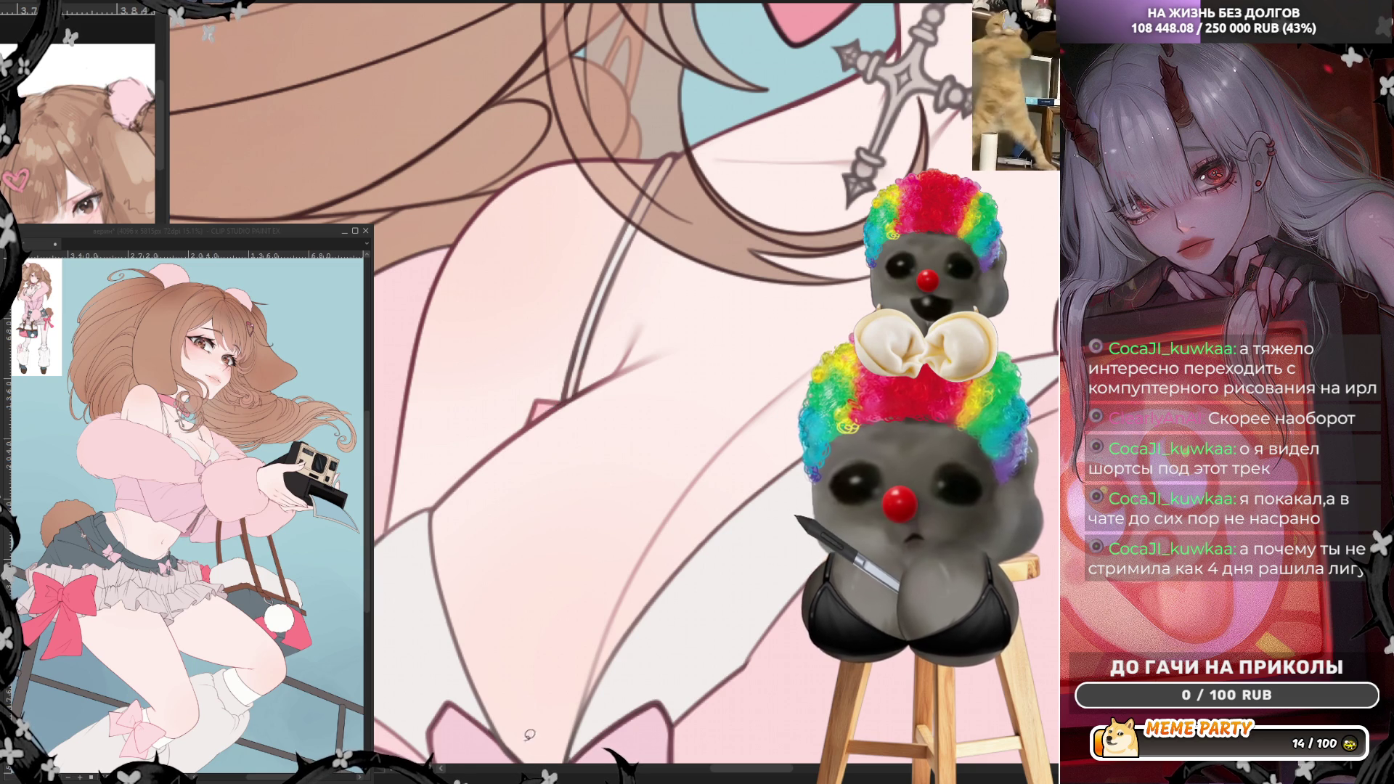
- Remove the trial stroke beside the strap bow and outline the lower bow's right side
{"action": "left_click_drag", "start_coordinate": [1035, 305], "coordinate": [744, 305]}
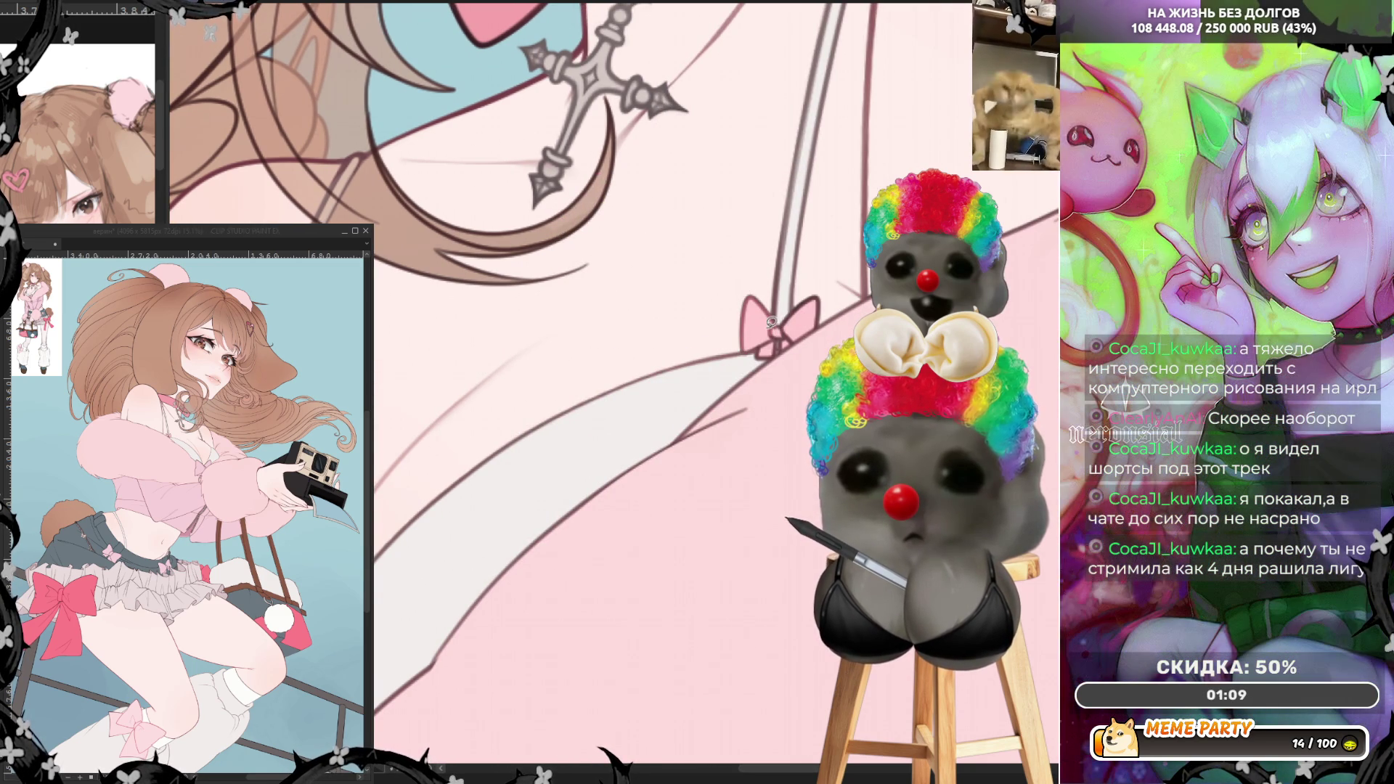
{"action": "left_click_drag", "start_coordinate": [772, 321], "coordinate": [820, 286]}
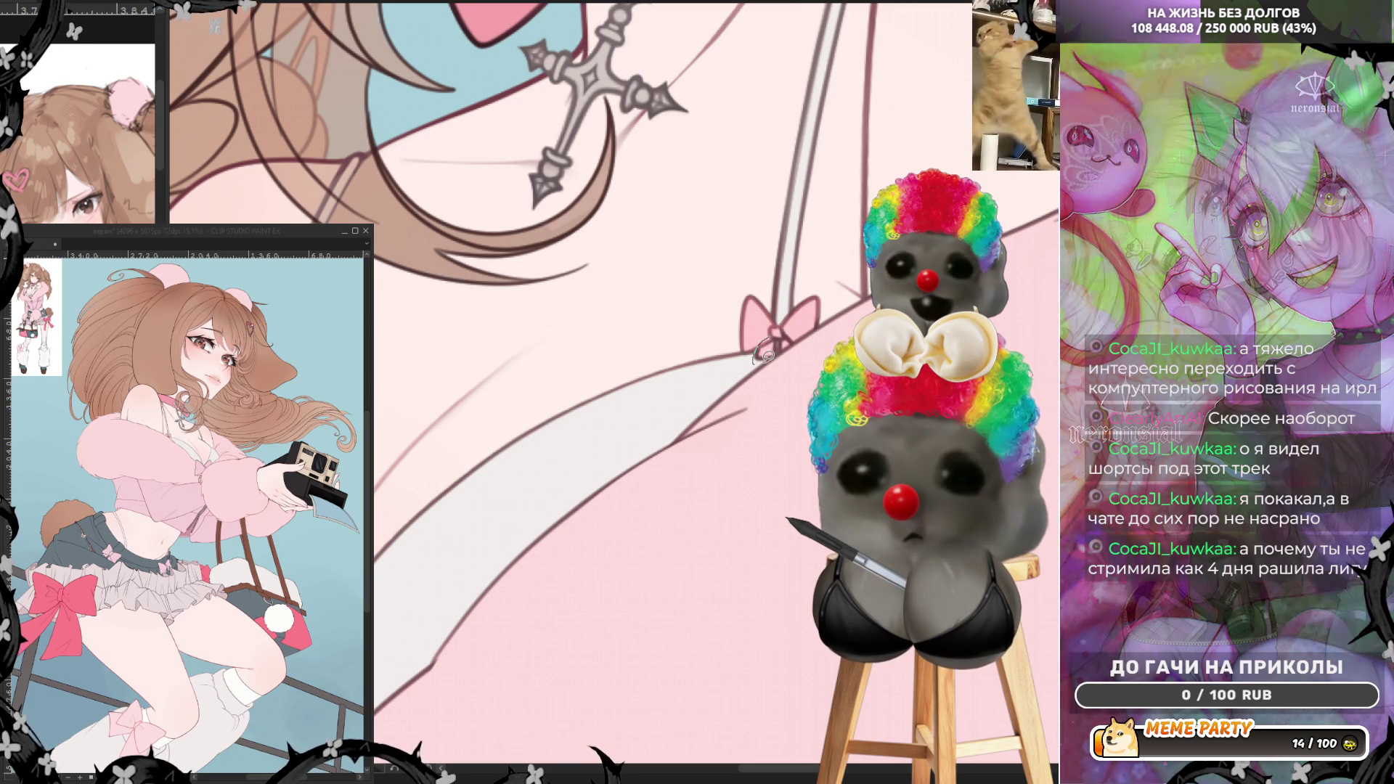
{"action": "left_click_drag", "start_coordinate": [762, 360], "coordinate": [819, 323]}
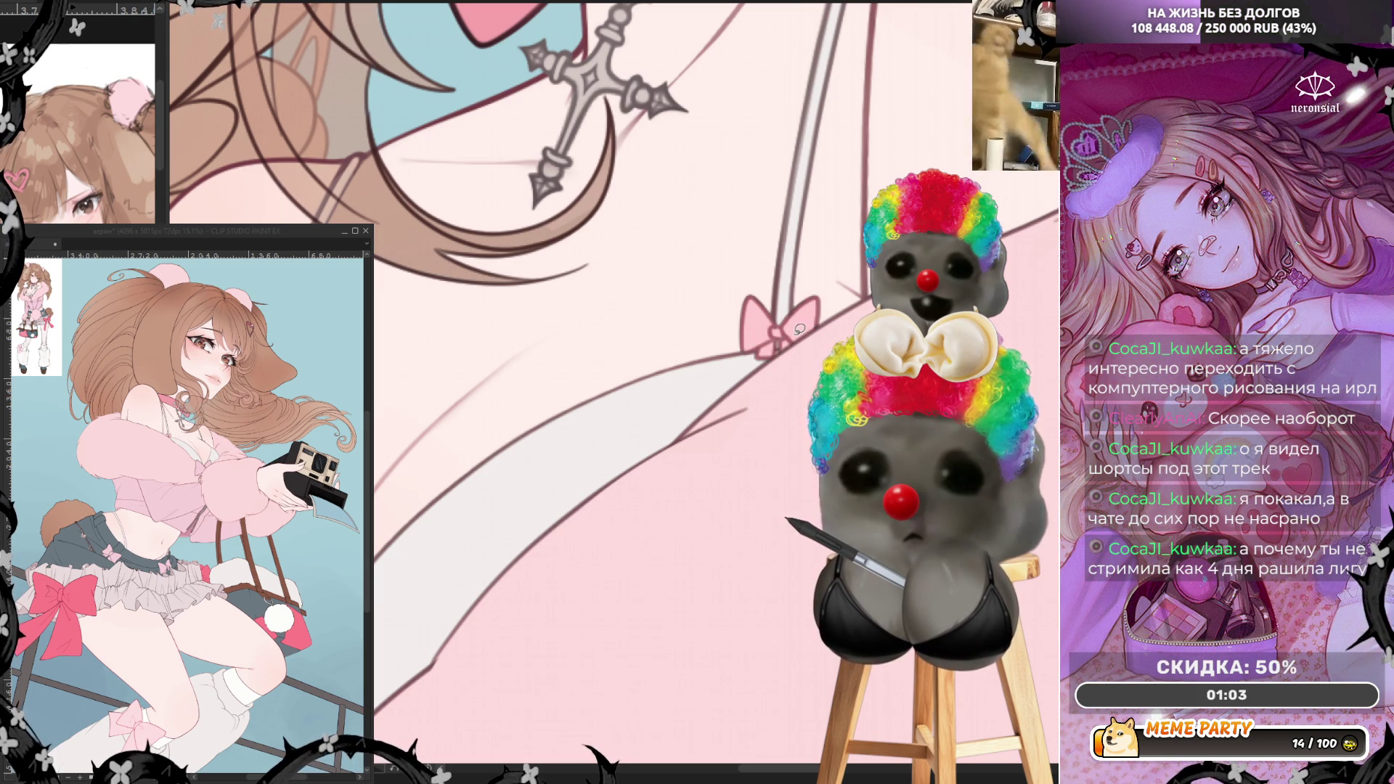
{"action": "key", "text": "ctrl+z"}
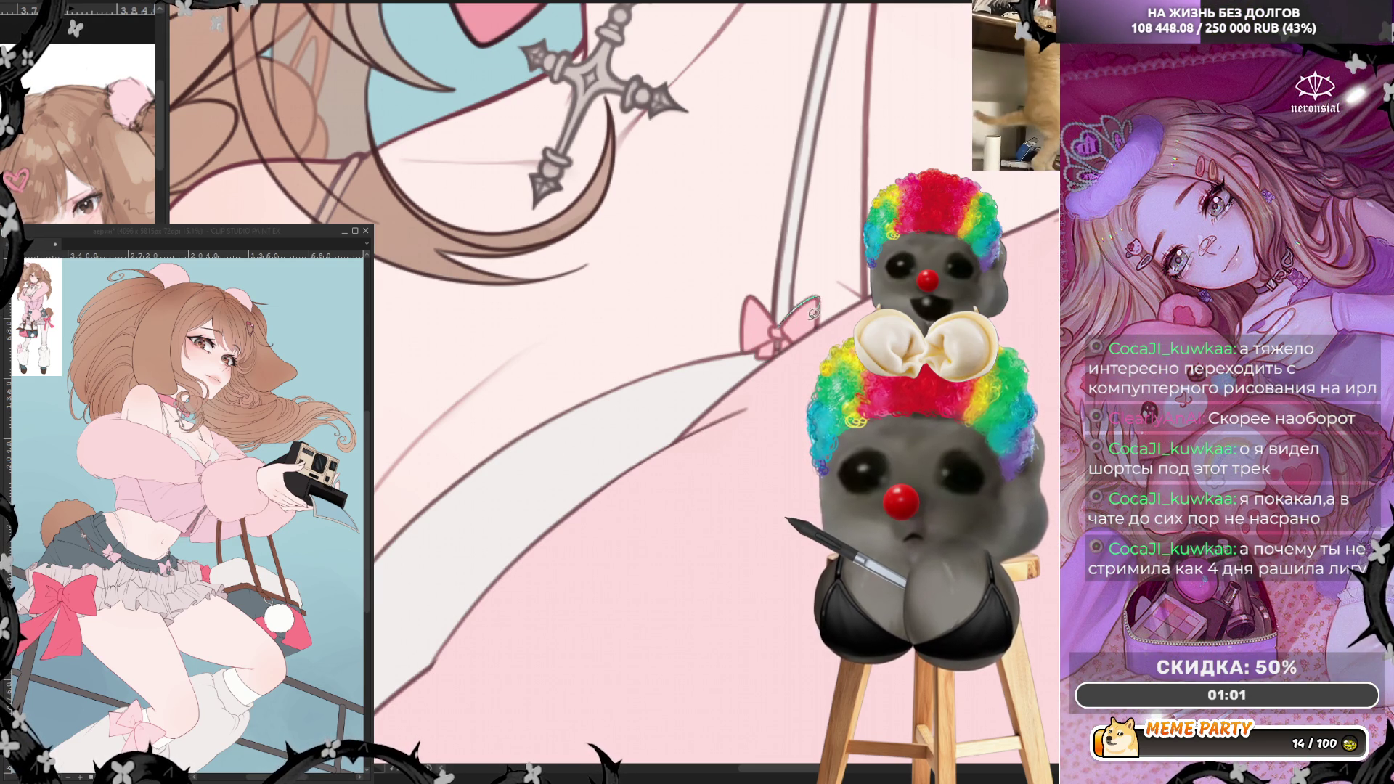
{"action": "scroll", "coordinate": [468, 556], "scroll_direction": "down", "scroll_amount": 2}
{"action": "scroll", "coordinate": [468, 556], "scroll_direction": "up", "scroll_amount": 1}
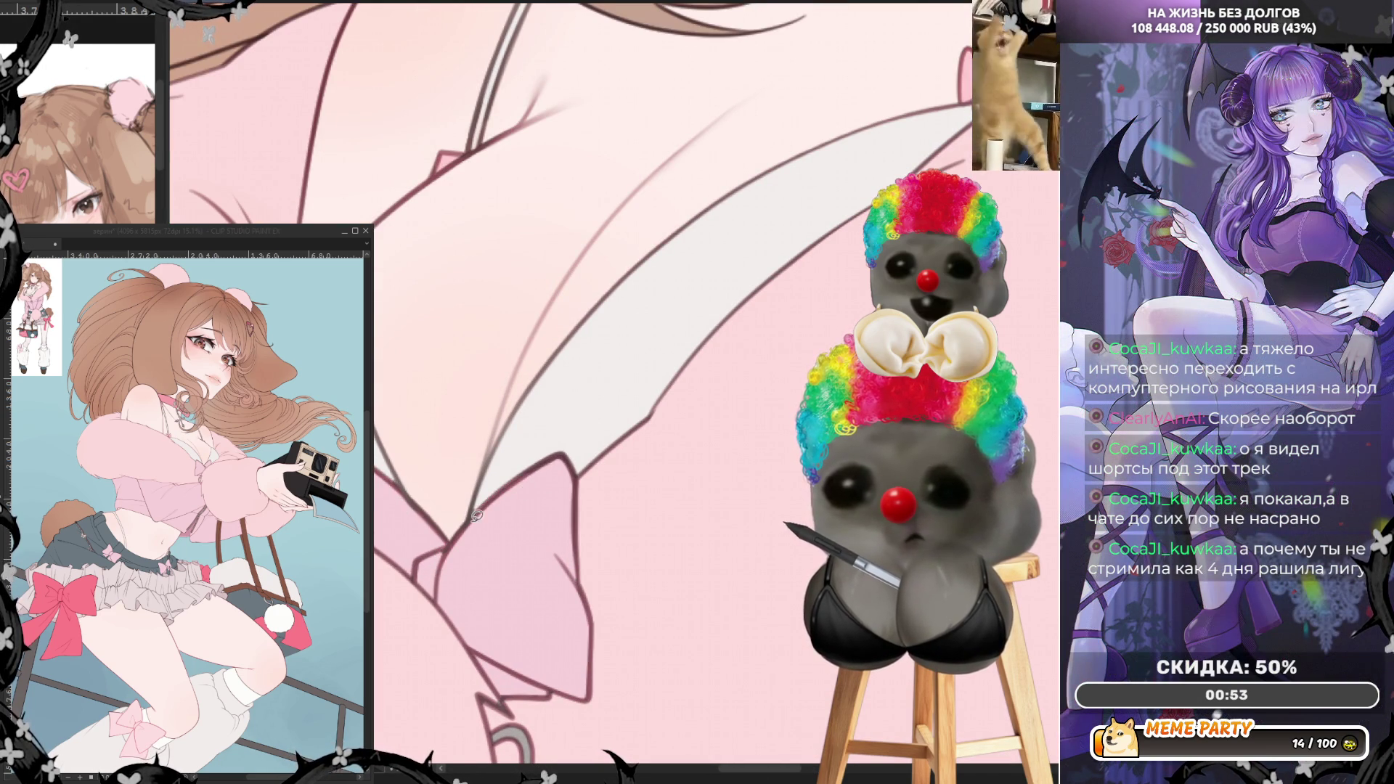
{"action": "mouse_move", "coordinate": [557, 541]}
{"action": "left_mouse_down"}
{"action": "mouse_move", "coordinate": [608, 633]}
{"action": "mouse_move", "coordinate": [541, 604]}
{"action": "left_mouse_up"}
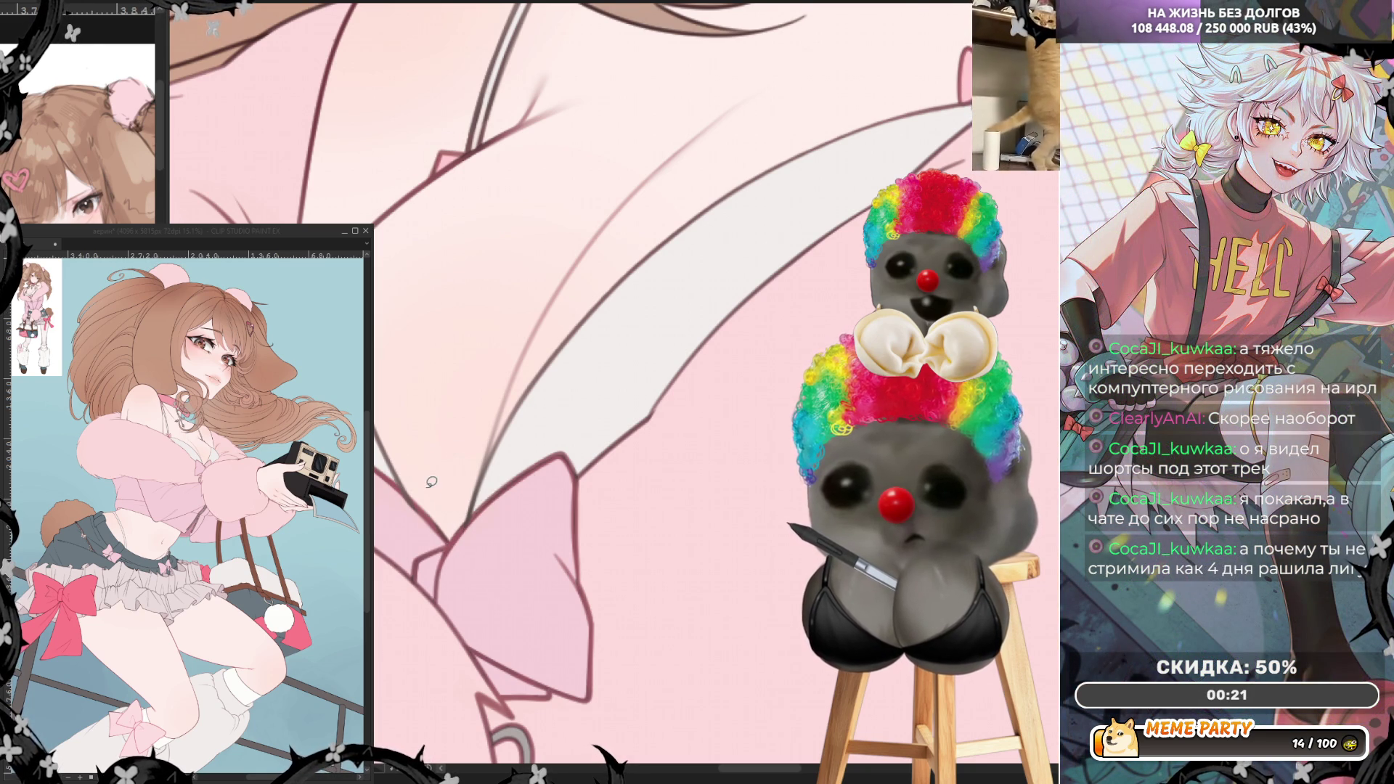
{"action": "scroll", "coordinate": [431, 481], "scroll_direction": "down", "scroll_amount": 6}
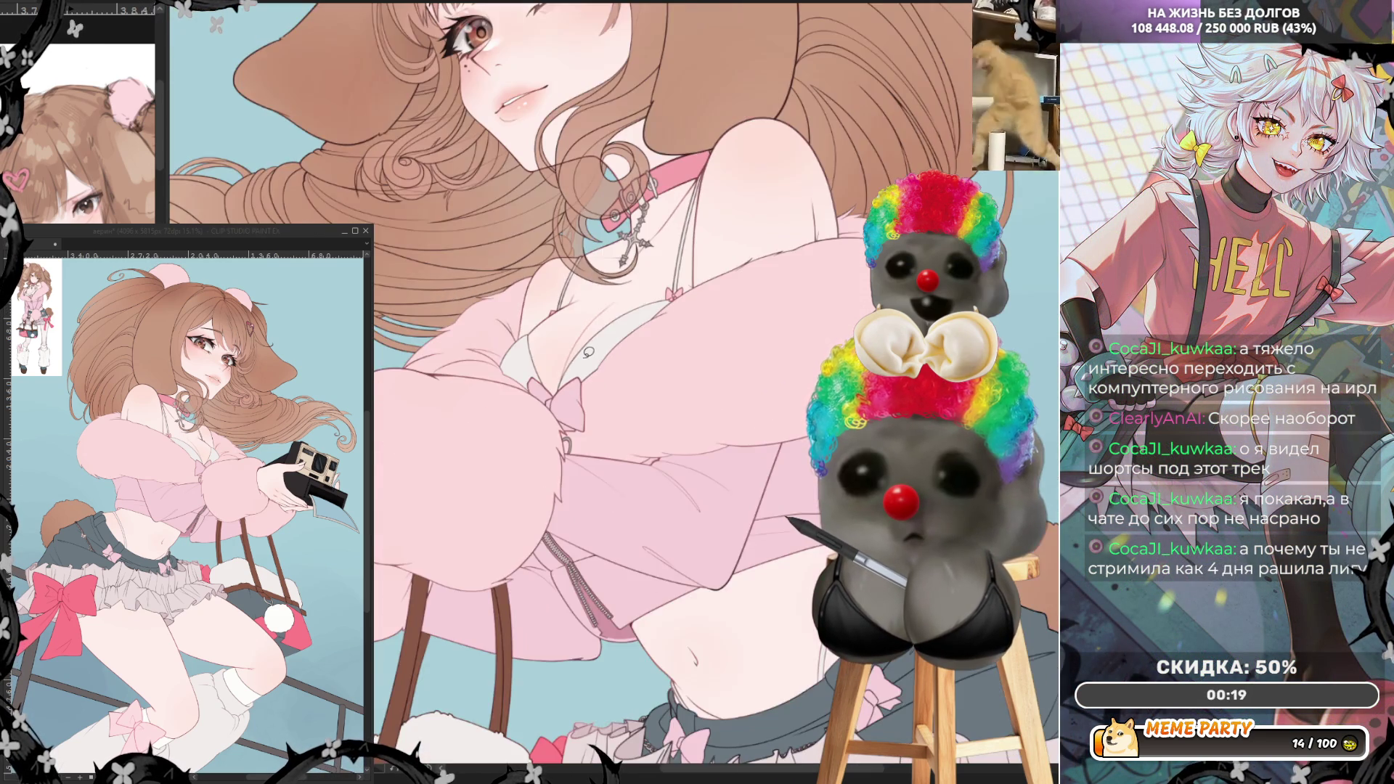
{"action": "scroll", "coordinate": [588, 352], "scroll_direction": "down", "scroll_amount": 3}
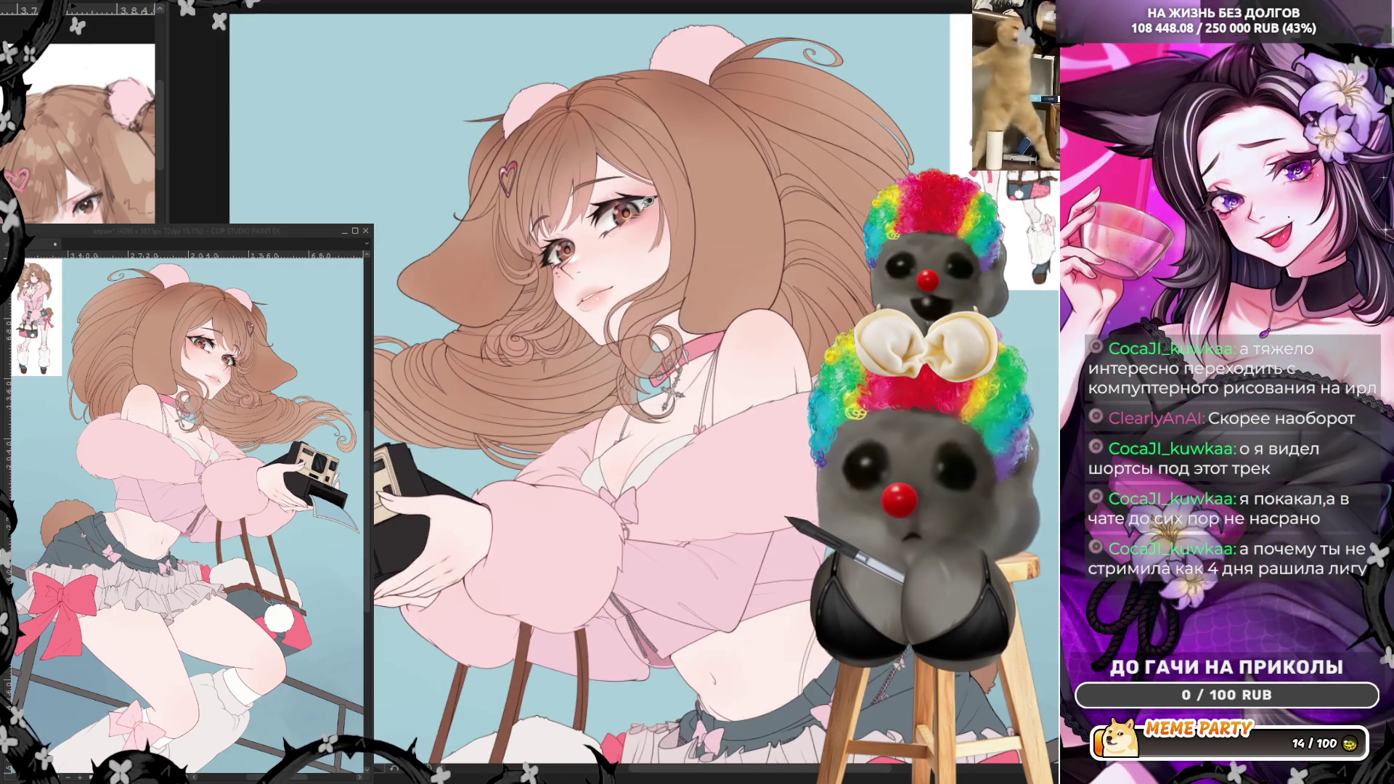
{"action": "scroll", "coordinate": [646, 197], "scroll_direction": "up", "scroll_amount": 3}
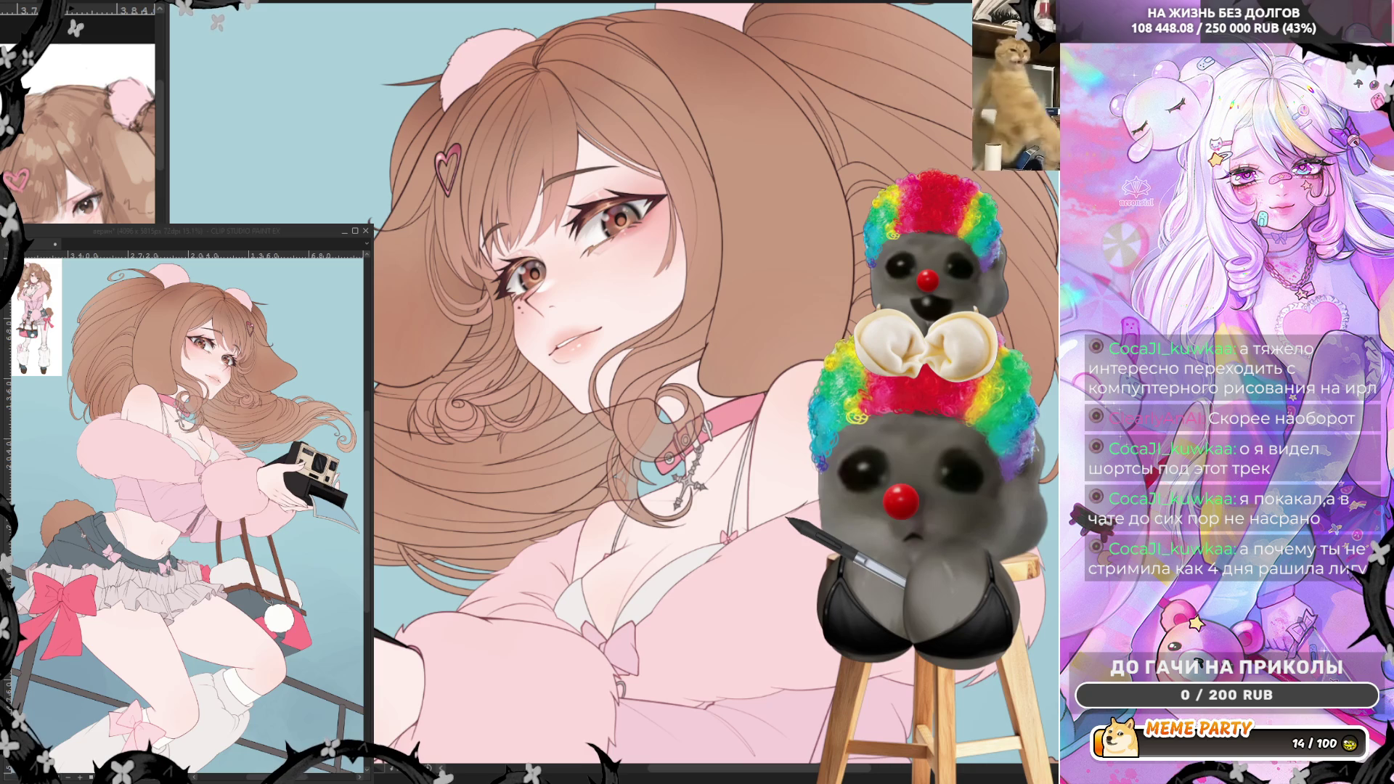
{"action": "scroll", "coordinate": [639, 385], "scroll_direction": "up", "scroll_amount": 5}
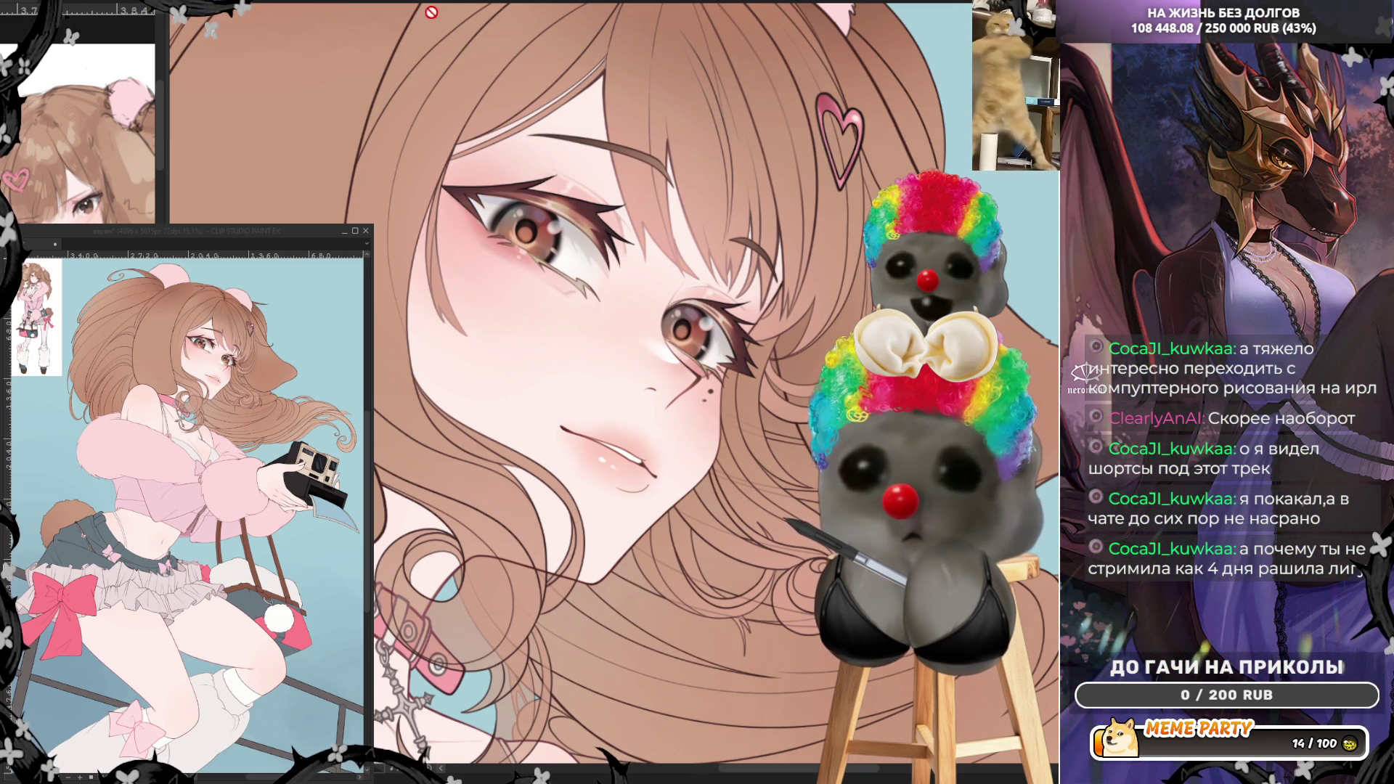
{"action": "scroll", "coordinate": [460, 316], "scroll_direction": "down", "scroll_amount": 5}
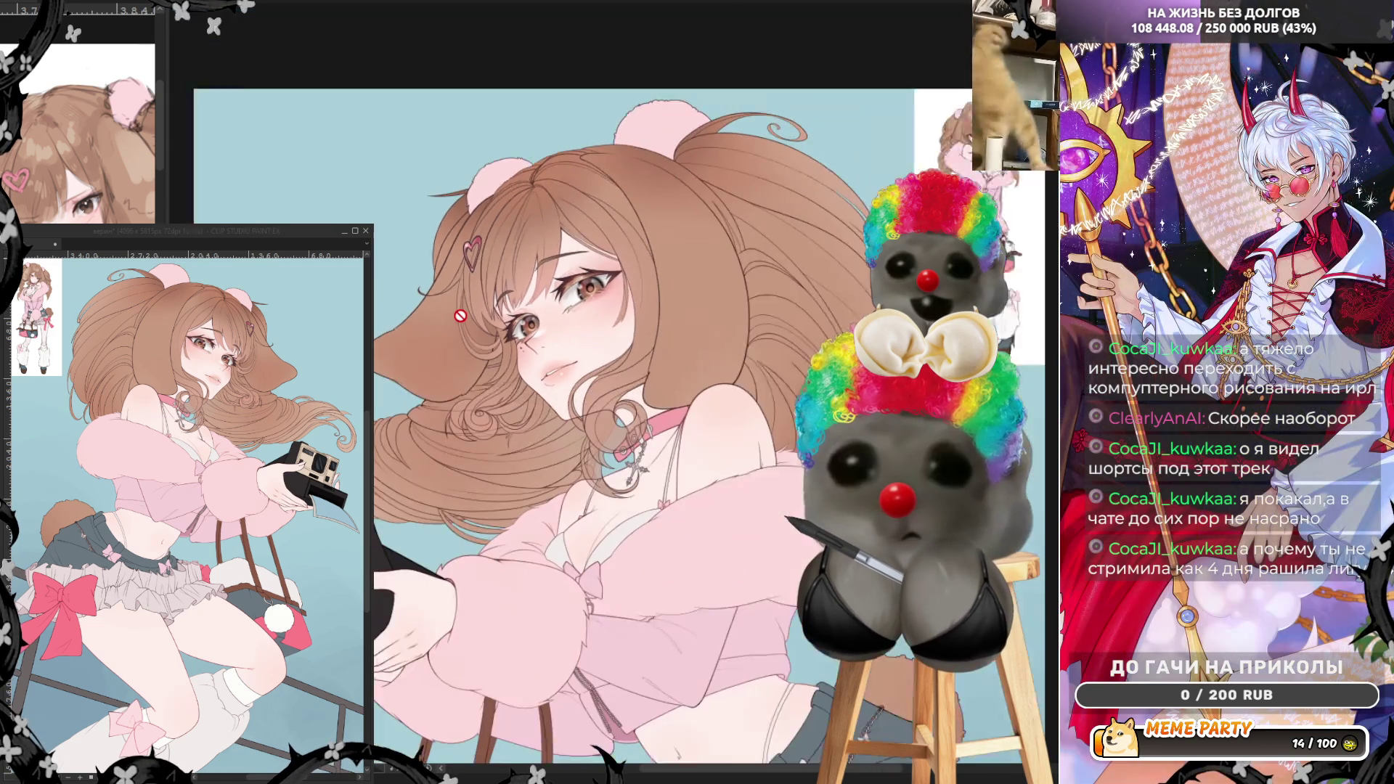
{"action": "scroll", "coordinate": [461, 316], "scroll_direction": "up", "scroll_amount": 5}
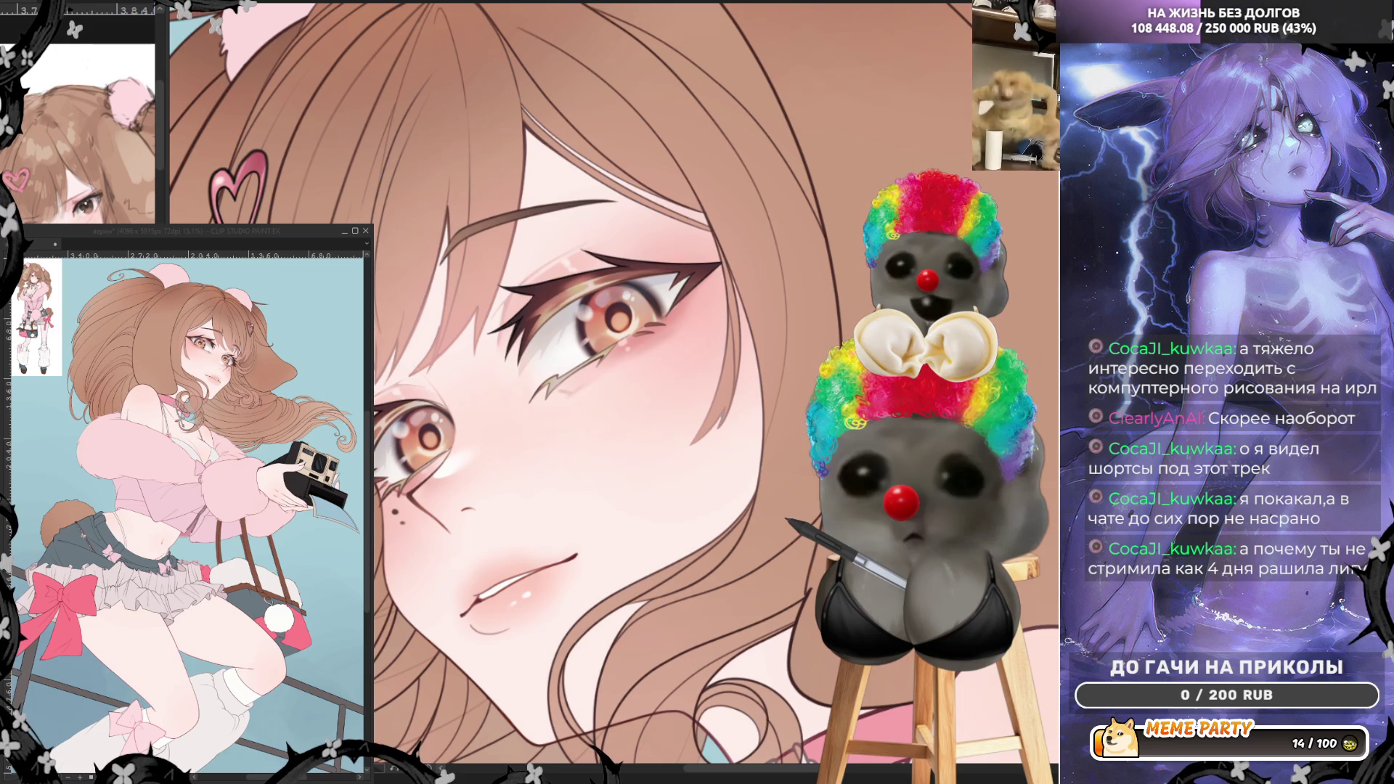
{"action": "scroll", "coordinate": [513, 350], "scroll_direction": "down", "scroll_amount": 2}
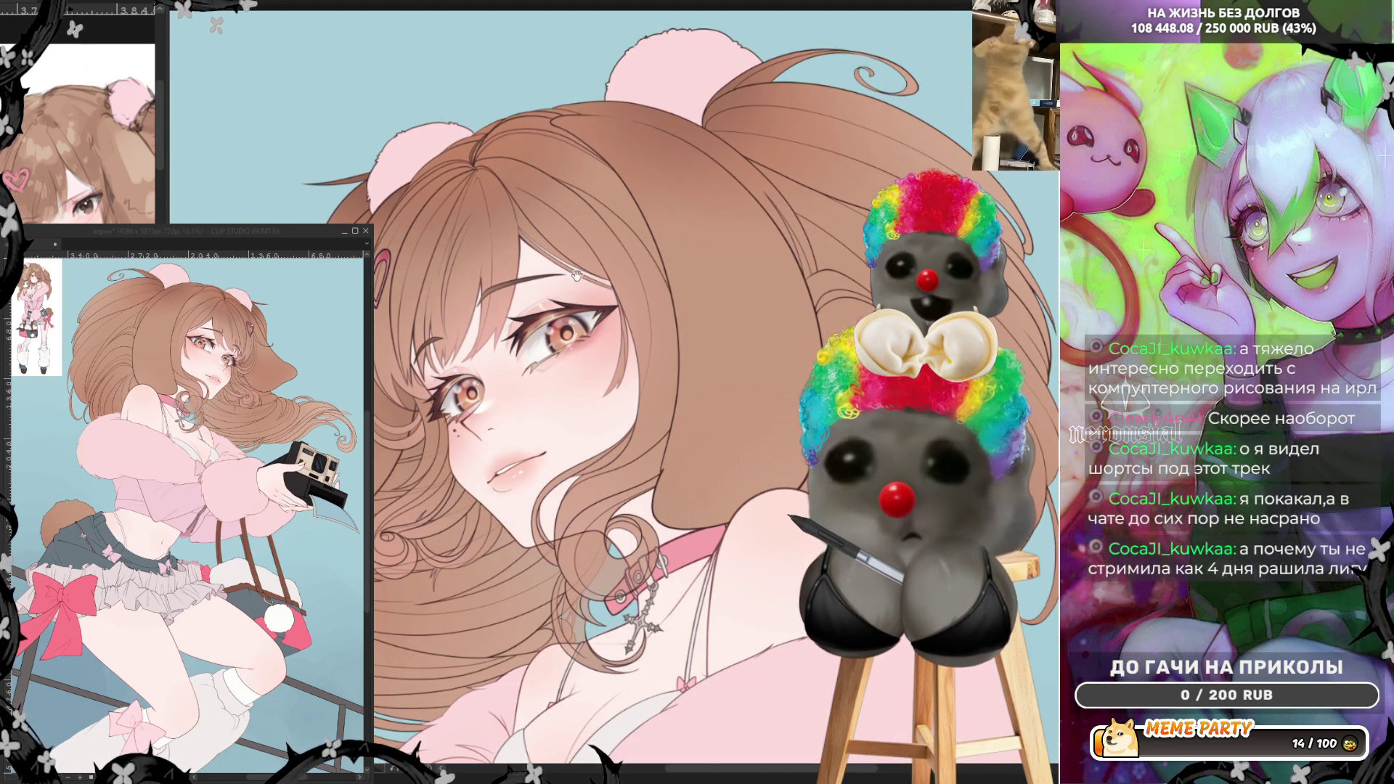
- Compare darker, purple-grey, golden and paler iris tones, settling on warm red-orange irises
{"action": "scroll", "coordinate": [782, 457], "scroll_direction": "up", "scroll_amount": 1}
{"action": "key", "text": "ctrl+z"}
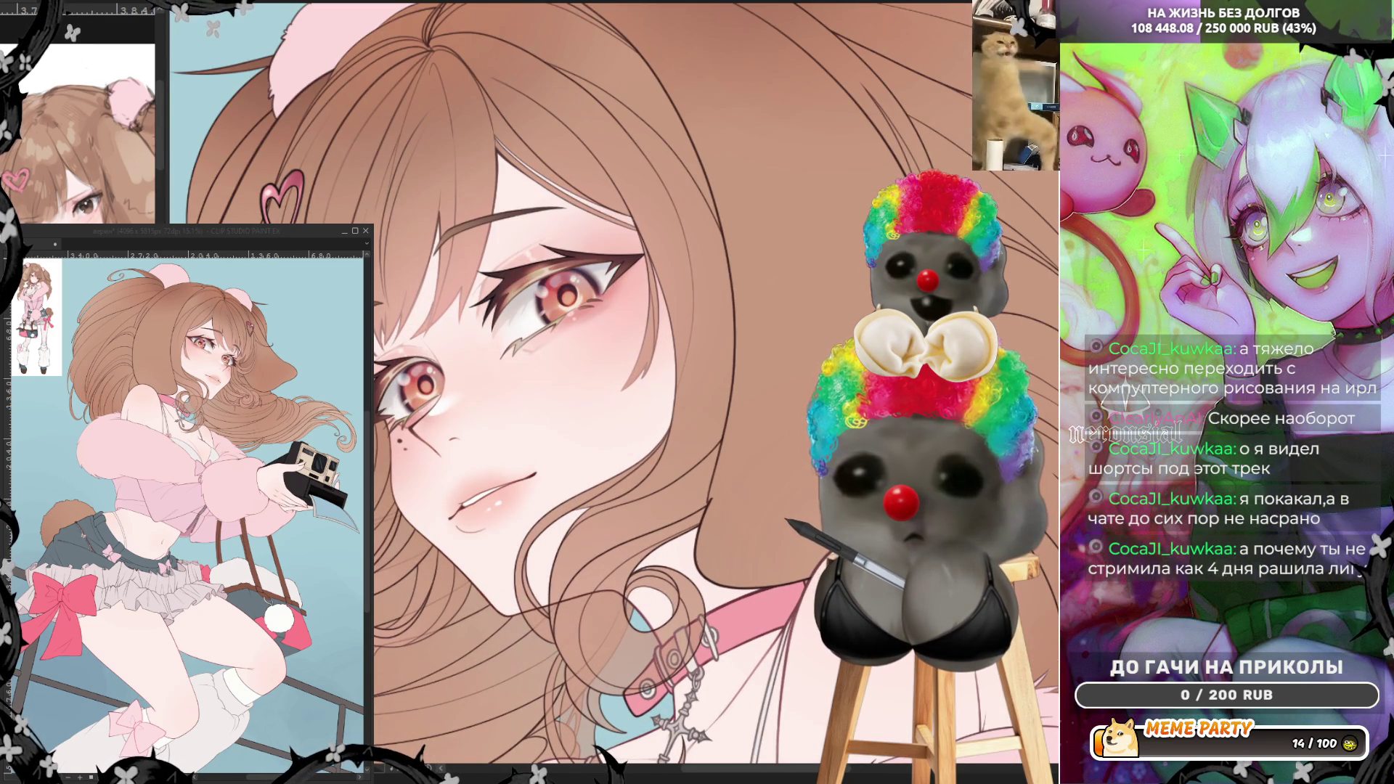
{"action": "key", "text": "ctrl+z"}
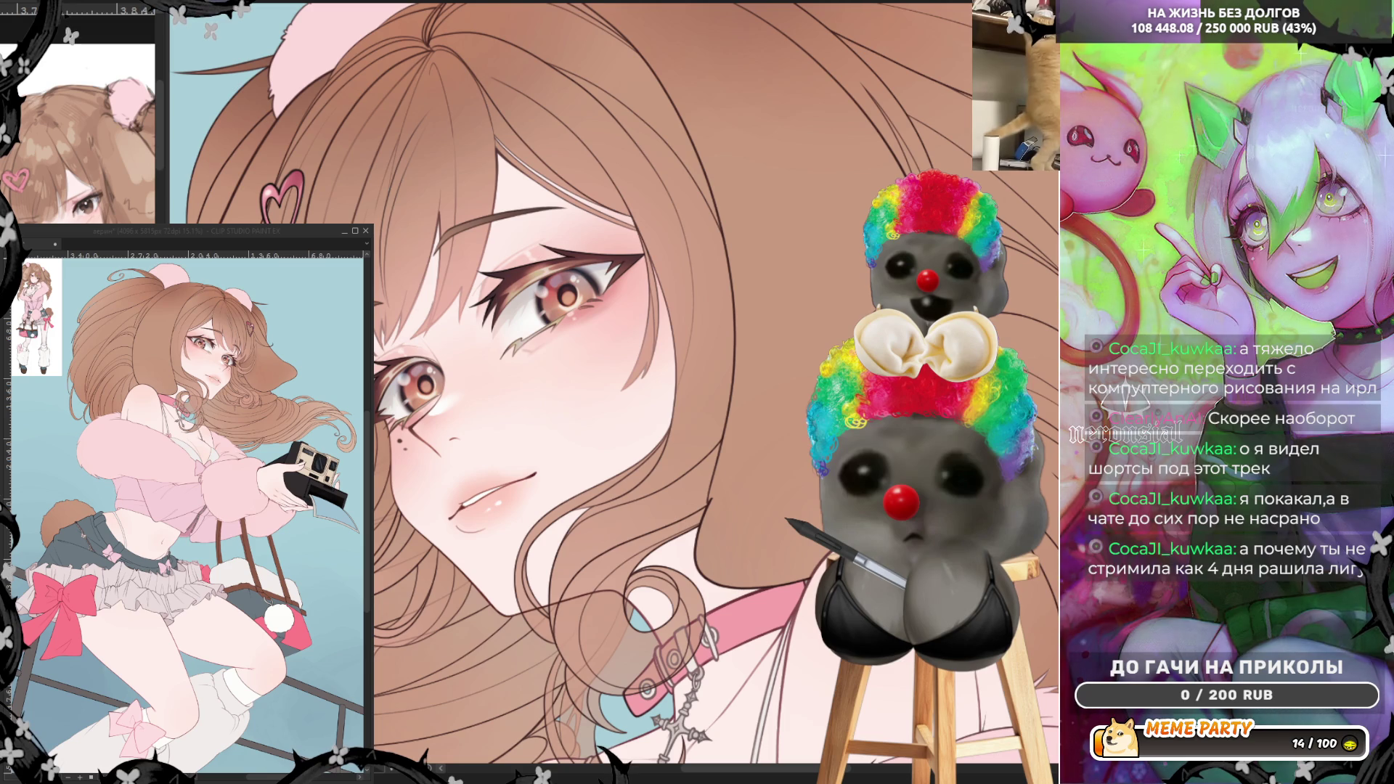
{"action": "key", "text": "ctrl+z"}
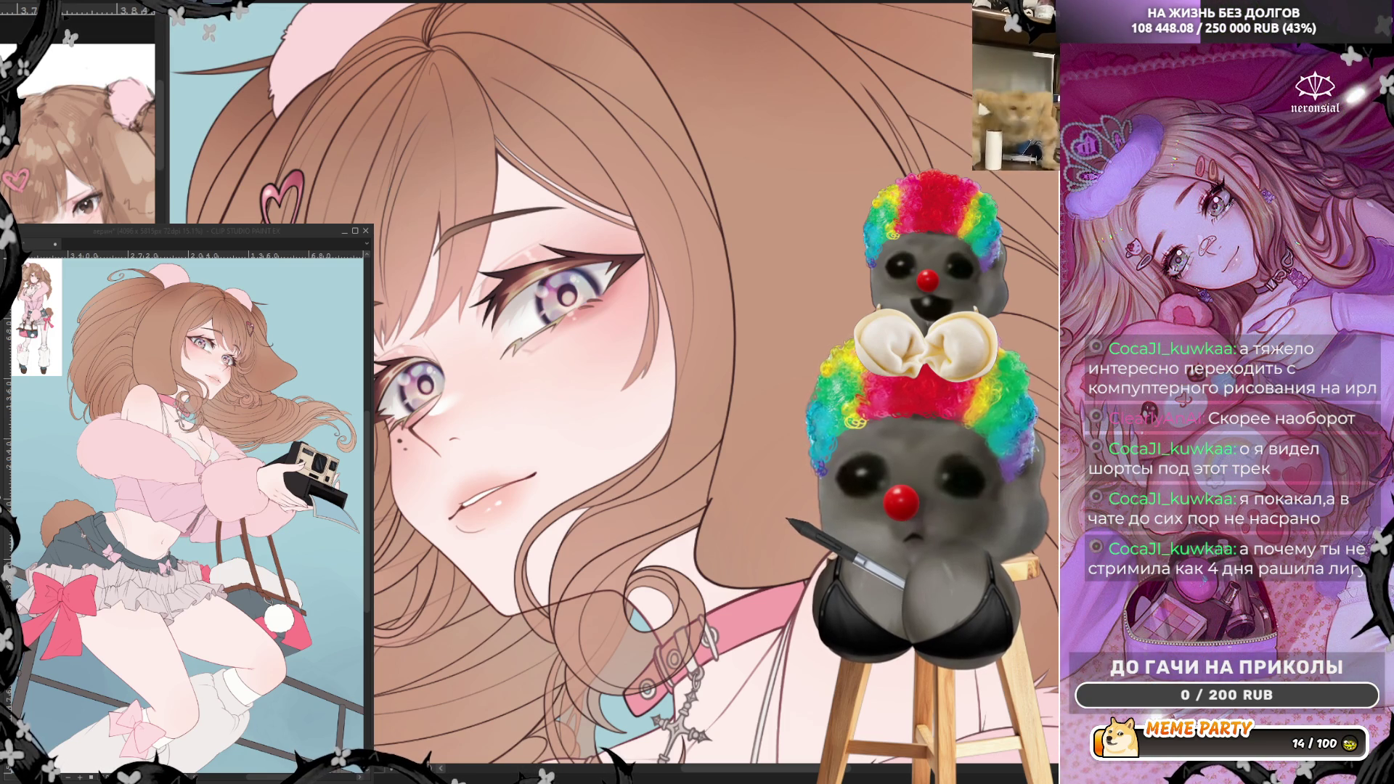
{"action": "key", "text": "ctrl+y"}
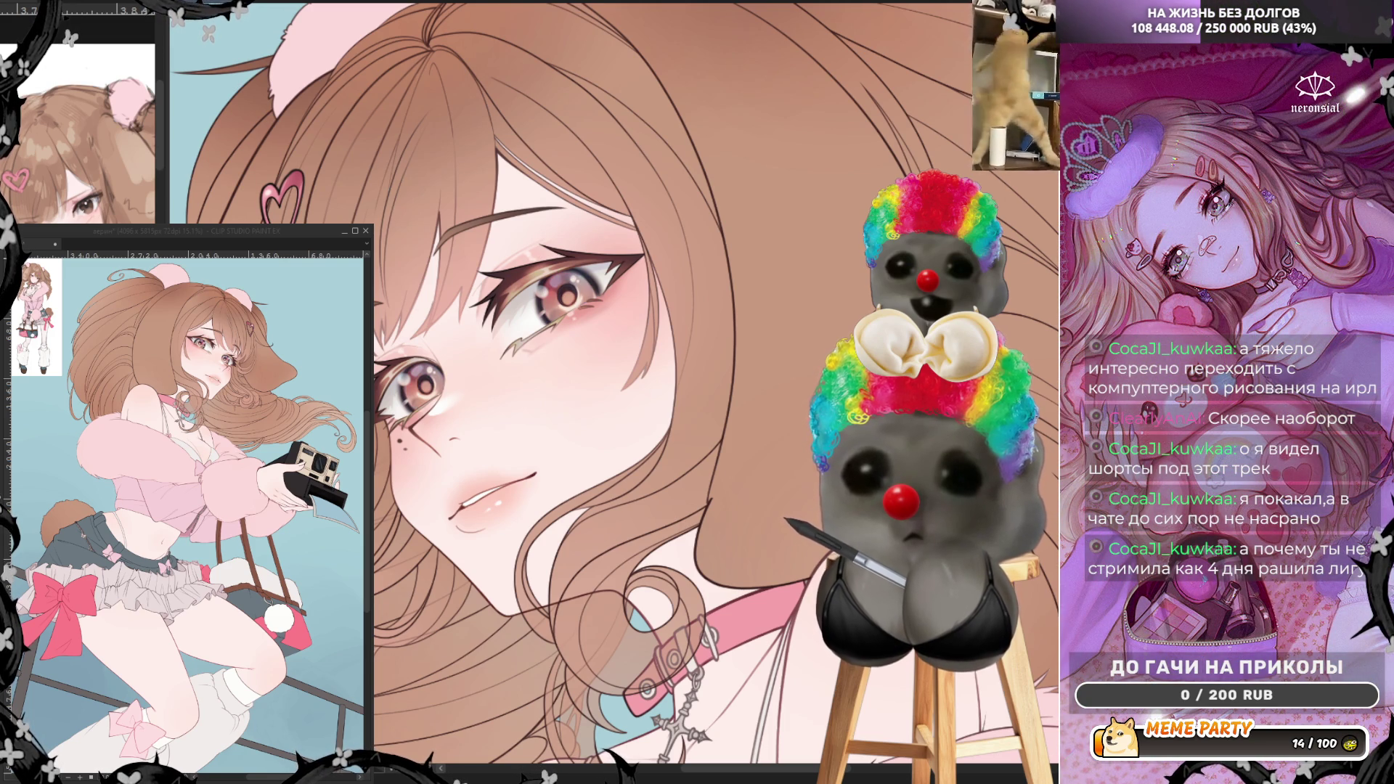
{"action": "key", "text": "ctrl+z"}
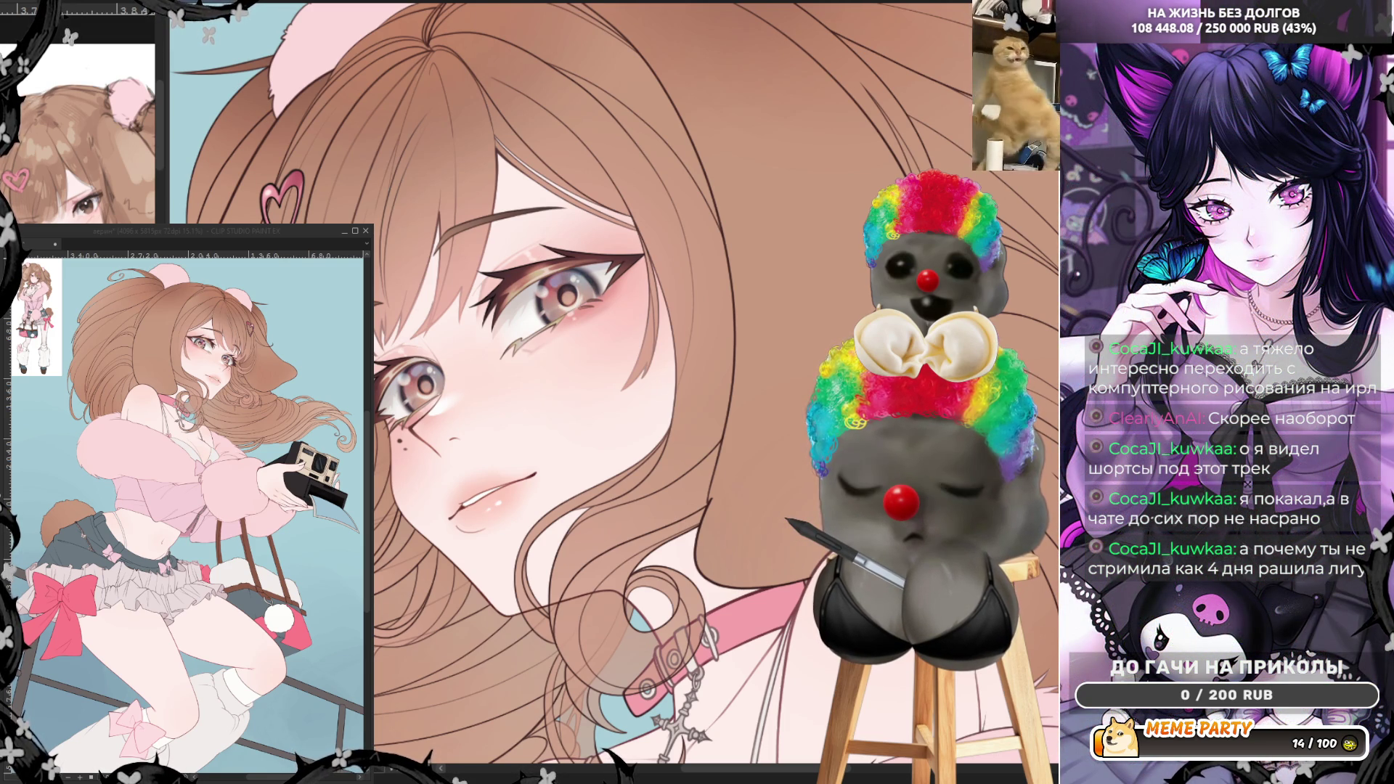
{"action": "key", "text": "ctrl+y"}
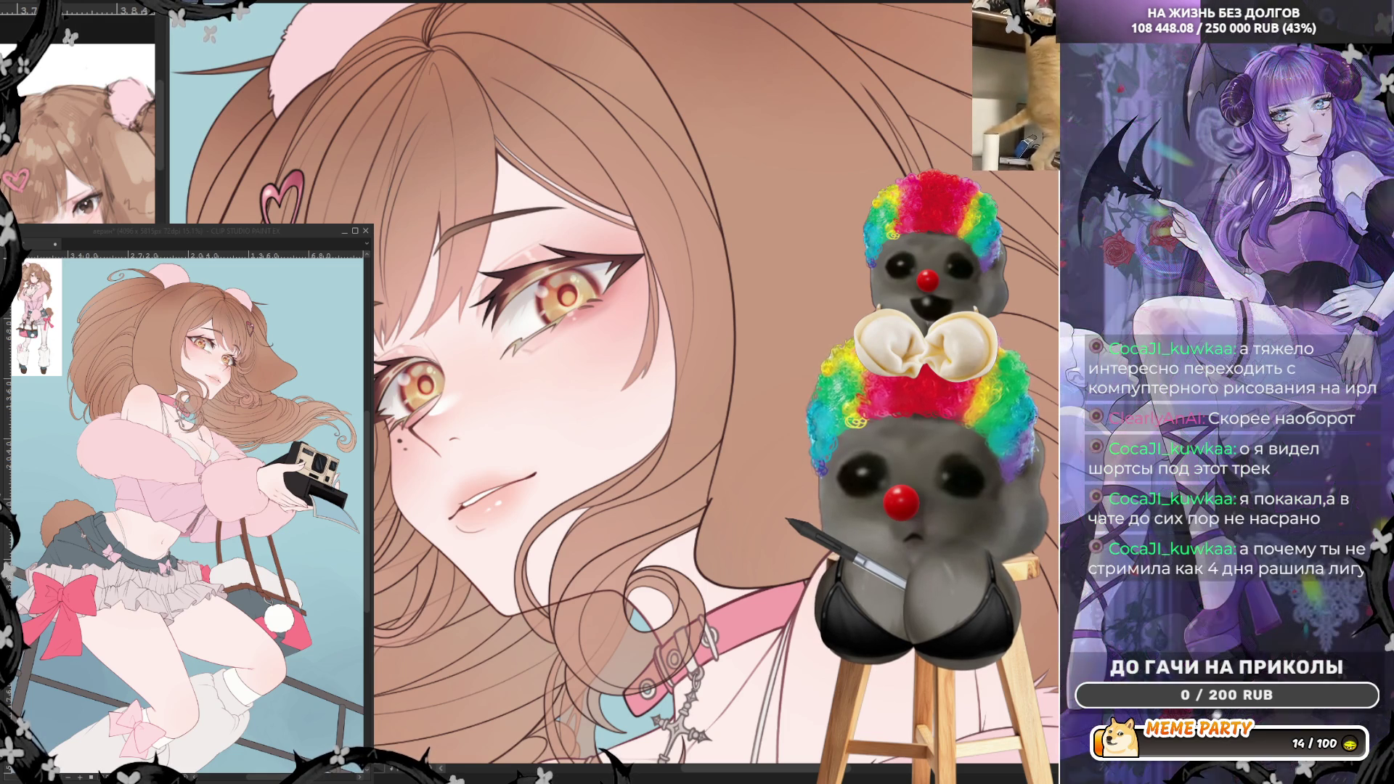
{"action": "key", "text": "ctrl+z"}
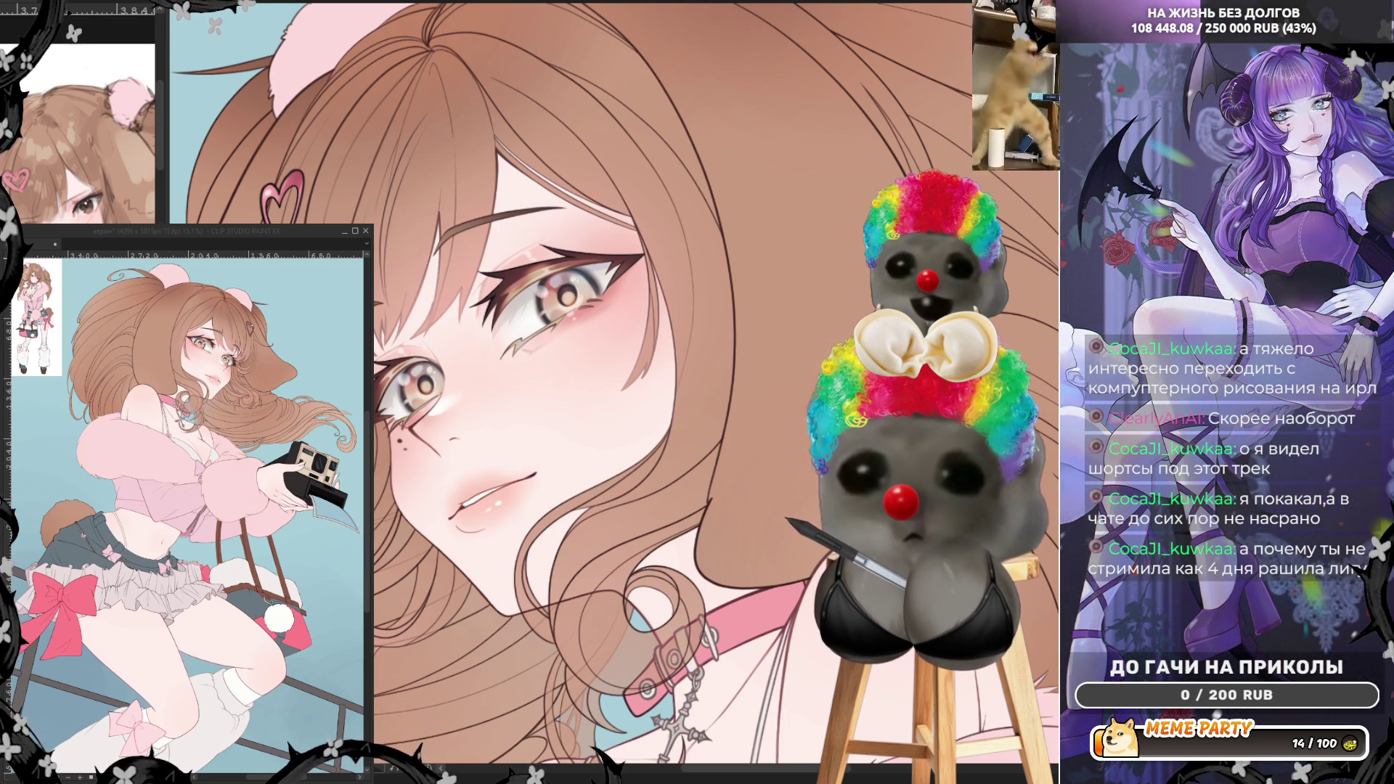
{"action": "key", "text": "ctrl+y"}
{"action": "key", "text": "ctrl+z"}
{"action": "key", "text": "ctrl+y"}
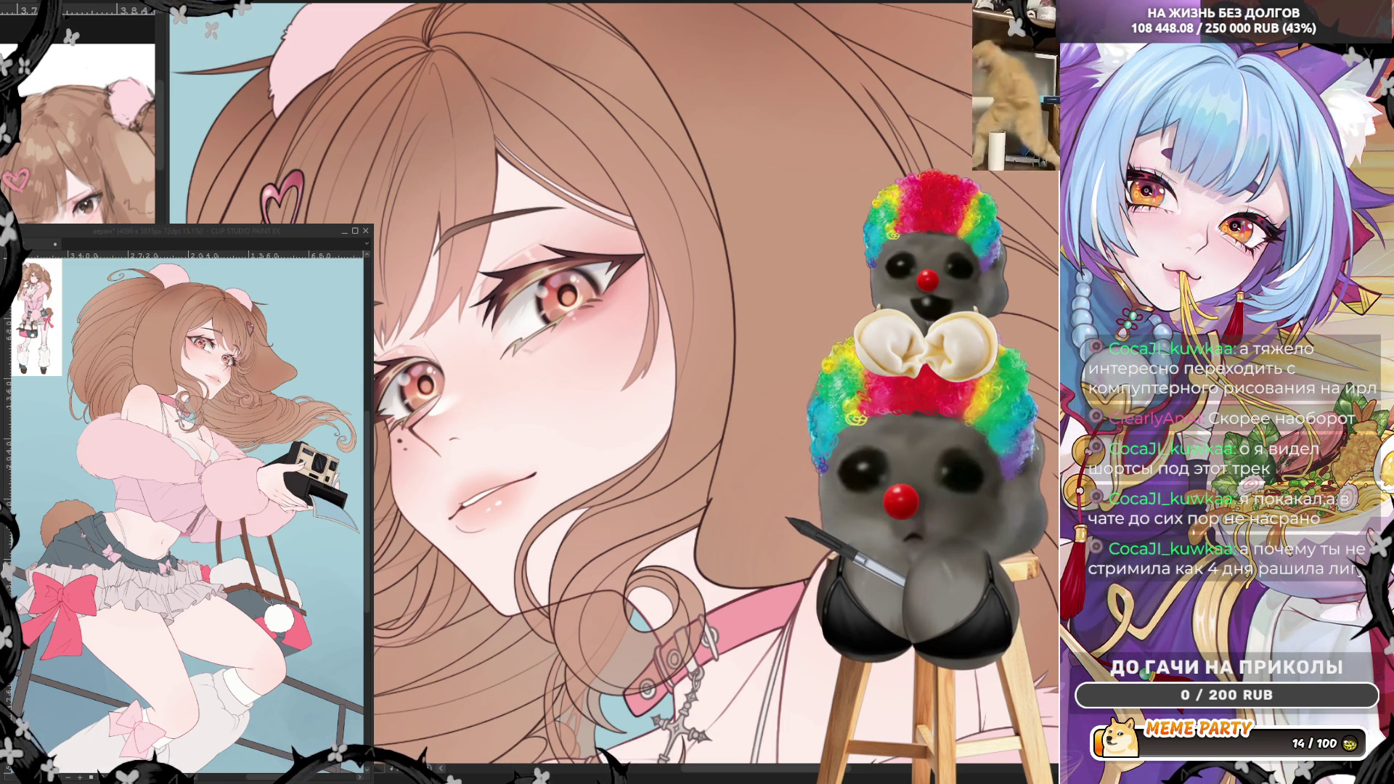
- Zoom around the face, then flip the canvas view horizontally to check the drawing
{"action": "scroll", "coordinate": [632, 234], "scroll_direction": "down", "scroll_amount": 5}
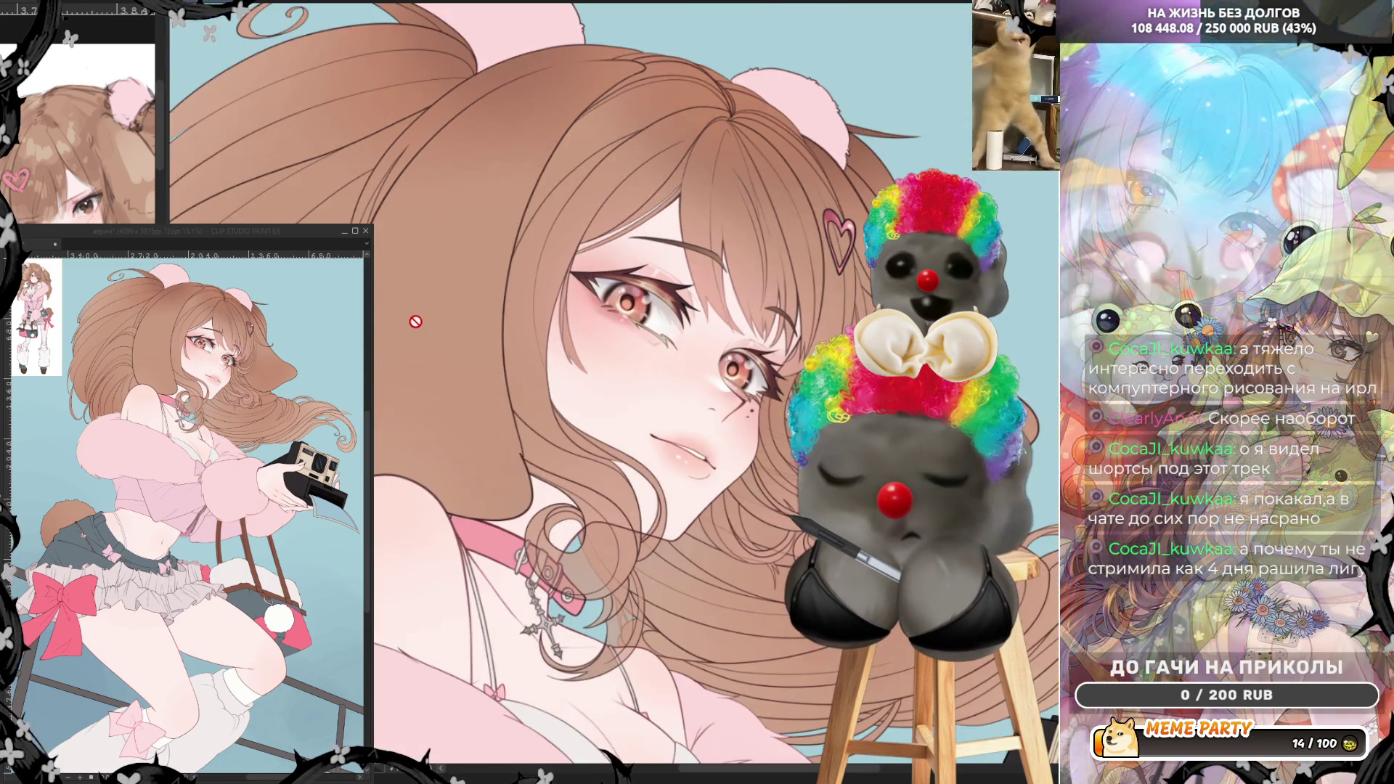
{"action": "scroll", "coordinate": [631, 234], "scroll_direction": "down", "scroll_amount": 4}
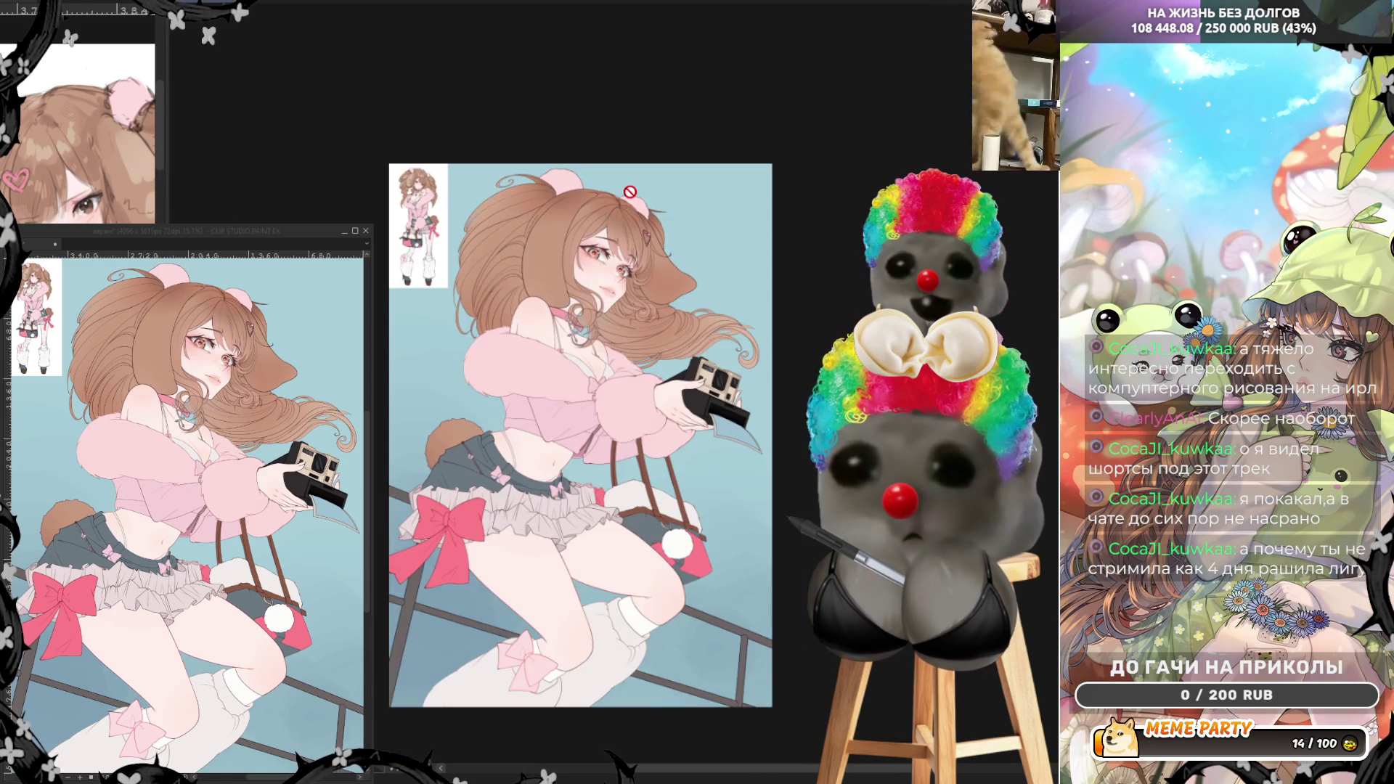
{"action": "scroll", "coordinate": [576, 380], "scroll_direction": "up", "scroll_amount": 1}
{"action": "scroll", "coordinate": [630, 144], "scroll_direction": "up", "scroll_amount": 4}
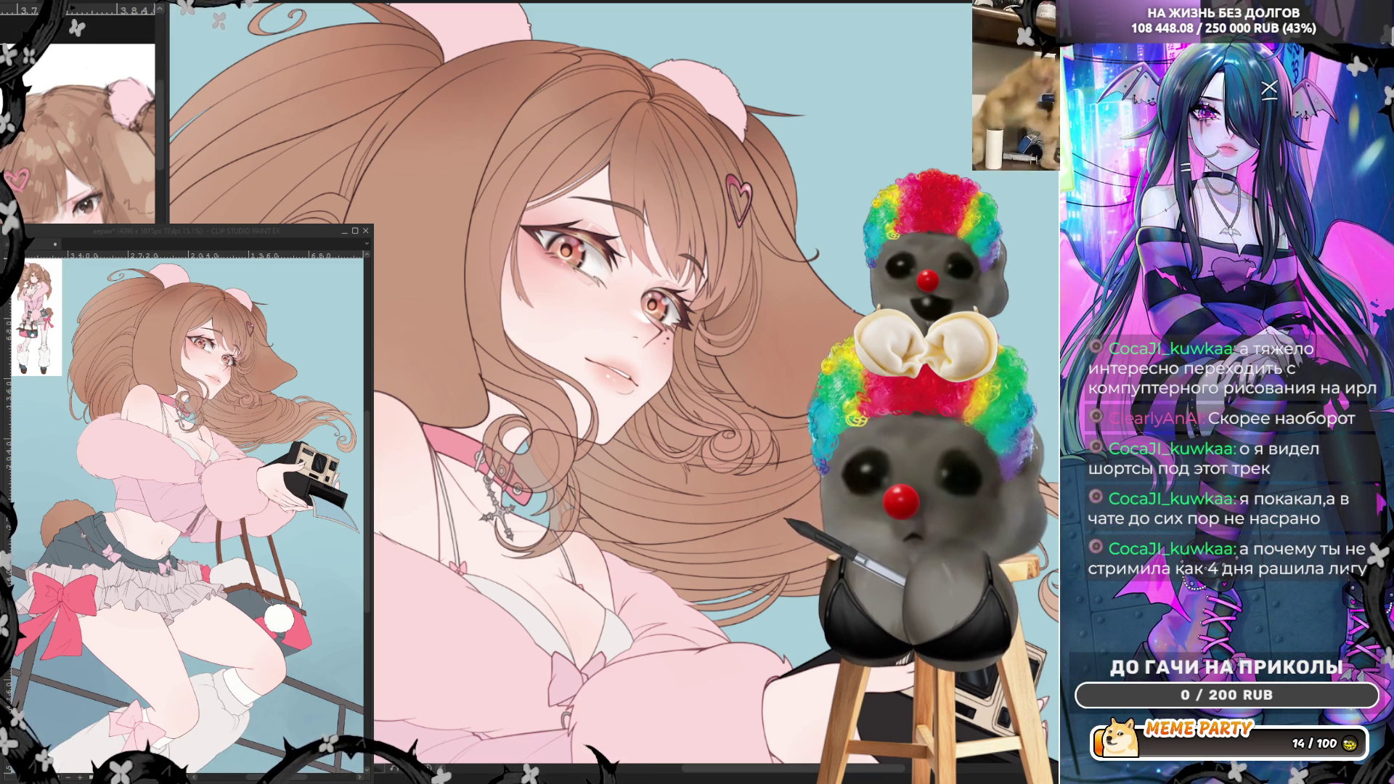
{"action": "scroll", "coordinate": [650, 377], "scroll_direction": "up", "scroll_amount": 3}
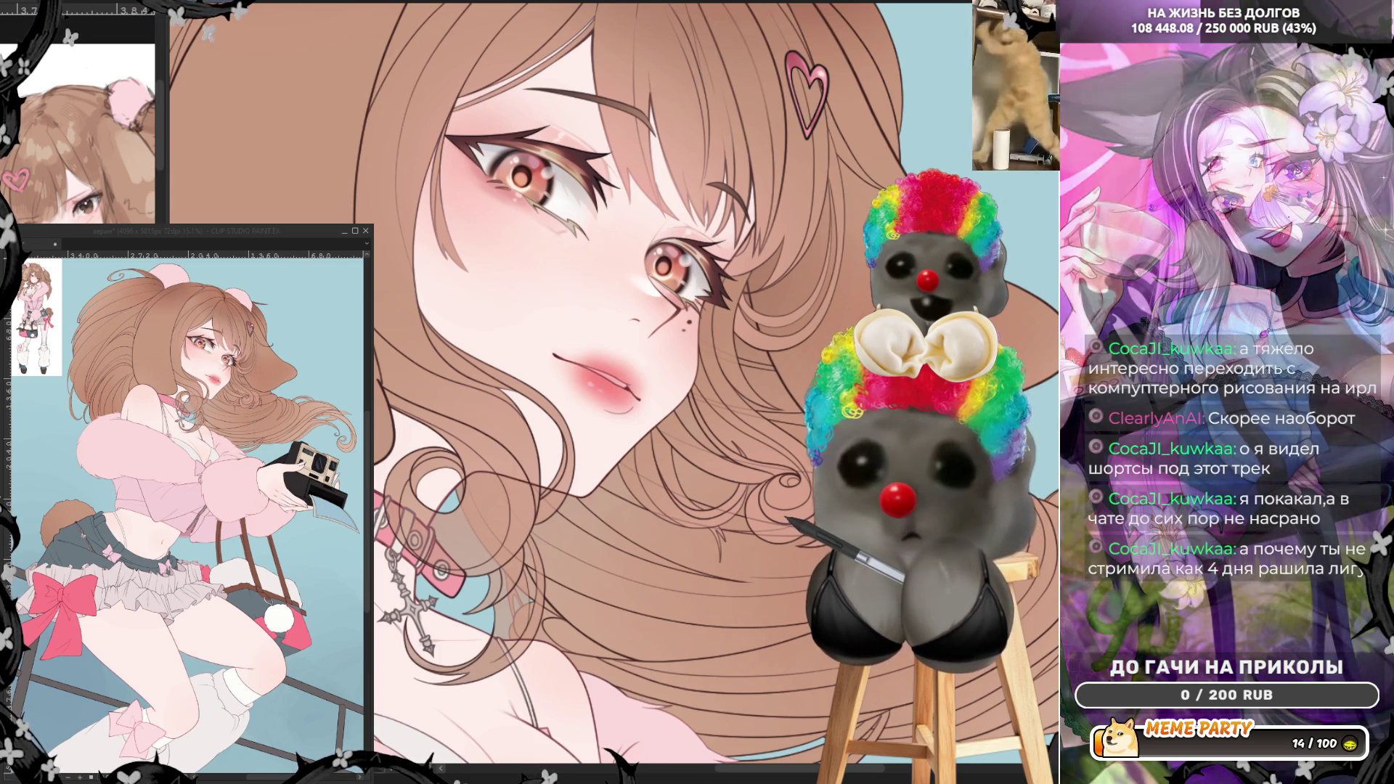
{"action": "left_click", "coordinate": [404, 4]}
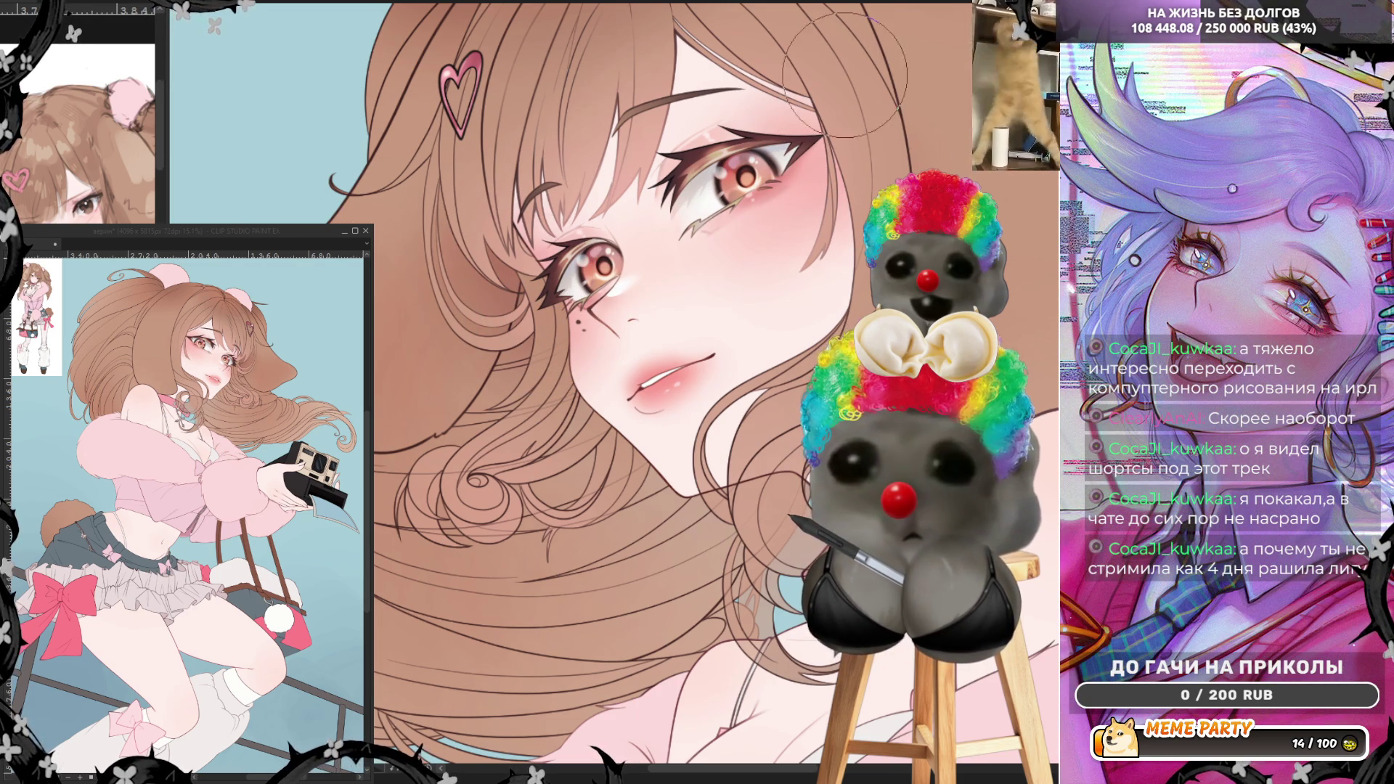
{"action": "scroll", "coordinate": [852, 62], "scroll_direction": "down", "scroll_amount": 3}
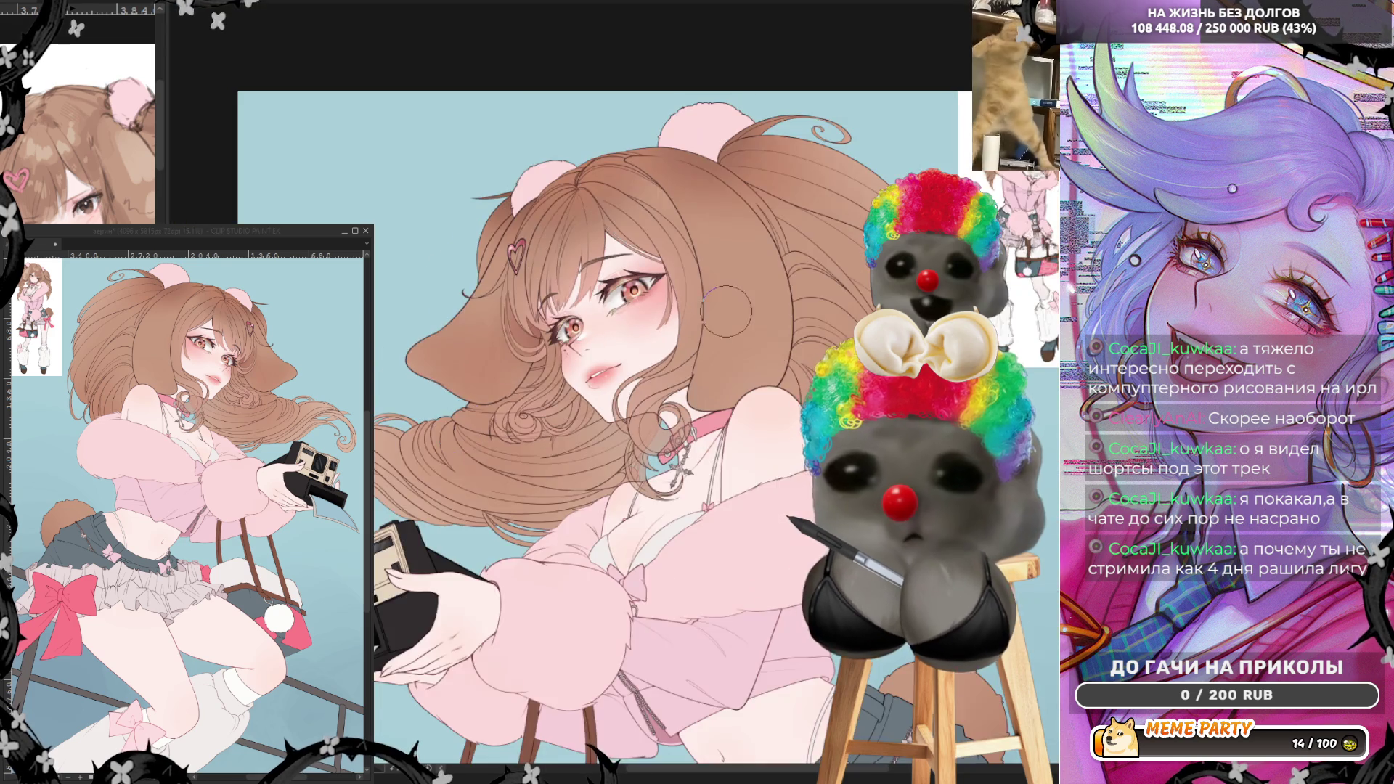
- Restore the darker strand shading across the hair's crown and bangs
{"action": "scroll", "coordinate": [638, 331], "scroll_direction": "up", "scroll_amount": 2}
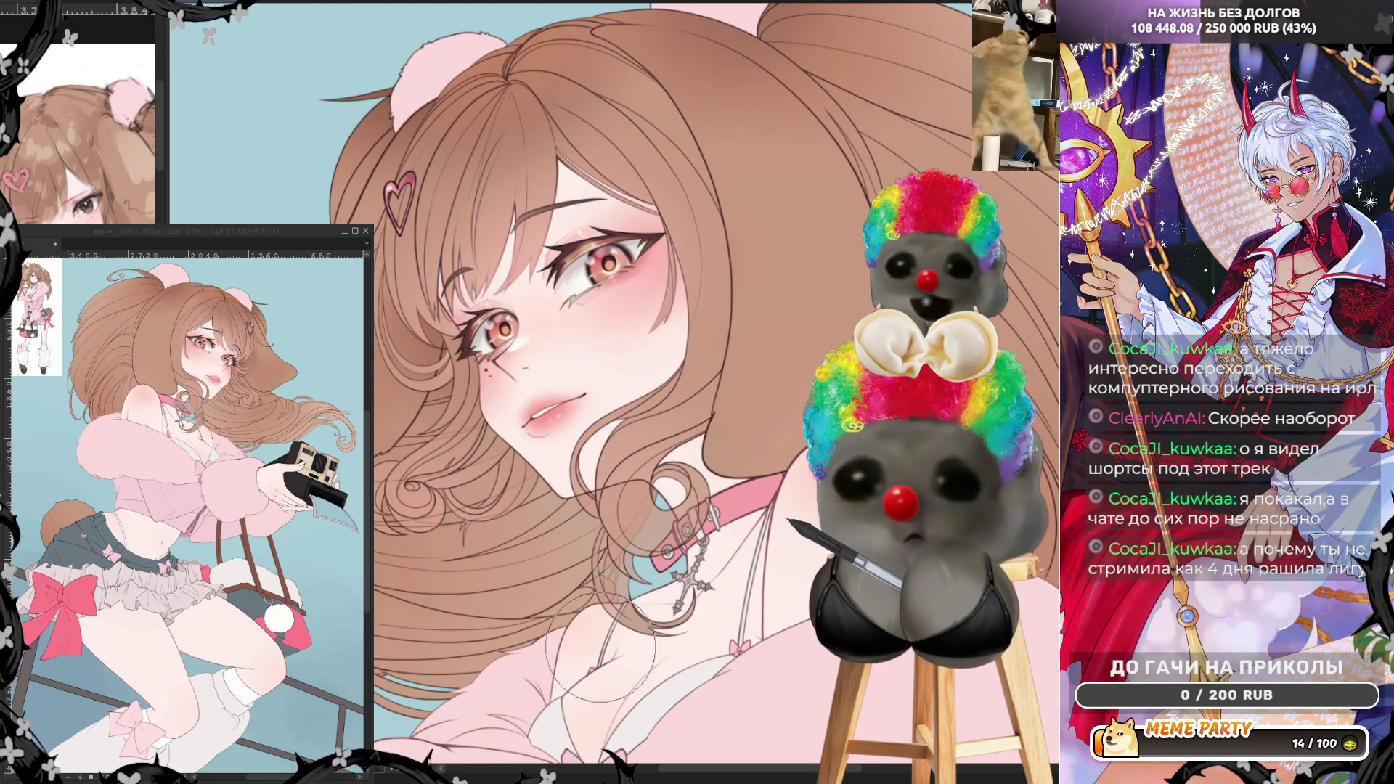
{"action": "scroll", "coordinate": [626, 639], "scroll_direction": "up", "scroll_amount": 3}
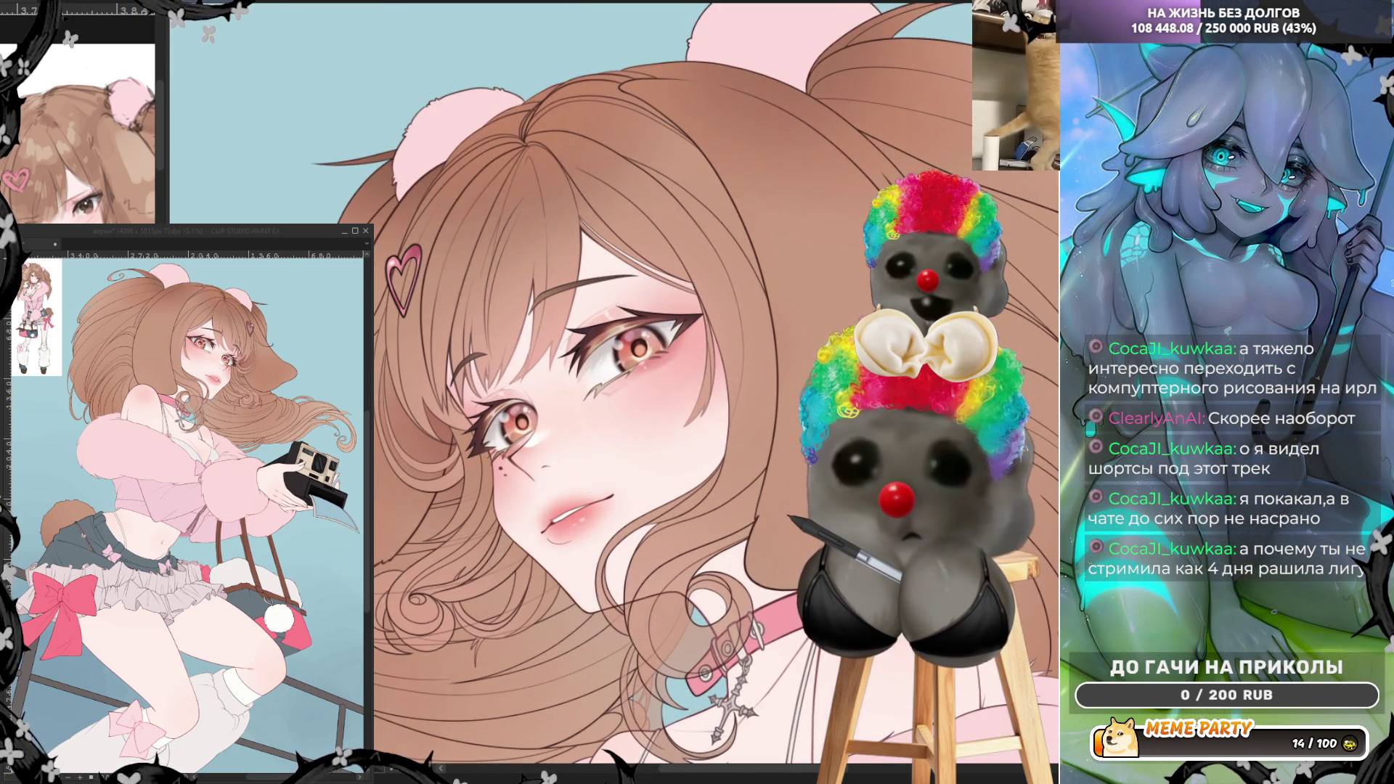
{"action": "scroll", "coordinate": [626, 392], "scroll_direction": "down", "scroll_amount": 3}
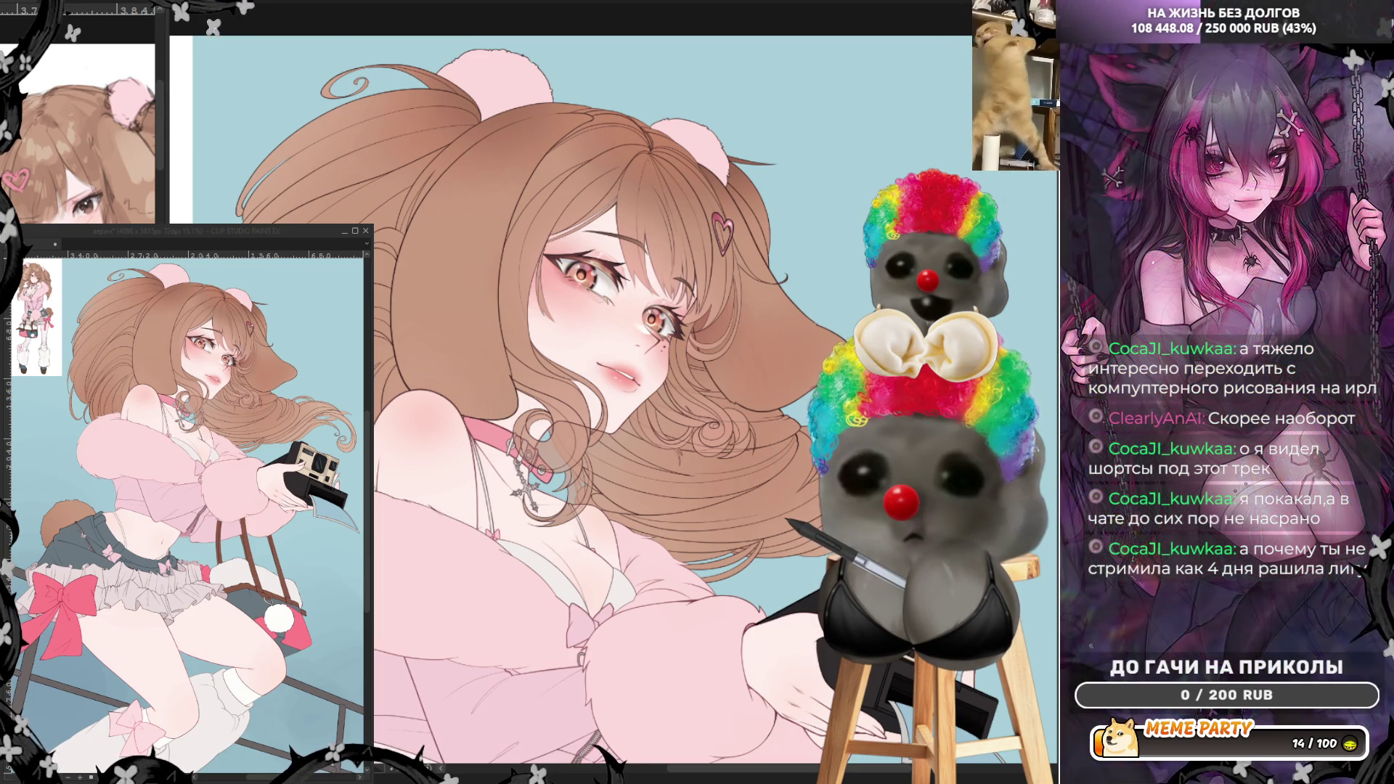
{"action": "key", "text": "ctrl+z"}
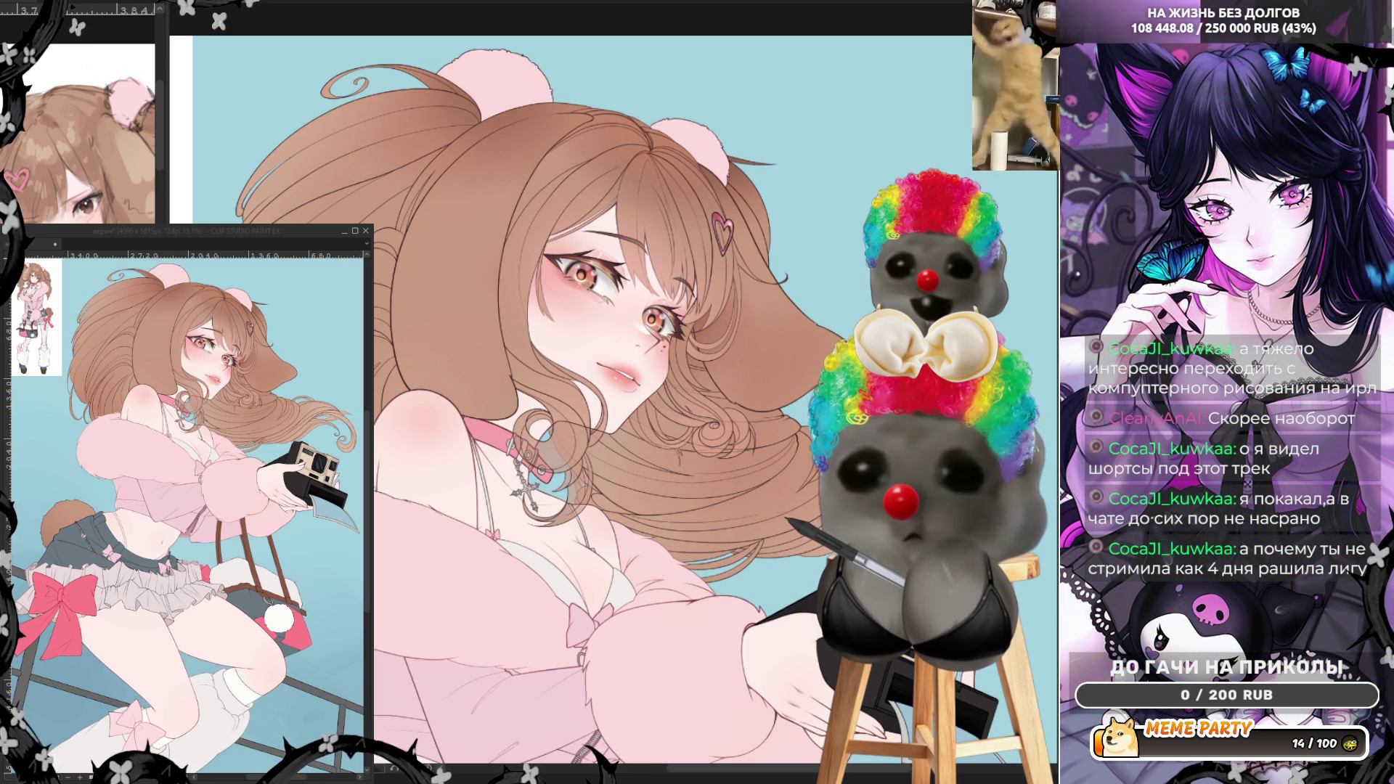
{"action": "scroll", "coordinate": [537, 399], "scroll_direction": "down", "scroll_amount": 4}
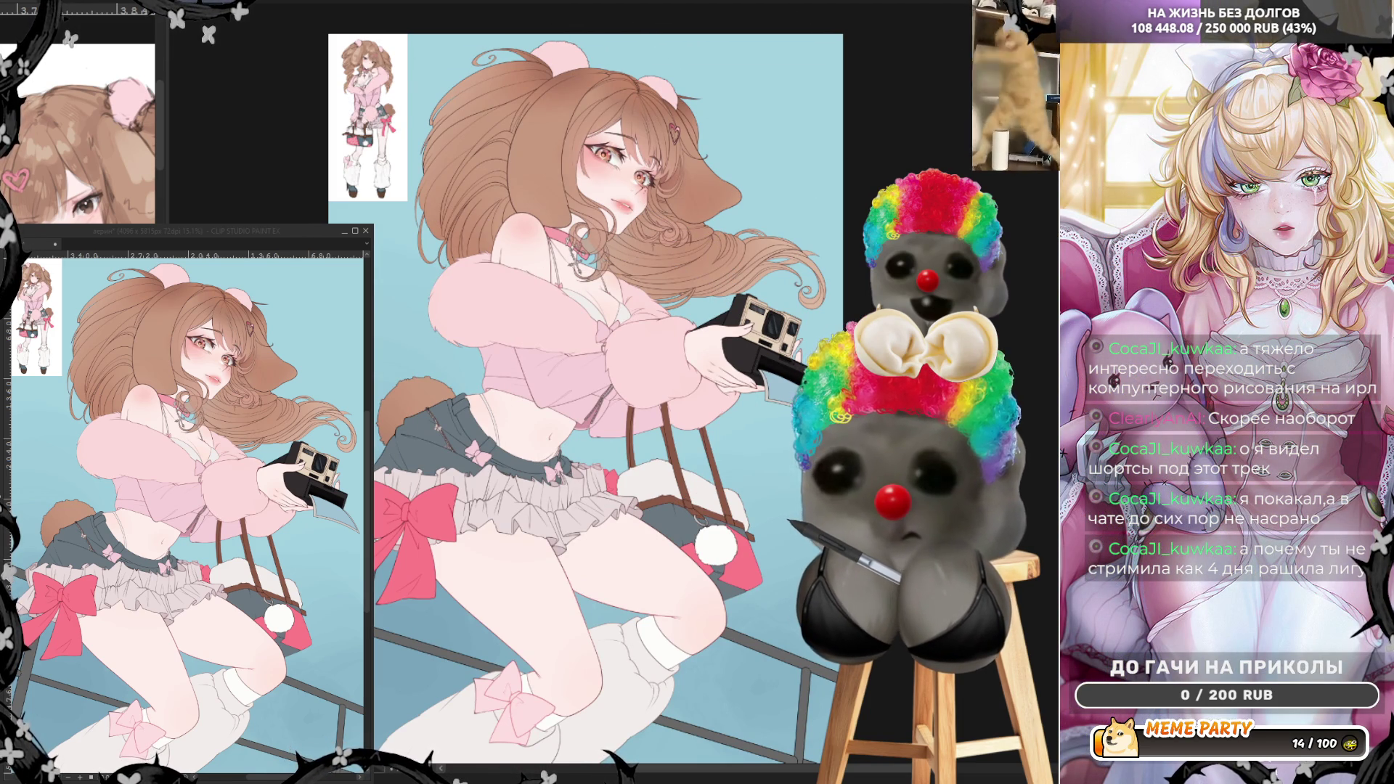
- Select across the figure, test deleting its lower part, and restore it each time
{"action": "mouse_move", "coordinate": [601, 718]}
{"action": "left_mouse_down"}
{"action": "mouse_move", "coordinate": [563, 435]}
{"action": "mouse_move", "coordinate": [561, 220]}
{"action": "left_mouse_up"}
{"action": "key", "text": "Delete"}
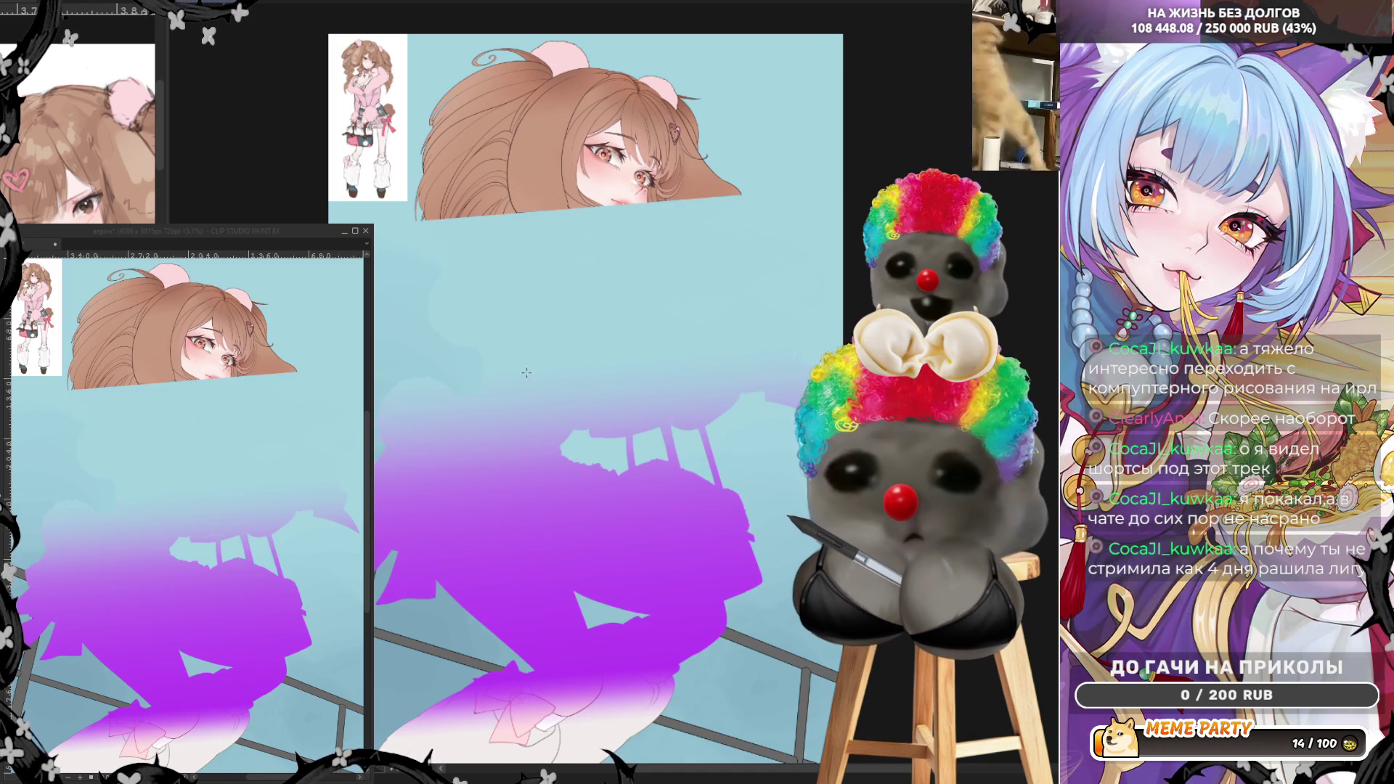
{"action": "key", "text": "ctrl+z"}
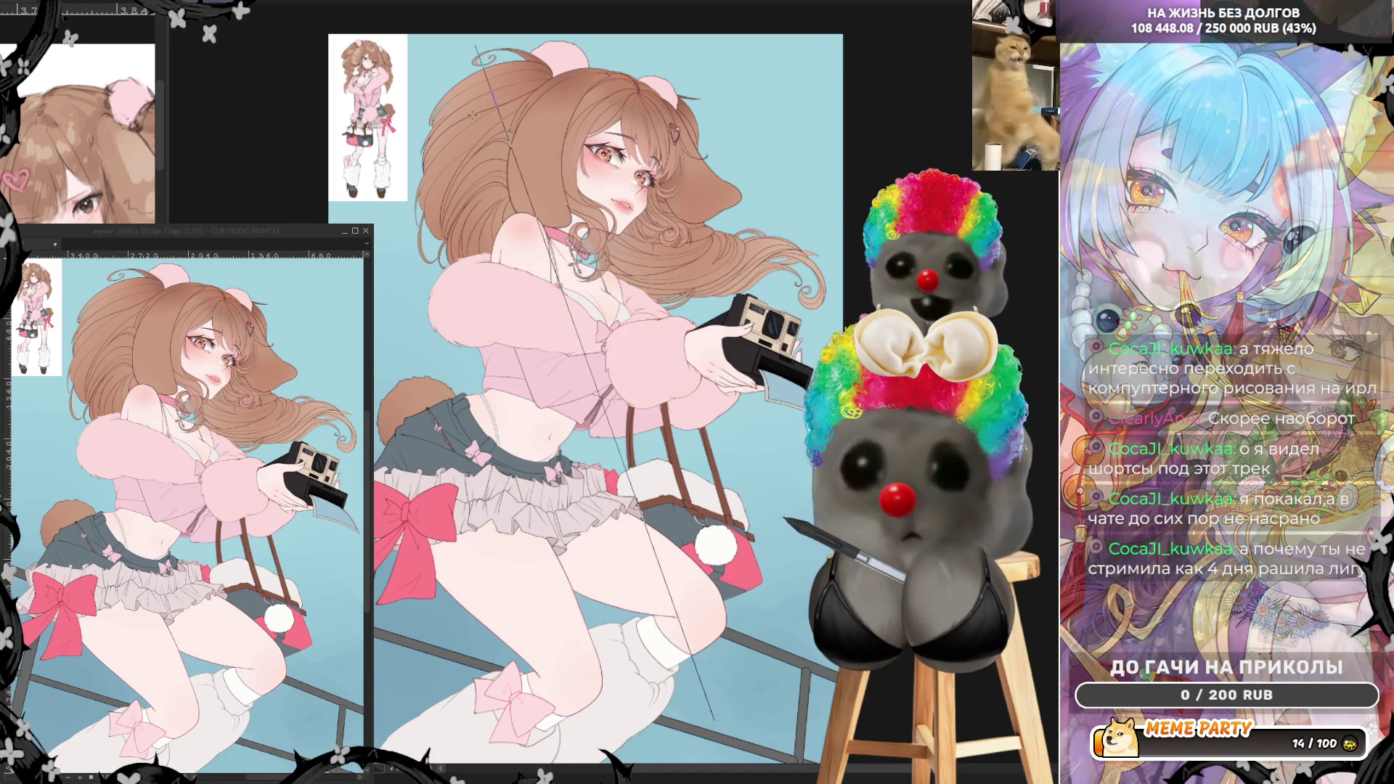
{"action": "key", "text": "Delete"}
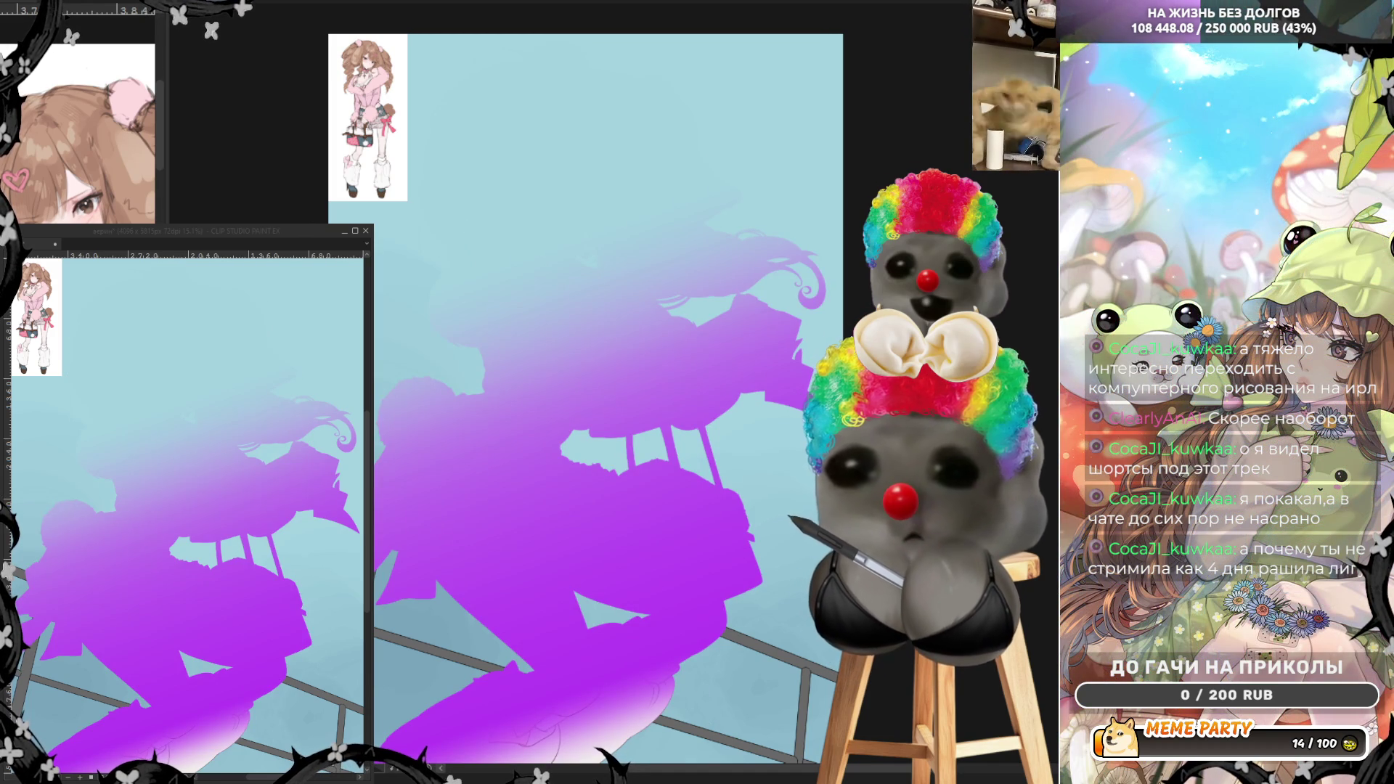
{"action": "key", "text": "ctrl+z"}
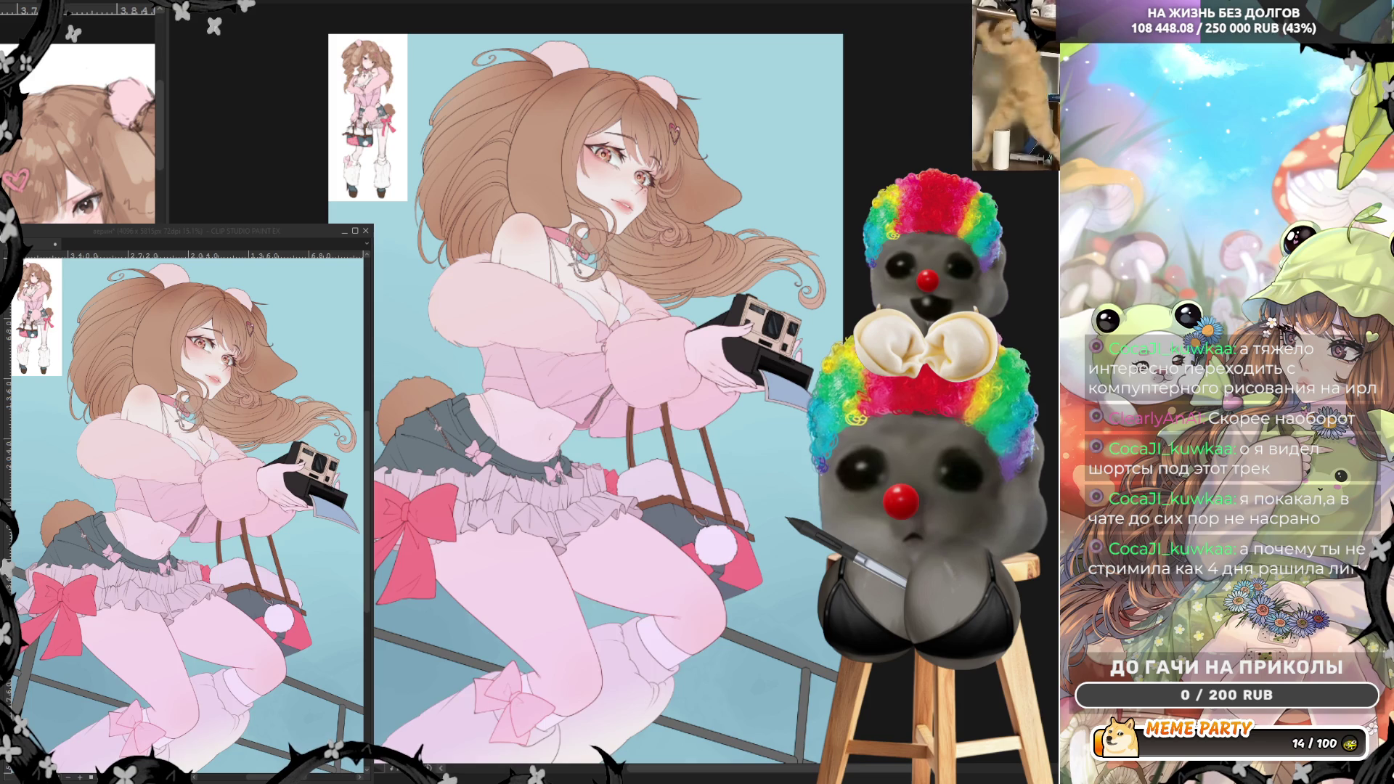
{"action": "key", "text": "Delete"}
{"action": "key", "text": "ctrl+z"}
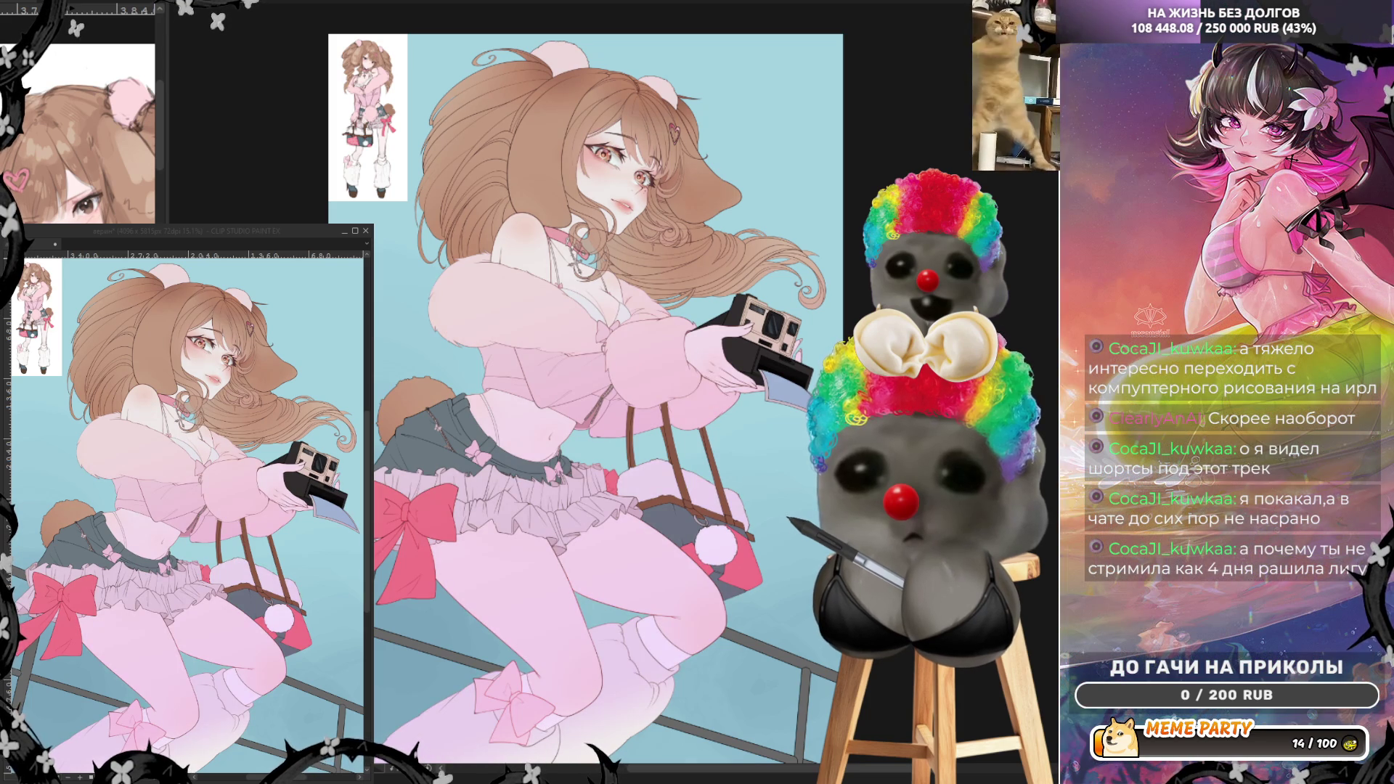
- Compare paler, darker-haired and pinker colour versions, keeping the warmer pink skin and legs
{"action": "key", "text": "ctrl+z"}
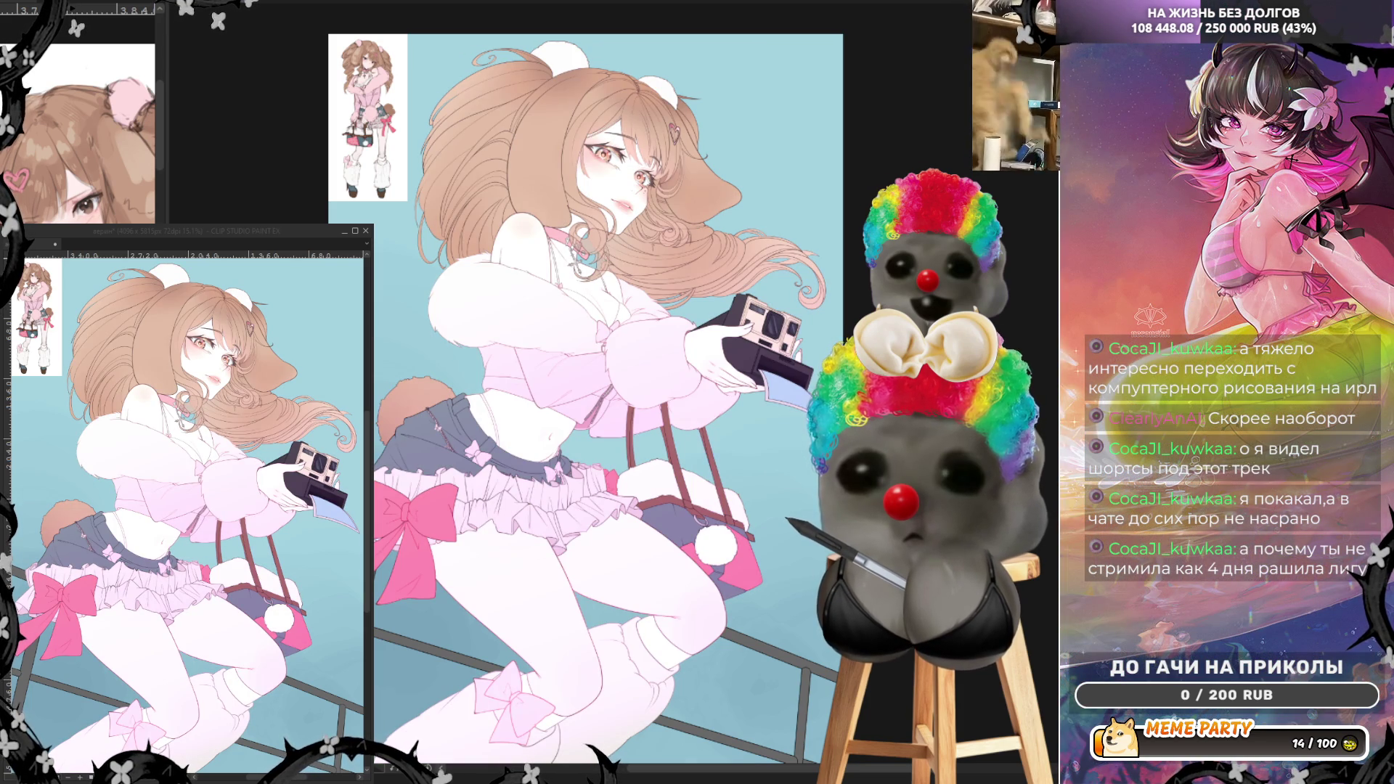
{"action": "key", "text": "ctrl+z"}
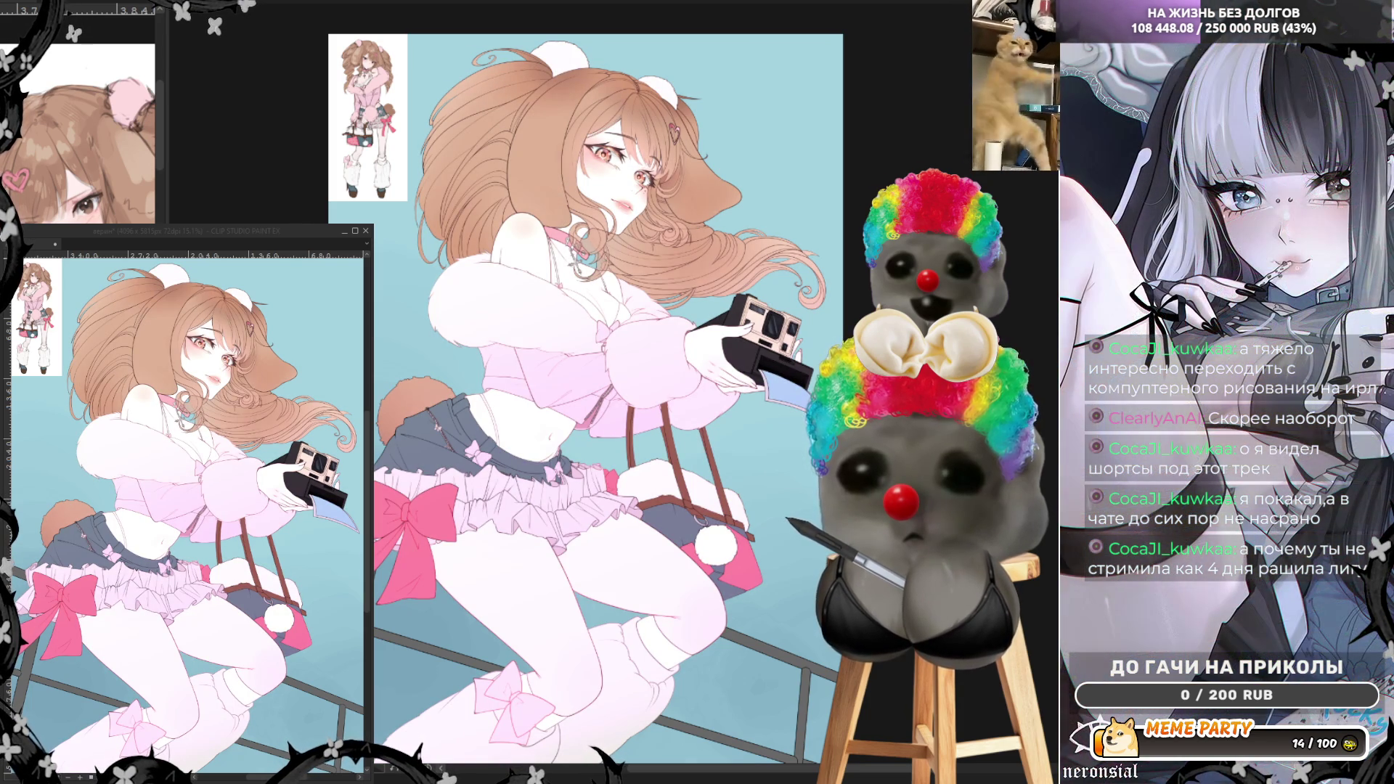
{"action": "key", "text": "ctrl+y"}
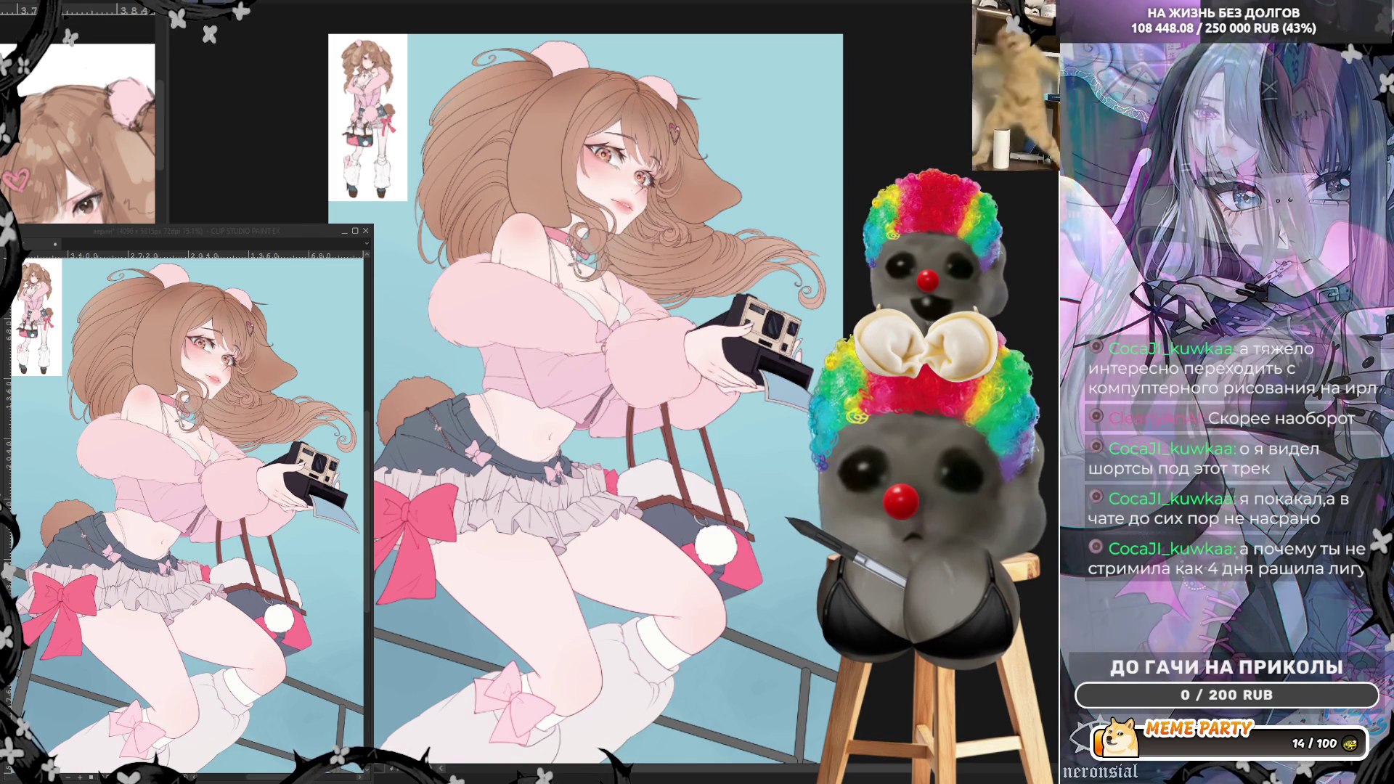
{"action": "key", "text": "ctrl+z"}
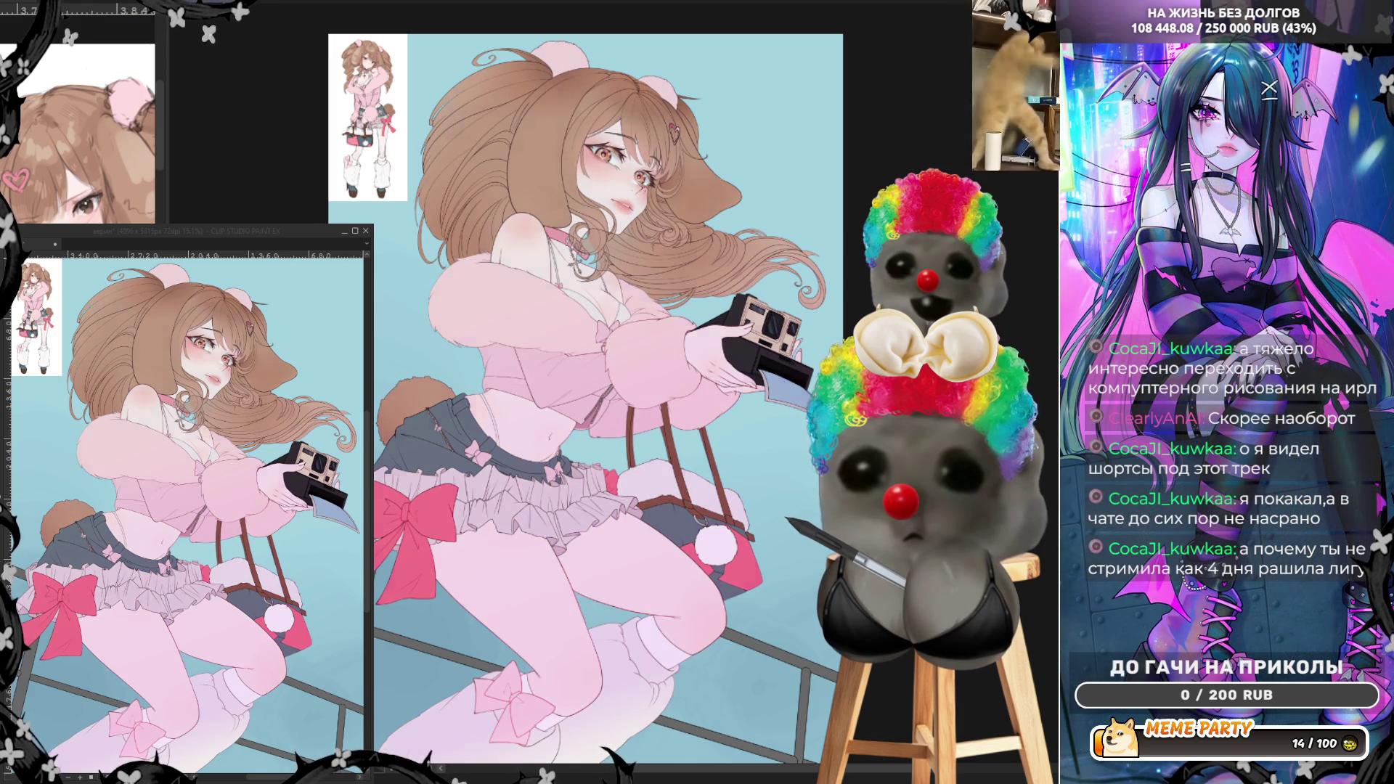
{"action": "key", "text": "ctrl+z"}
{"action": "key", "text": "ctrl+y"}
{"action": "key", "text": "ctrl+y"}
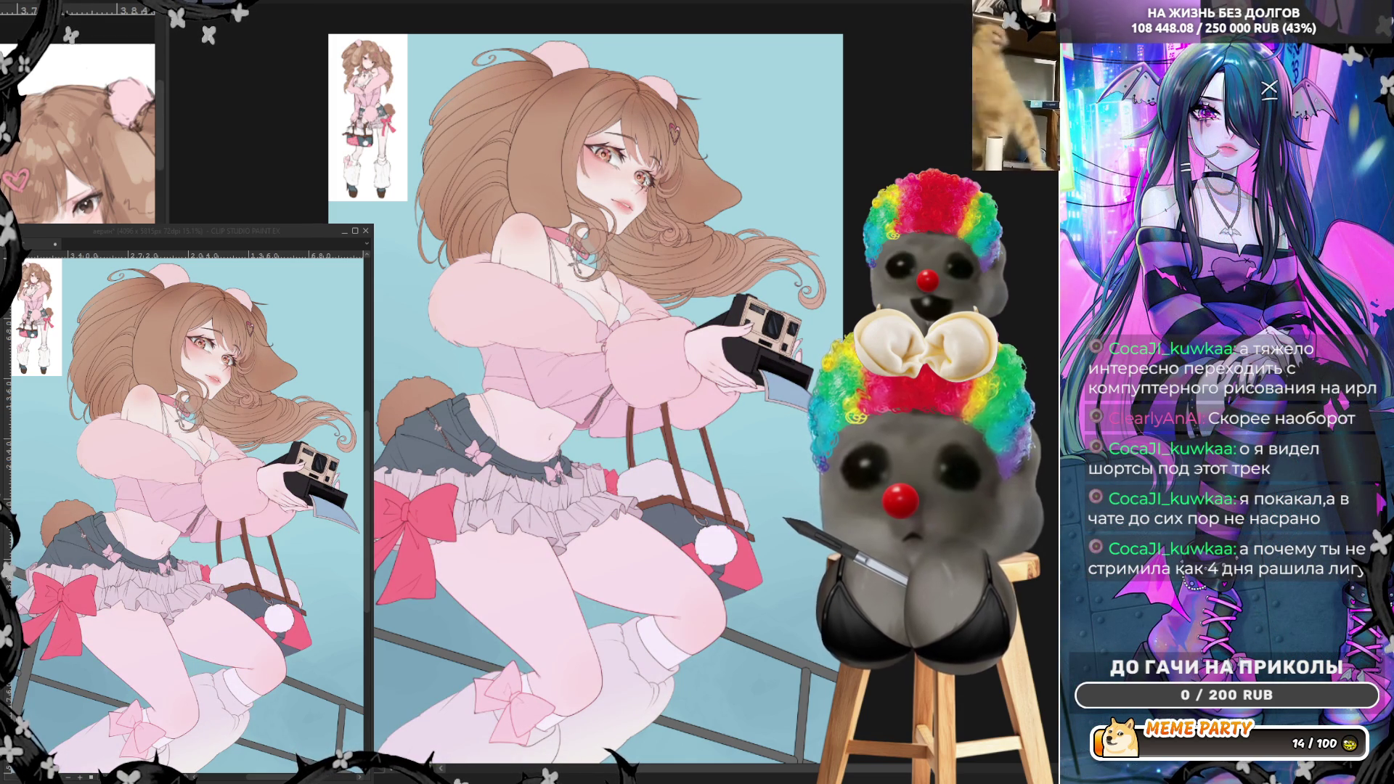
{"action": "scroll", "coordinate": [648, 221], "scroll_direction": "down", "scroll_amount": 3}
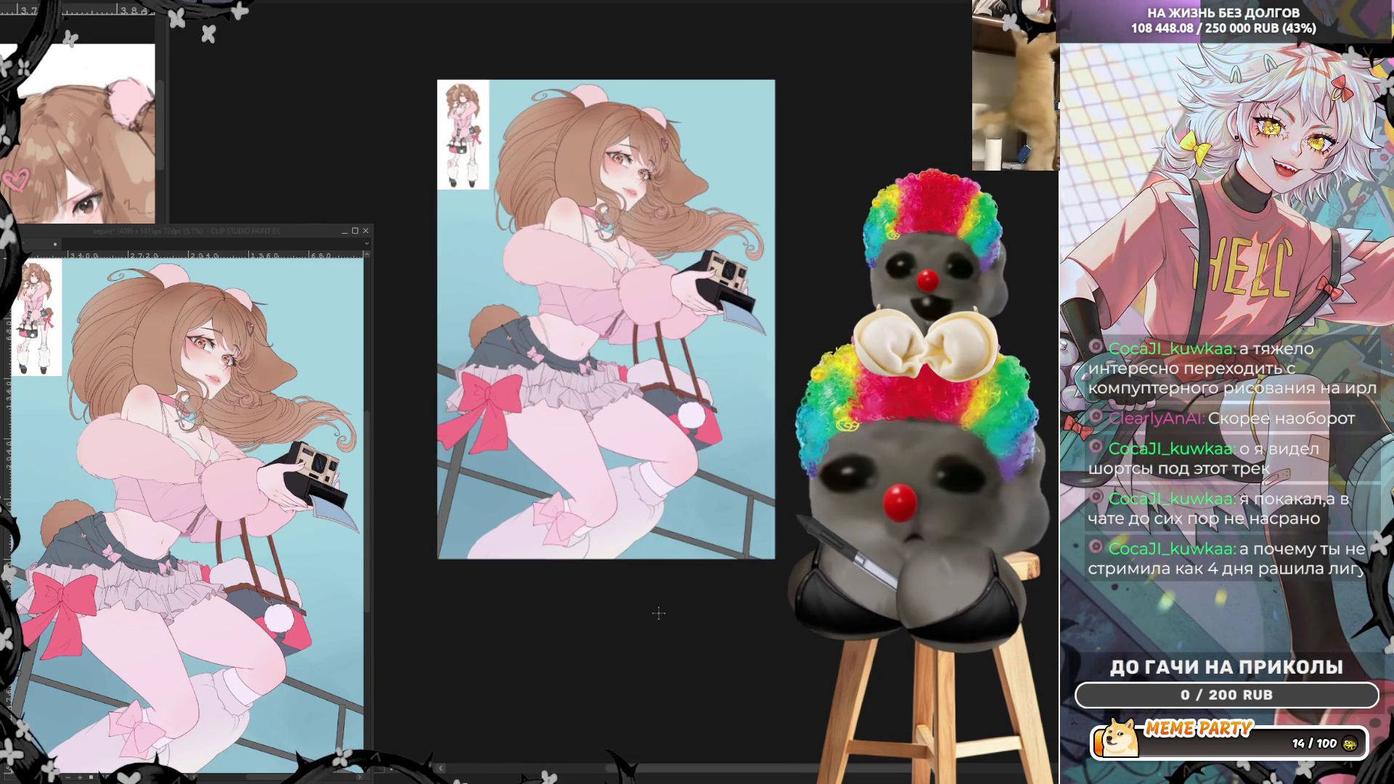
{"action": "mouse_move", "coordinate": [658, 614]}
{"action": "left_mouse_down"}
{"action": "mouse_move", "coordinate": [503, 51]}
{"action": "mouse_move", "coordinate": [520, 72]}
{"action": "left_mouse_up"}
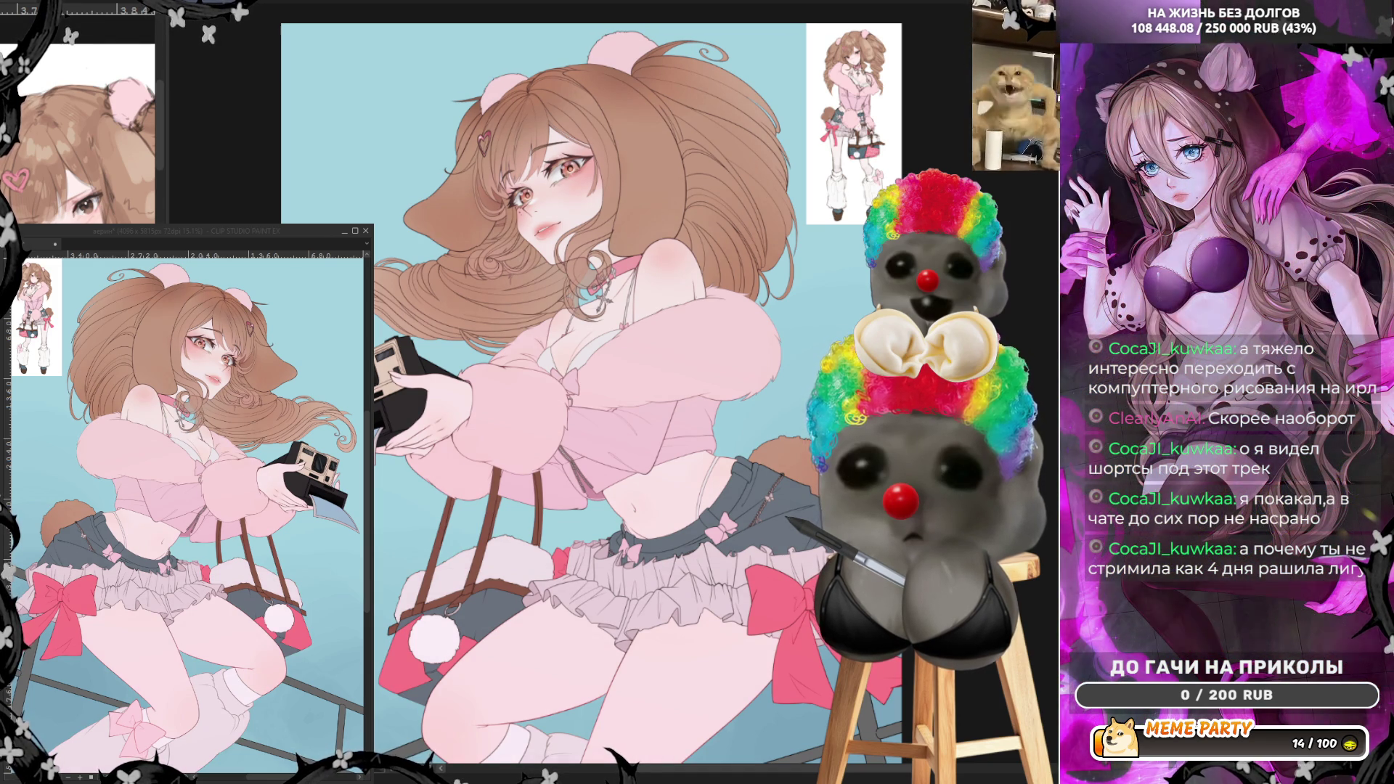
{"action": "key", "text": "ctrl+z"}
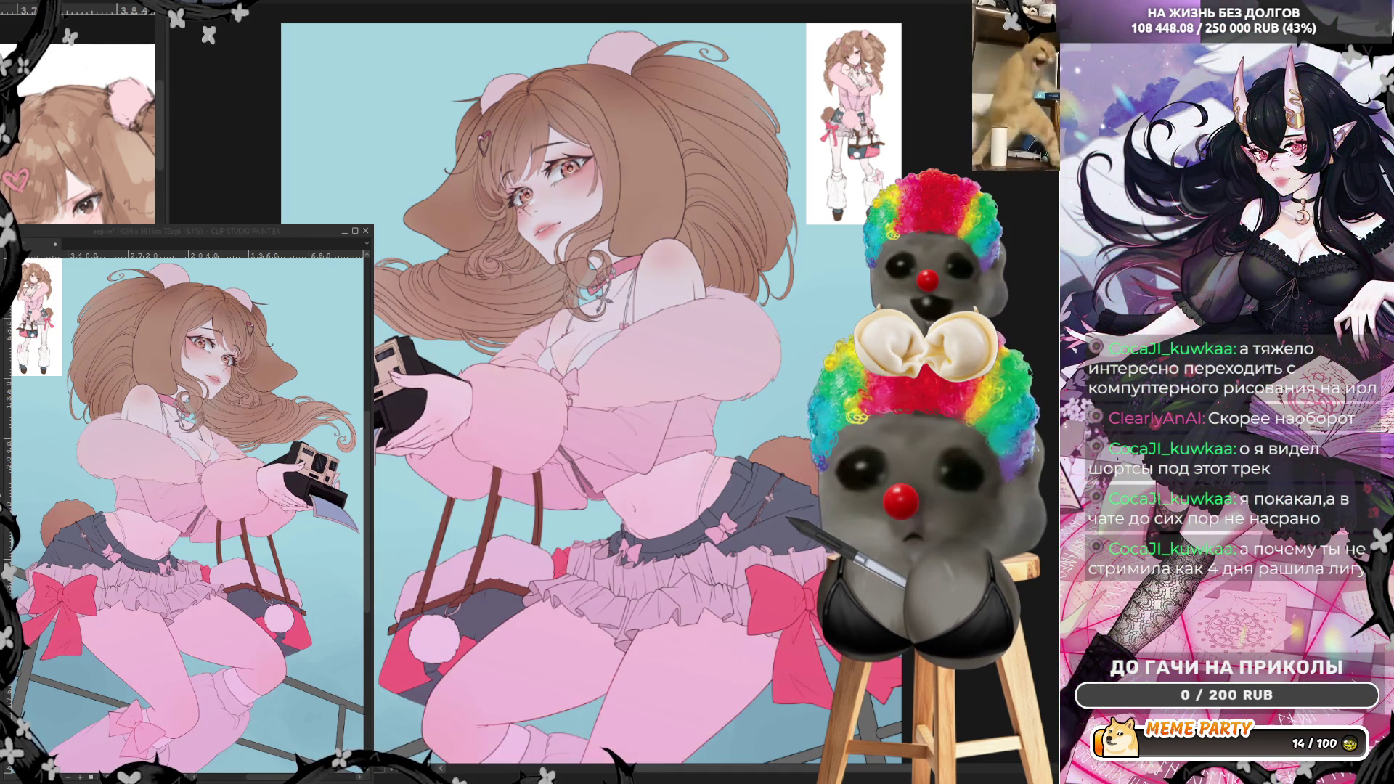
{"action": "key", "text": "ctrl+z"}
{"action": "key", "text": "ctrl+z"}
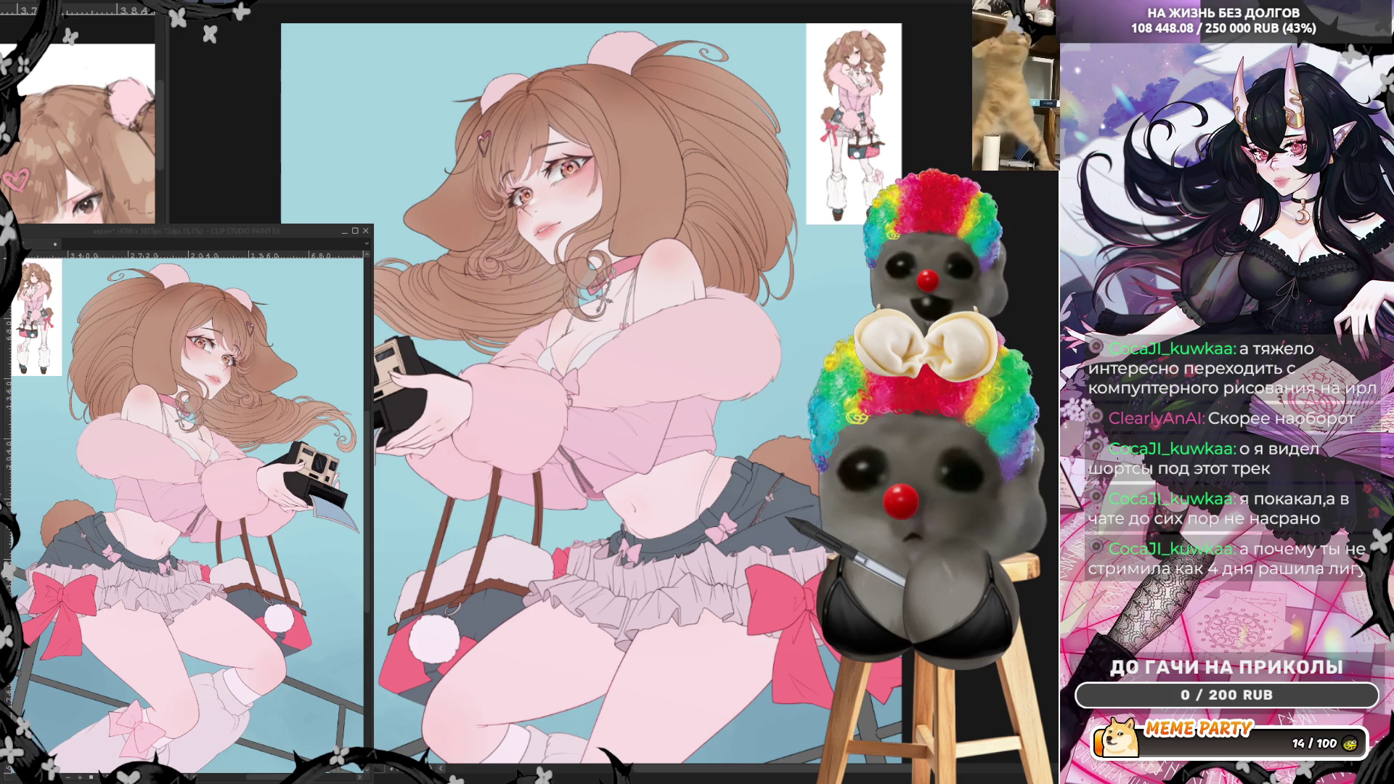
- Mirror the canvas view to check the drawing, then shift the background from light blue to pink
{"action": "scroll", "coordinate": [675, 265], "scroll_direction": "down", "scroll_amount": 2}
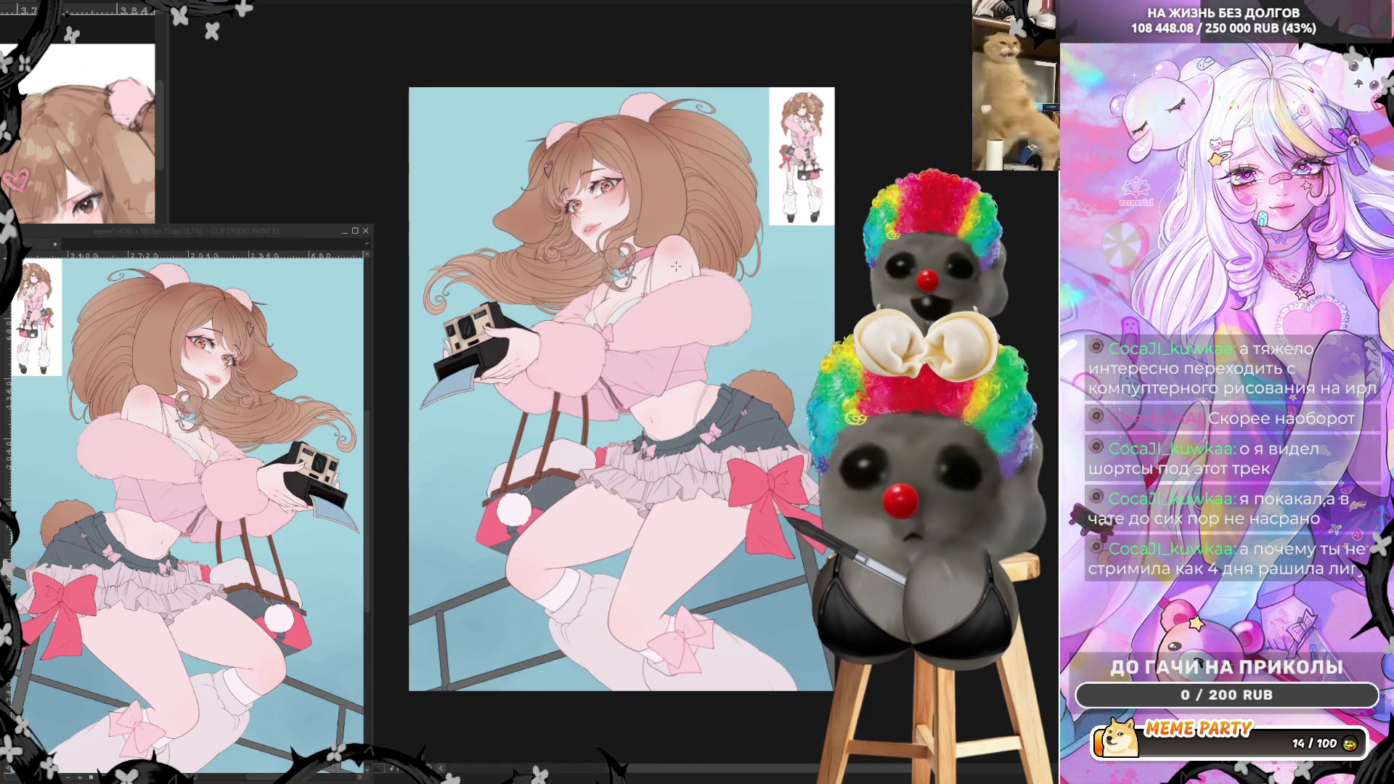
{"action": "scroll", "coordinate": [675, 265], "scroll_direction": "up", "scroll_amount": 1}
{"action": "scroll", "coordinate": [587, 212], "scroll_direction": "up", "scroll_amount": 1}
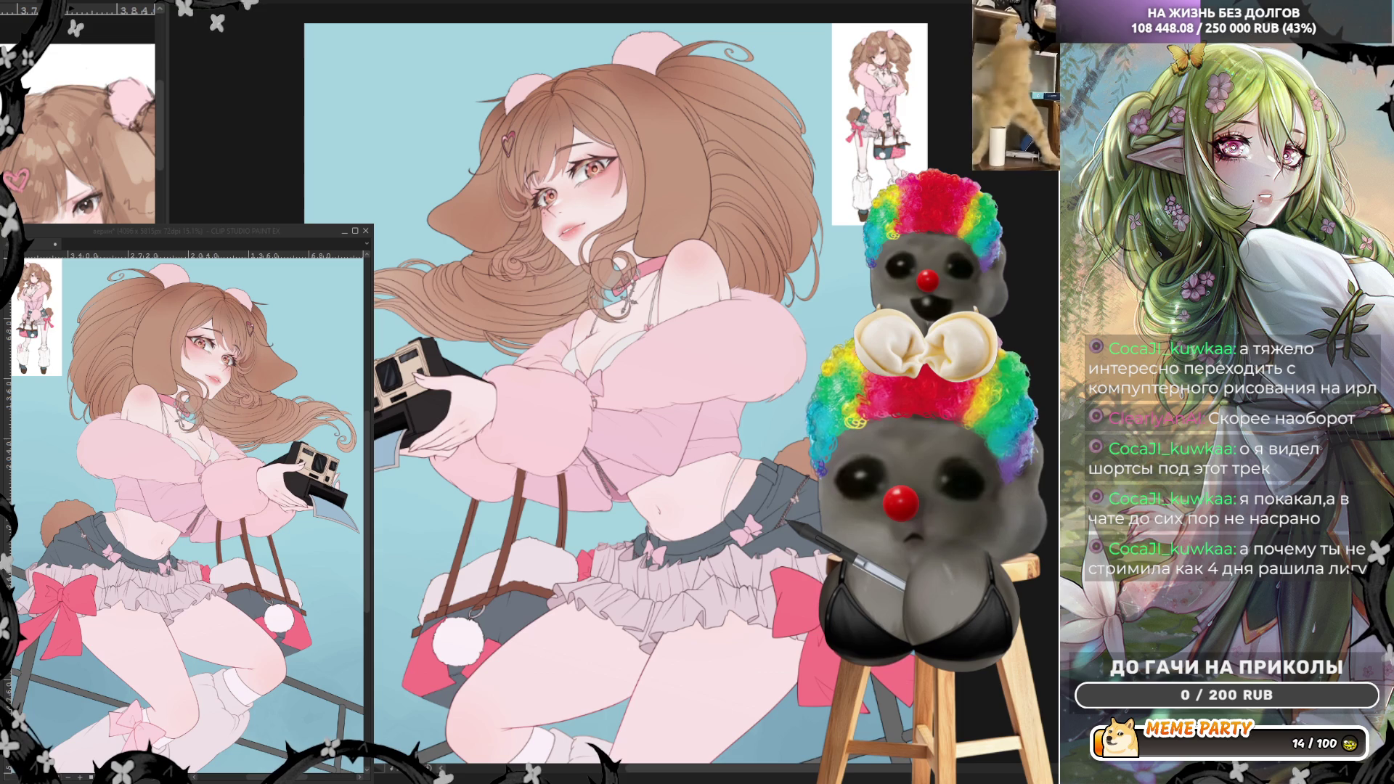
{"action": "scroll", "coordinate": [593, 217], "scroll_direction": "down", "scroll_amount": 2}
{"action": "scroll", "coordinate": [593, 218], "scroll_direction": "up", "scroll_amount": 1}
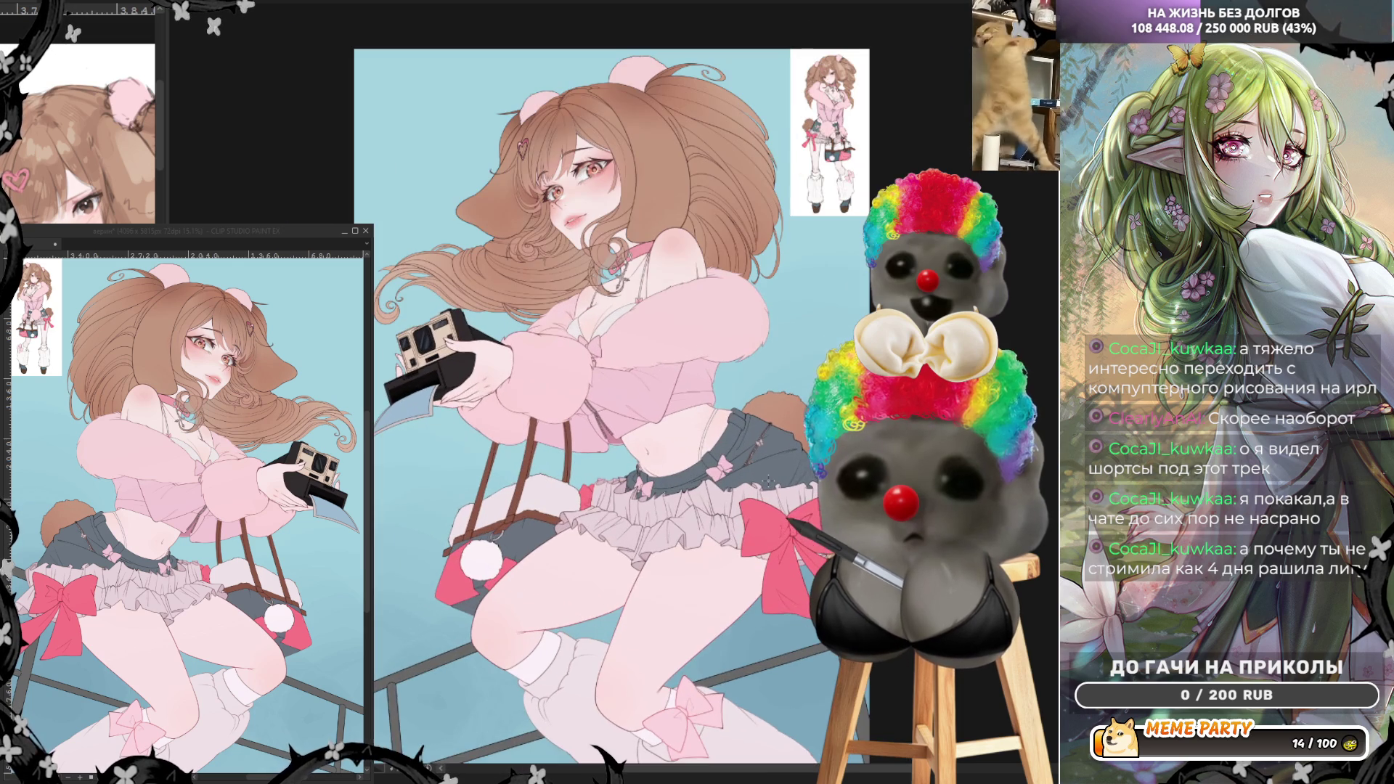
{"action": "key", "text": "h"}
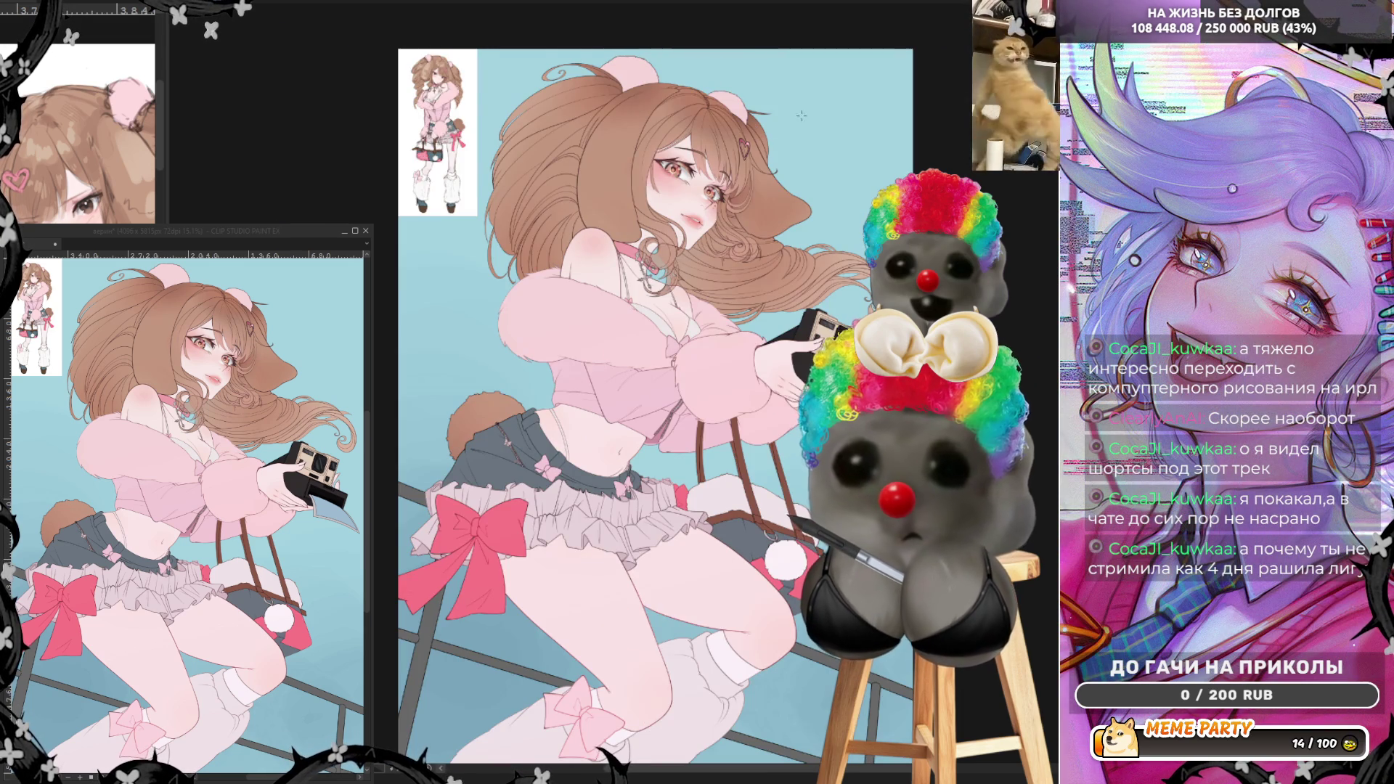
{"action": "scroll", "coordinate": [709, 174], "scroll_direction": "up", "scroll_amount": 2}
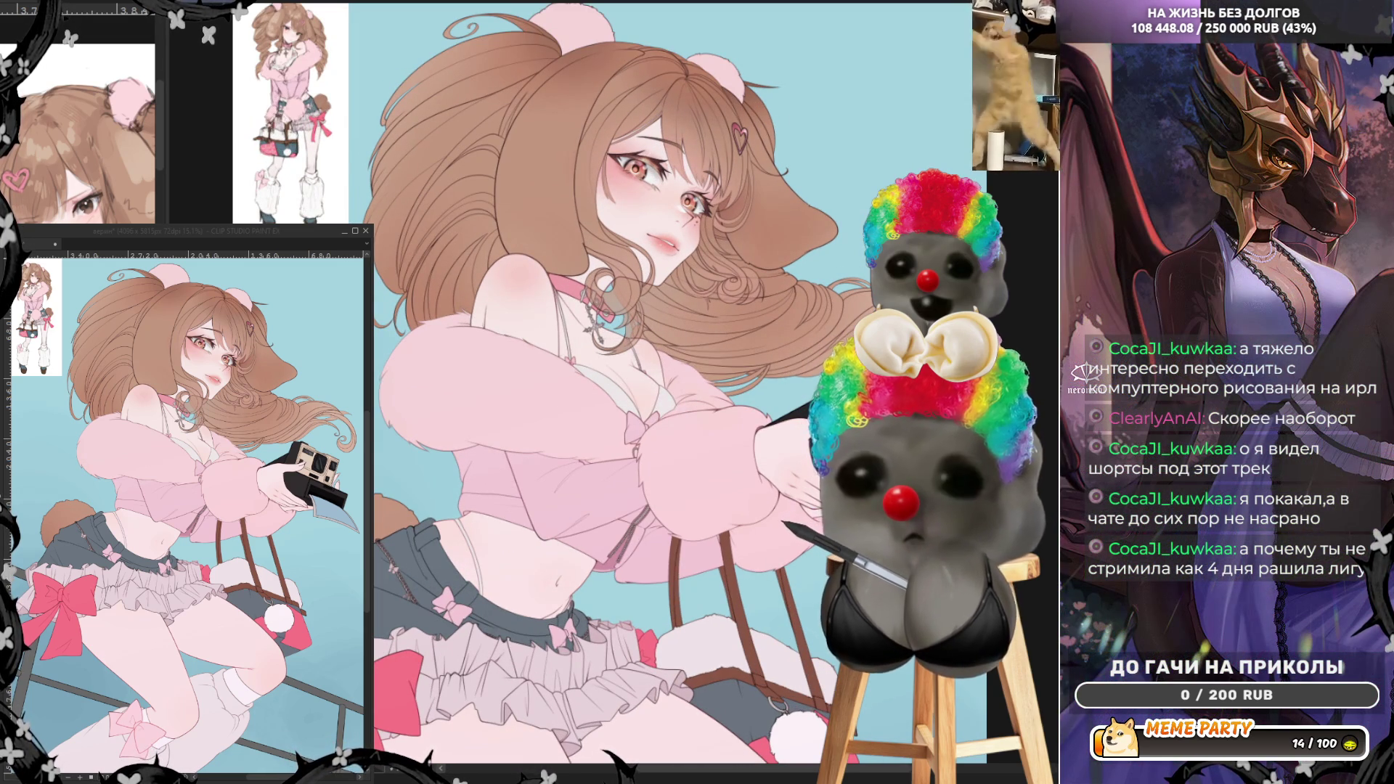
{"action": "key", "text": "ctrl+z"}
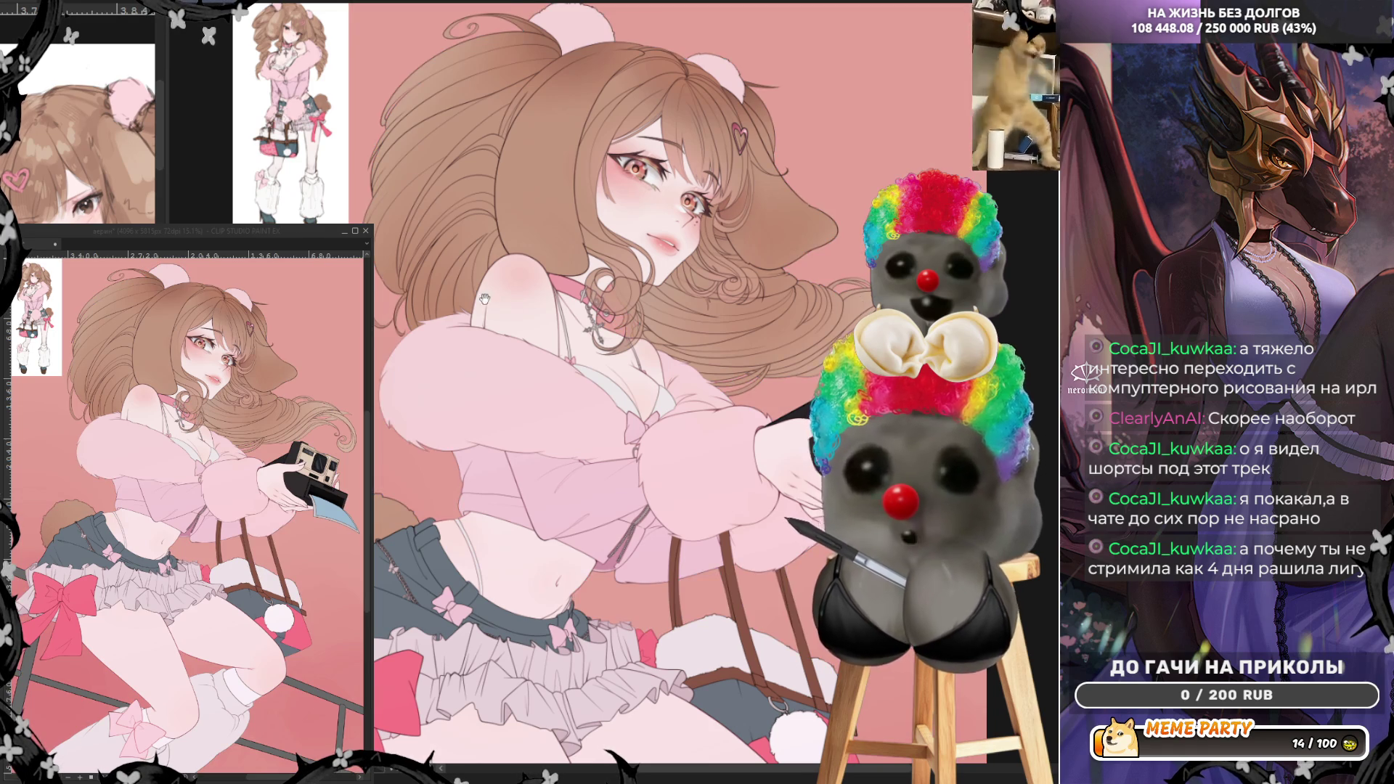
- Shift the pink background to warm yellow-orange, comparing it against the original light blue
{"action": "key", "text": "ctrl+0"}
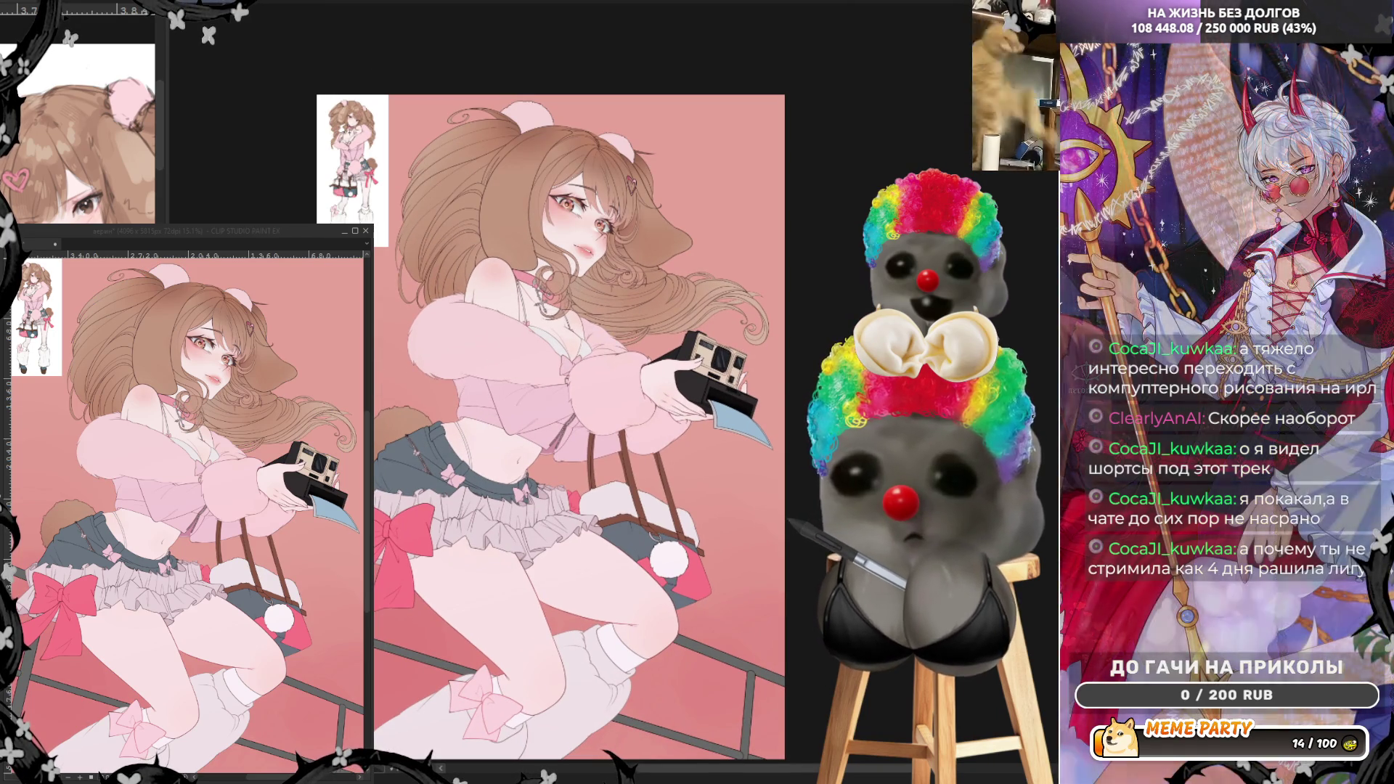
{"action": "key", "text": "ctrl+z"}
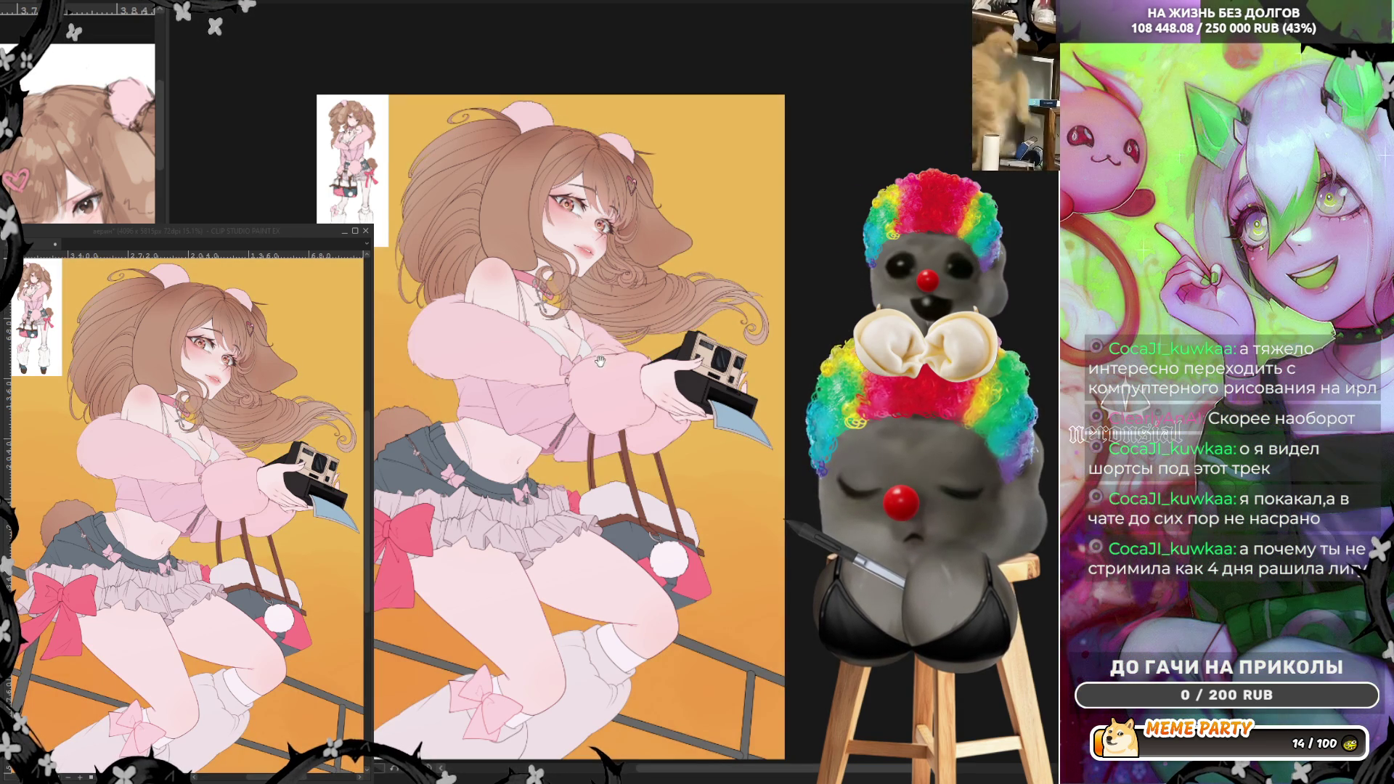
{"action": "scroll", "coordinate": [599, 361], "scroll_direction": "up", "scroll_amount": 4}
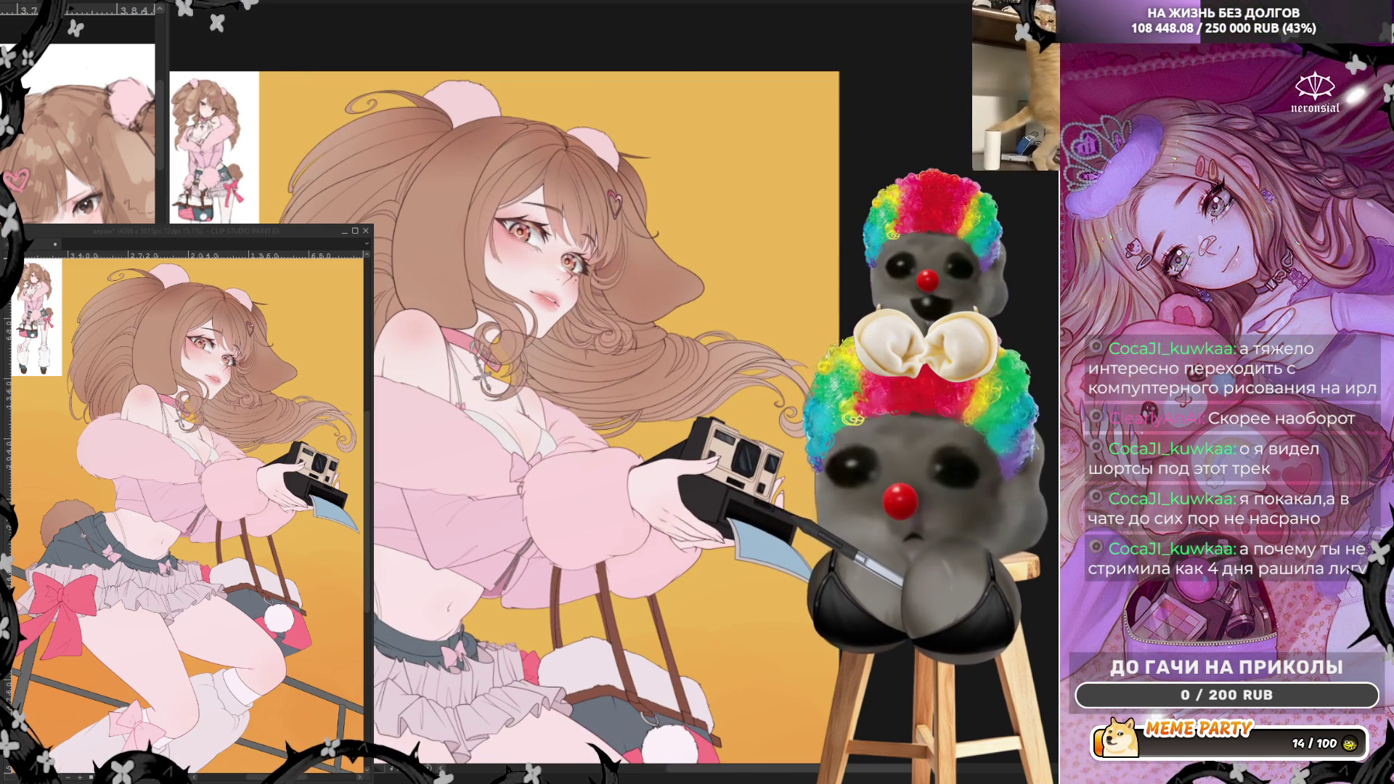
{"action": "key", "text": "ctrl+z"}
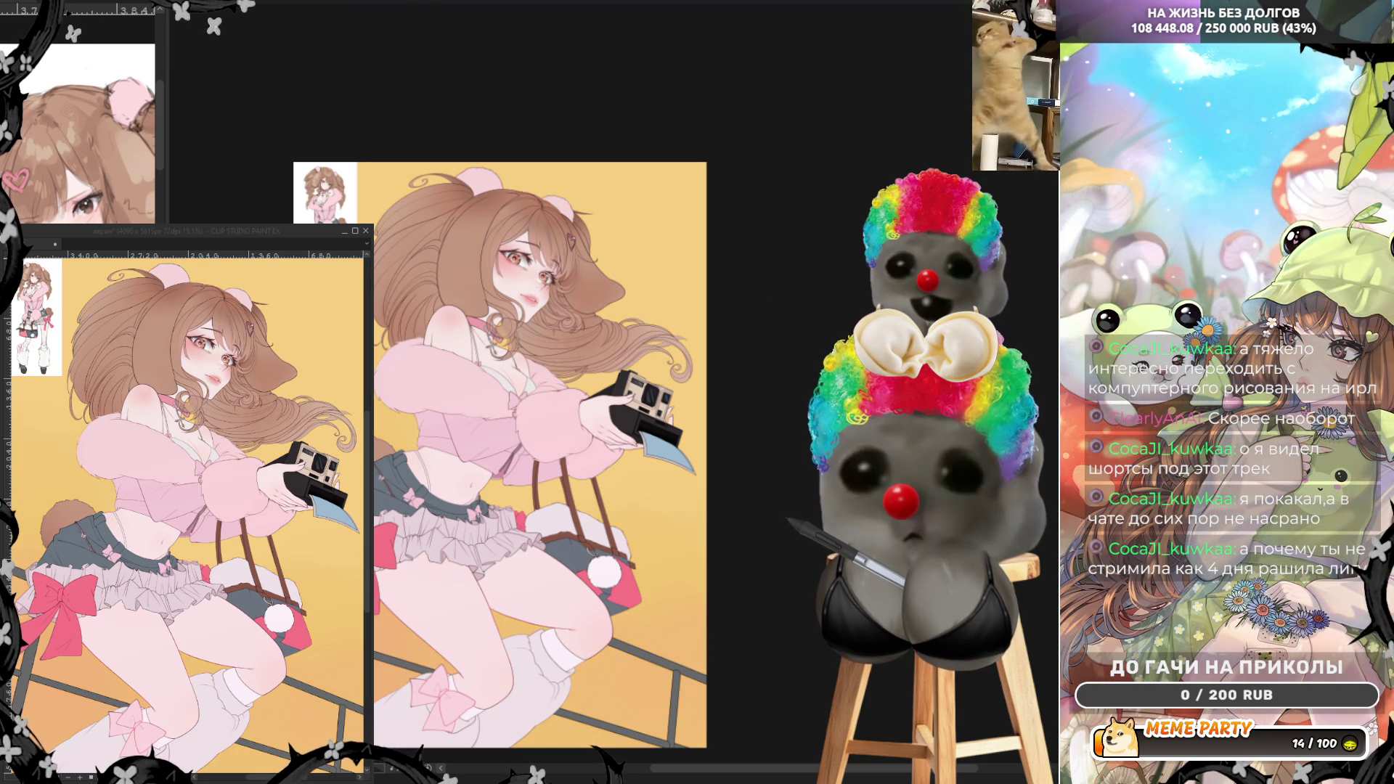
{"action": "key", "text": "h"}
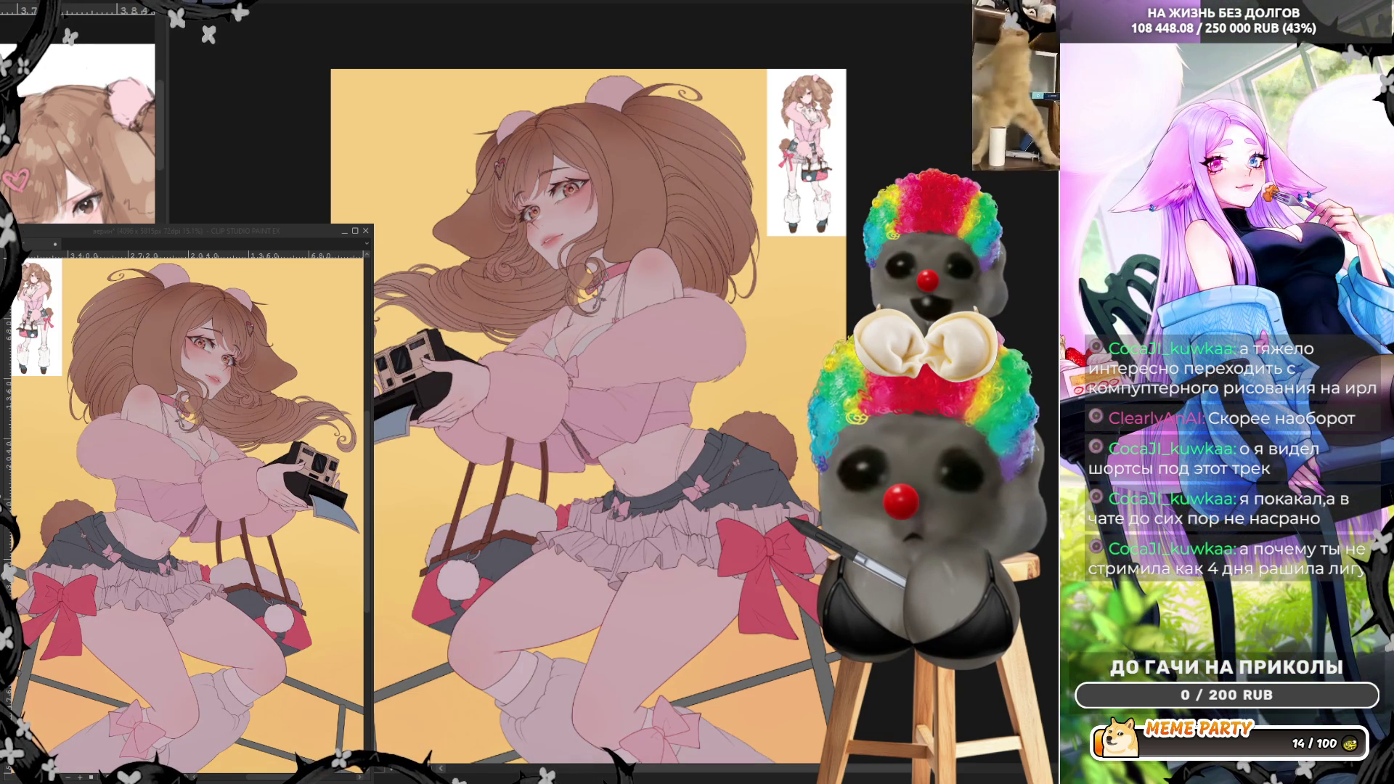
{"action": "key", "text": "h"}
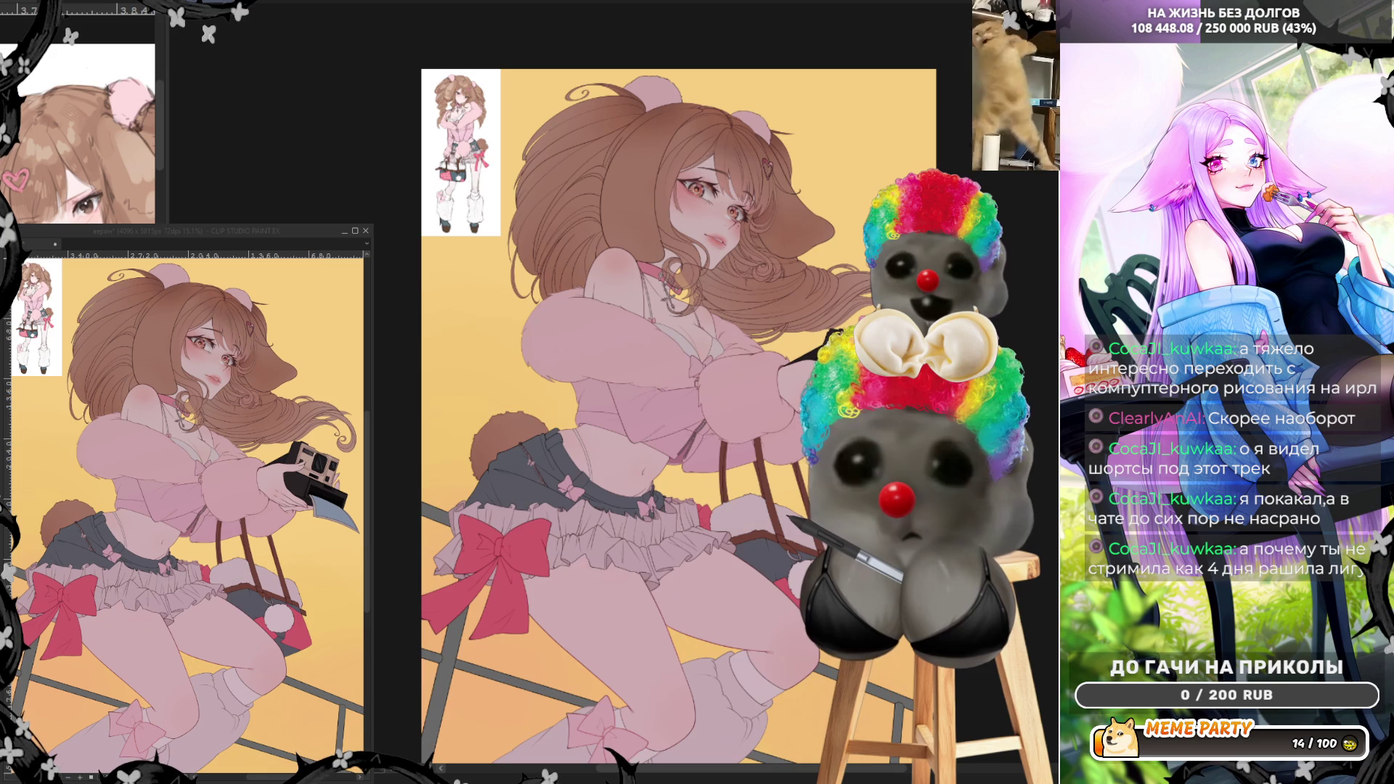
{"action": "scroll", "coordinate": [719, 178], "scroll_direction": "up", "scroll_amount": 5}
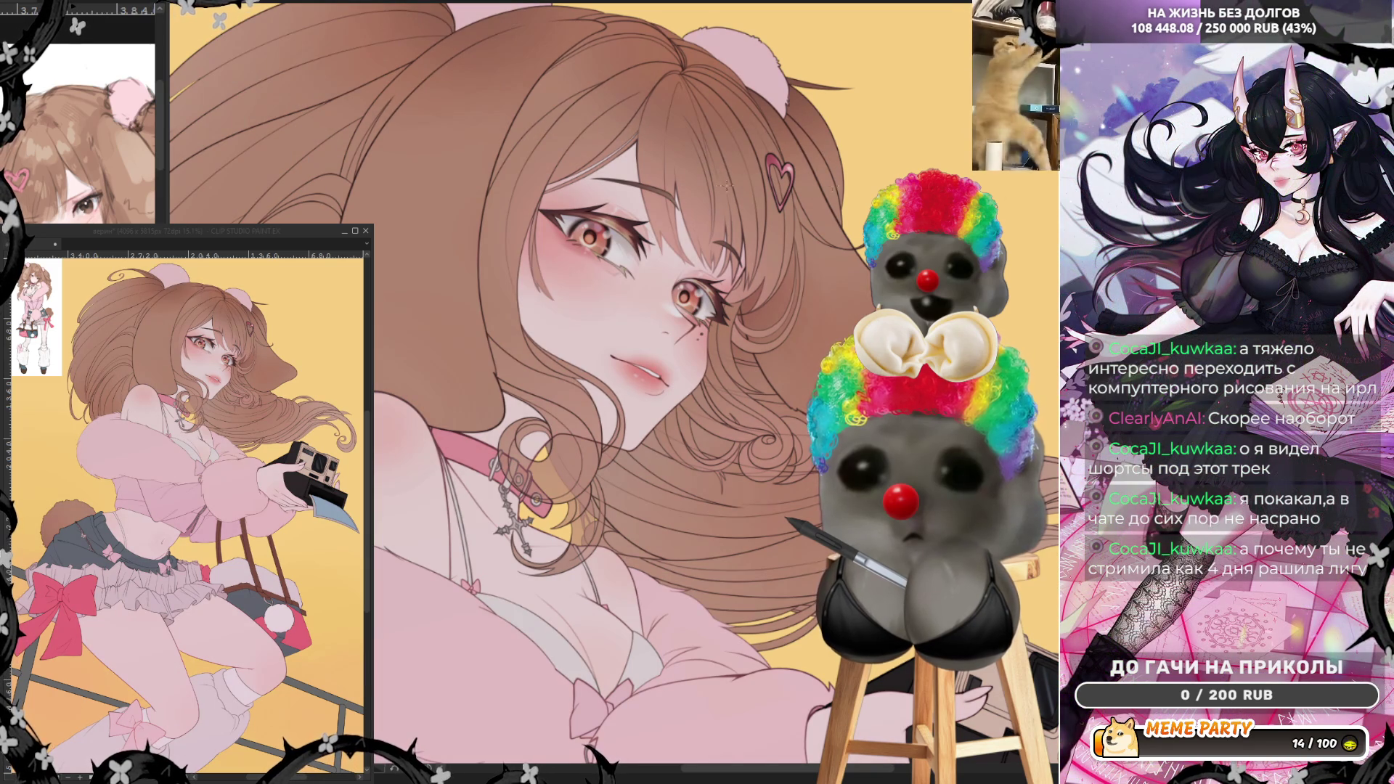
{"action": "scroll", "coordinate": [662, 394], "scroll_direction": "down", "scroll_amount": 6}
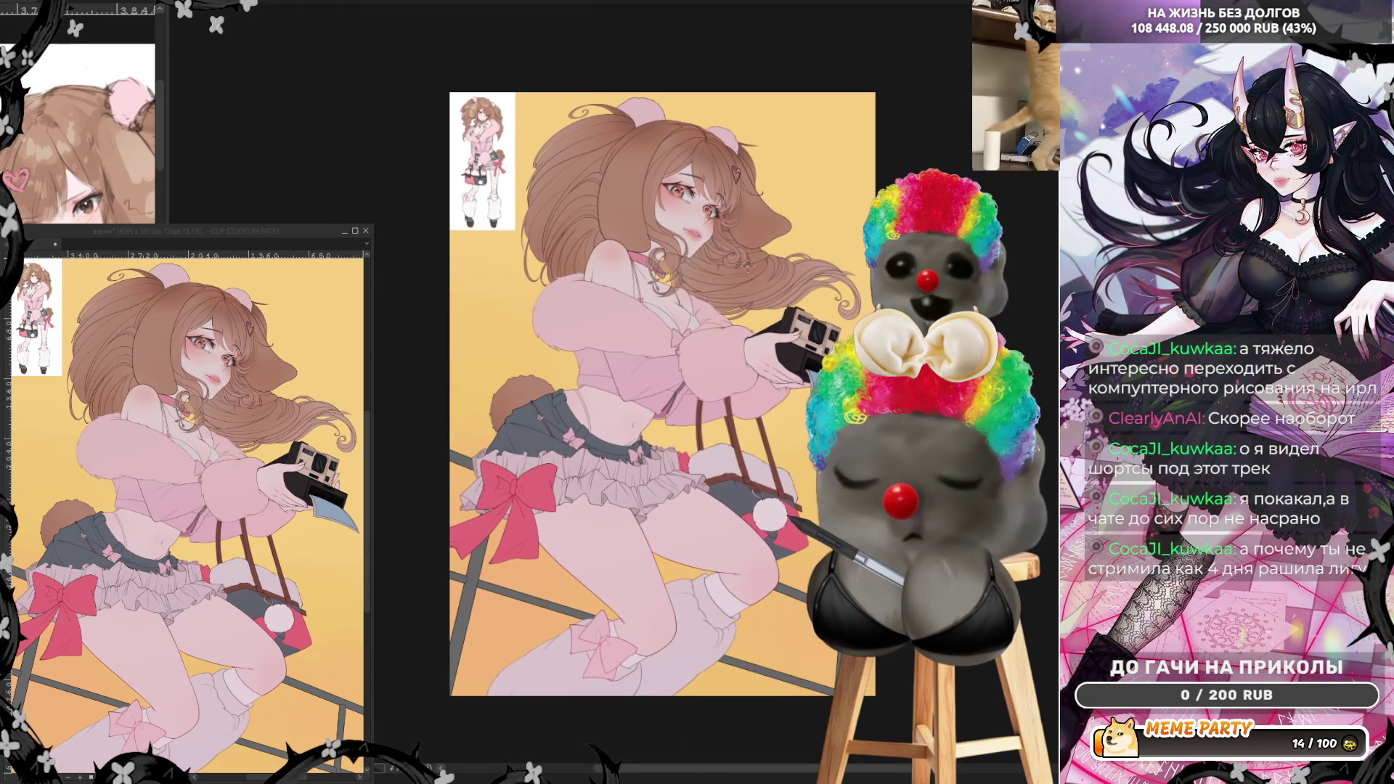
{"action": "scroll", "coordinate": [662, 393], "scroll_direction": "down", "scroll_amount": 1}
{"action": "scroll", "coordinate": [662, 393], "scroll_direction": "up", "scroll_amount": 3}
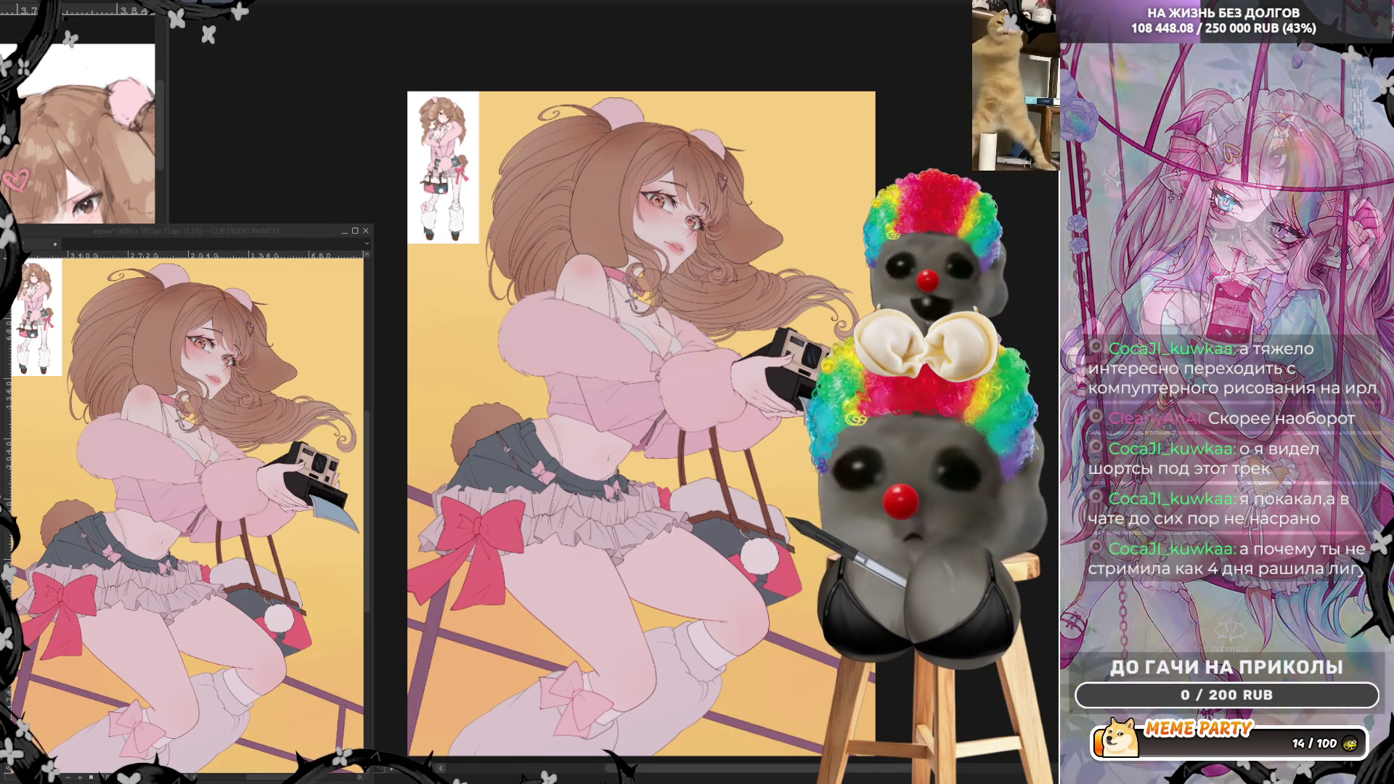
- Mirror the canvas view horizontally to check the figure's proportions
{"action": "key", "text": "h"}
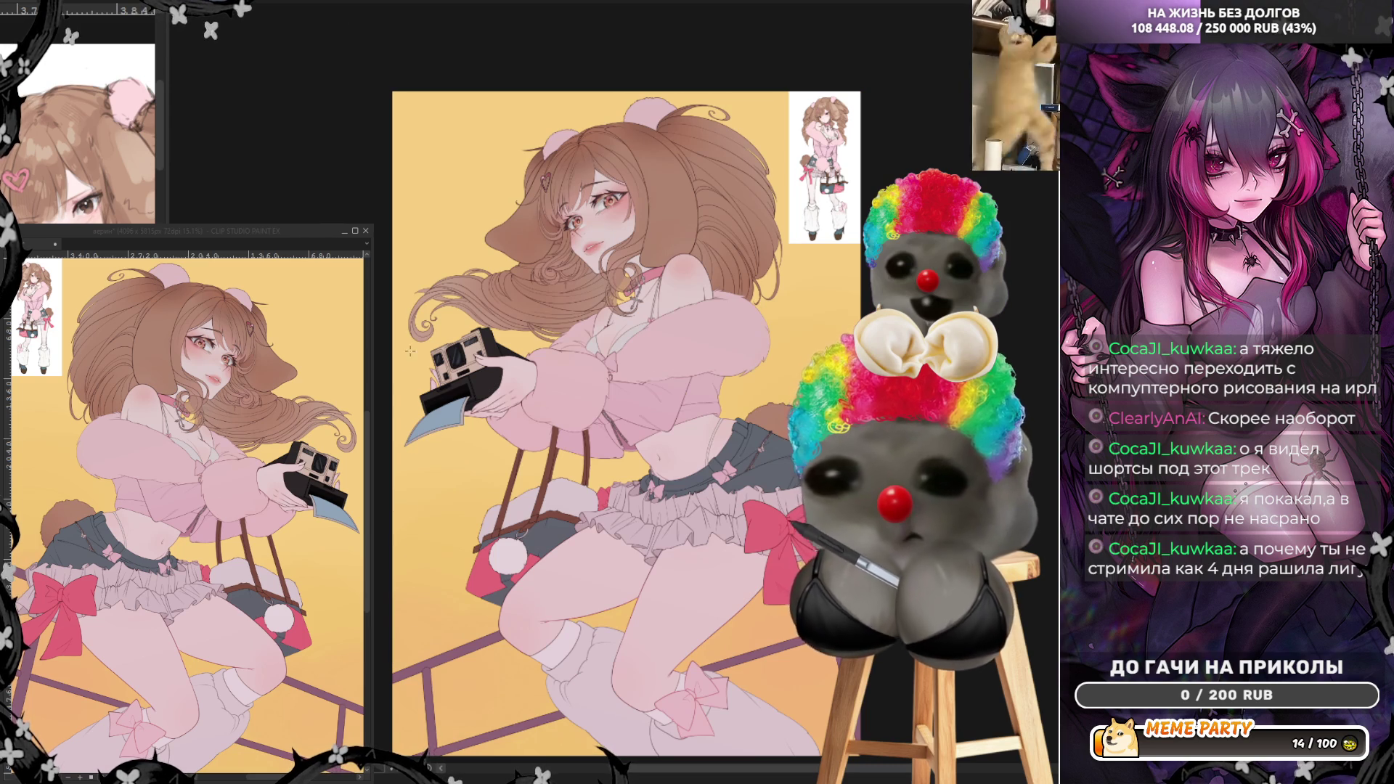
{"action": "scroll", "coordinate": [539, 593], "scroll_direction": "down", "scroll_amount": 1}
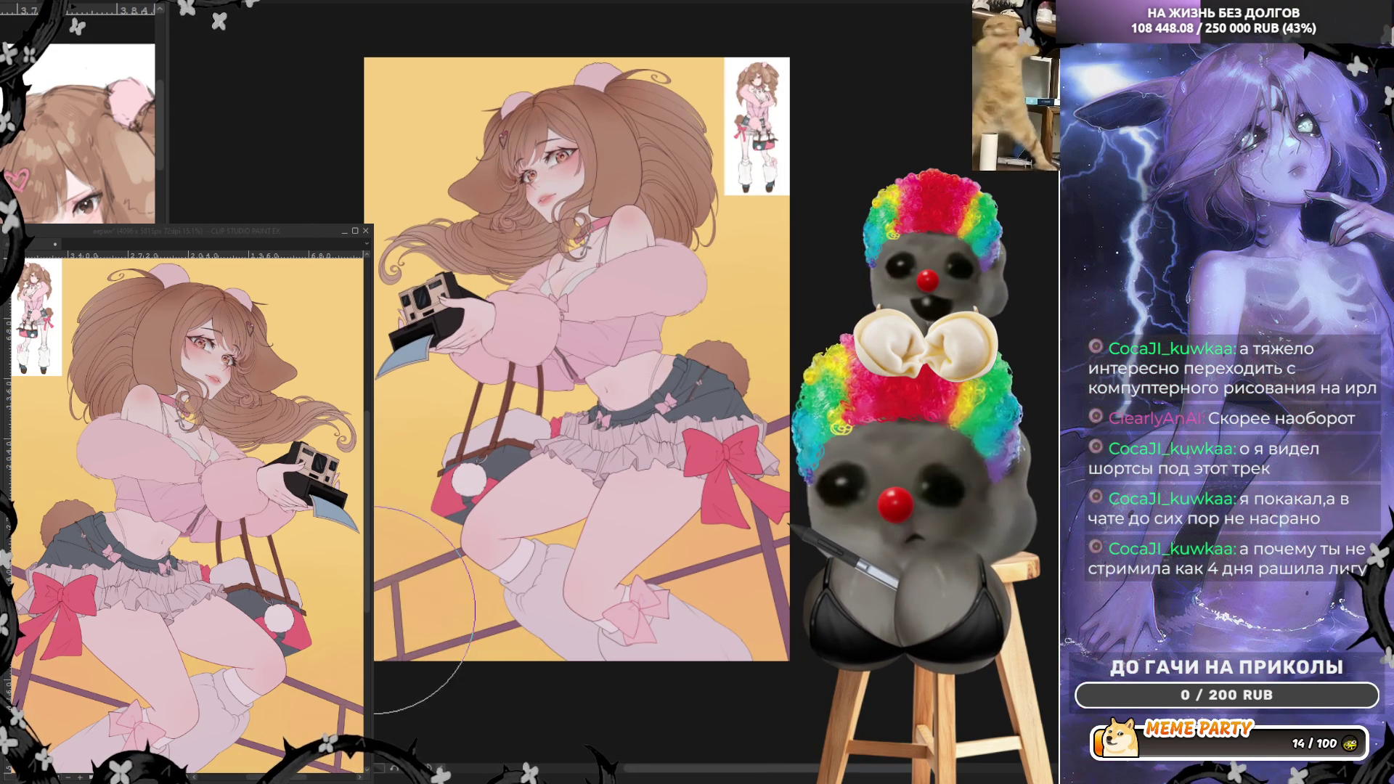
{"action": "scroll", "coordinate": [675, 319], "scroll_direction": "up", "scroll_amount": 5}
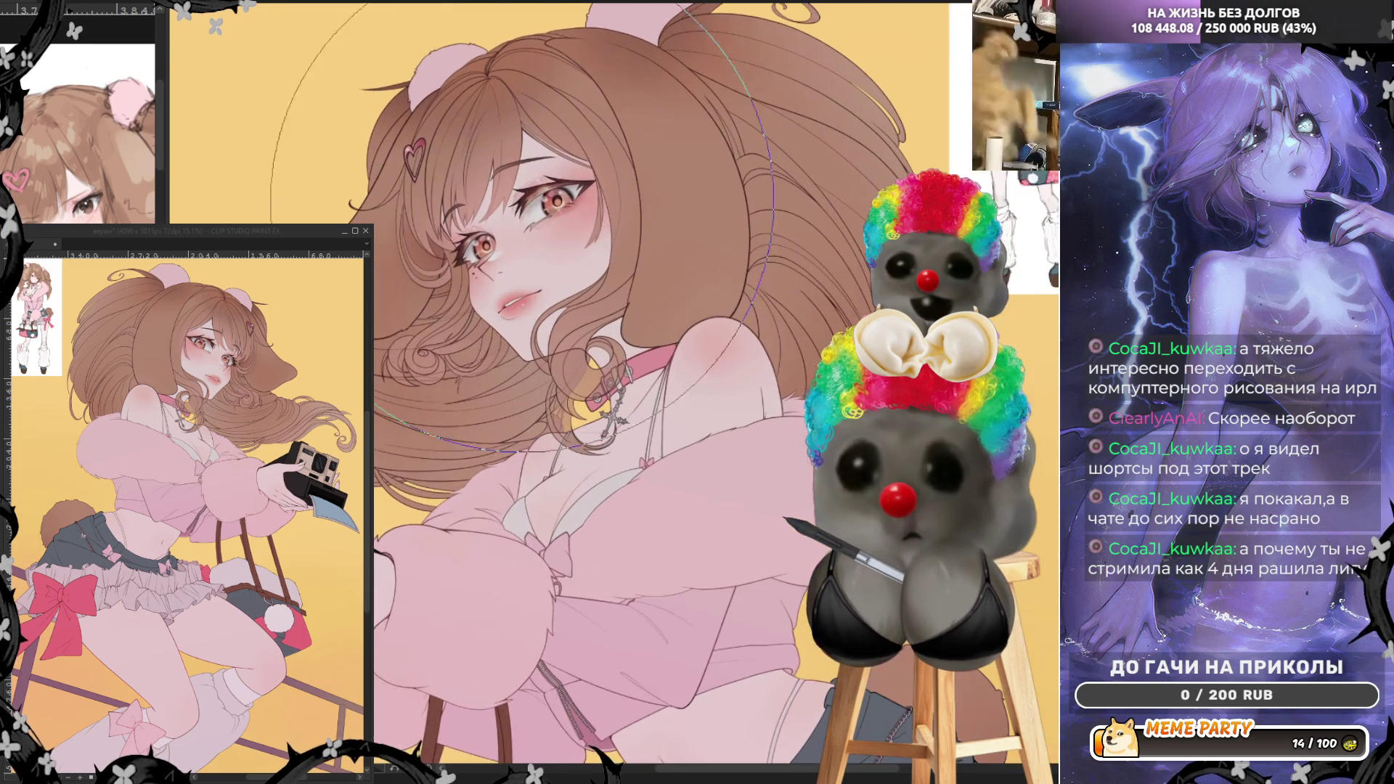
{"action": "scroll", "coordinate": [662, 319], "scroll_direction": "down", "scroll_amount": 2}
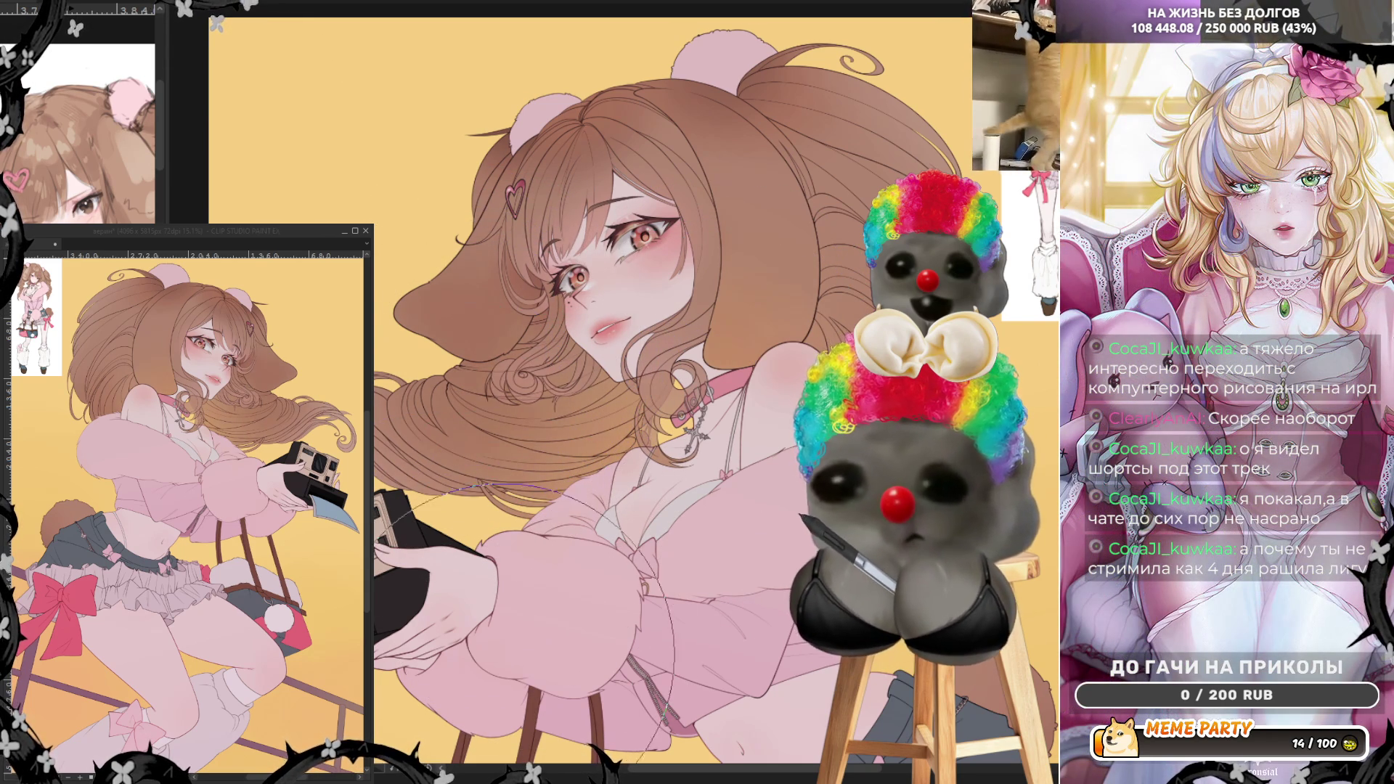
- Reset the tilted canvas rotation upright and zoom out to see more of the figure
{"action": "key", "text": "ctrl+@"}
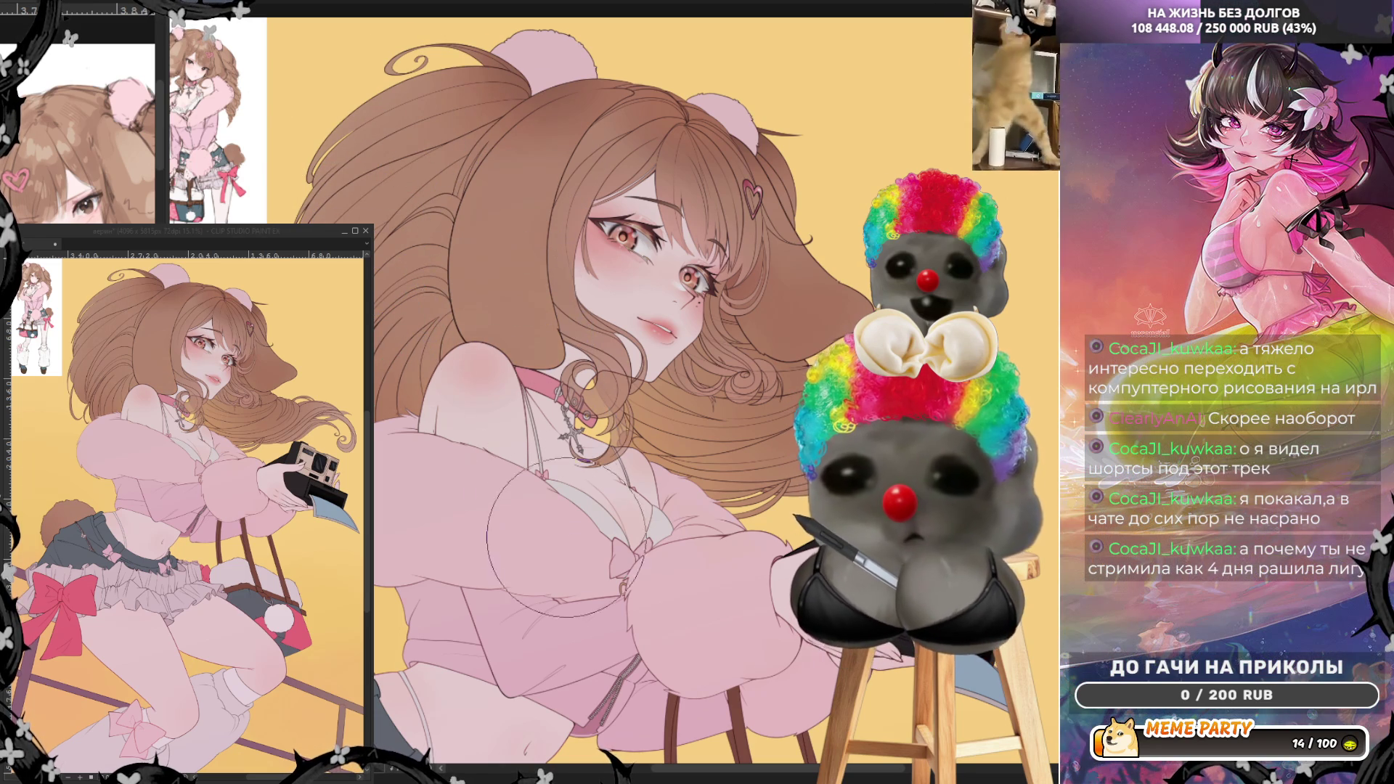
{"action": "key", "text": "ctrl+minus"}
{"action": "key", "text": "ctrl+minus"}
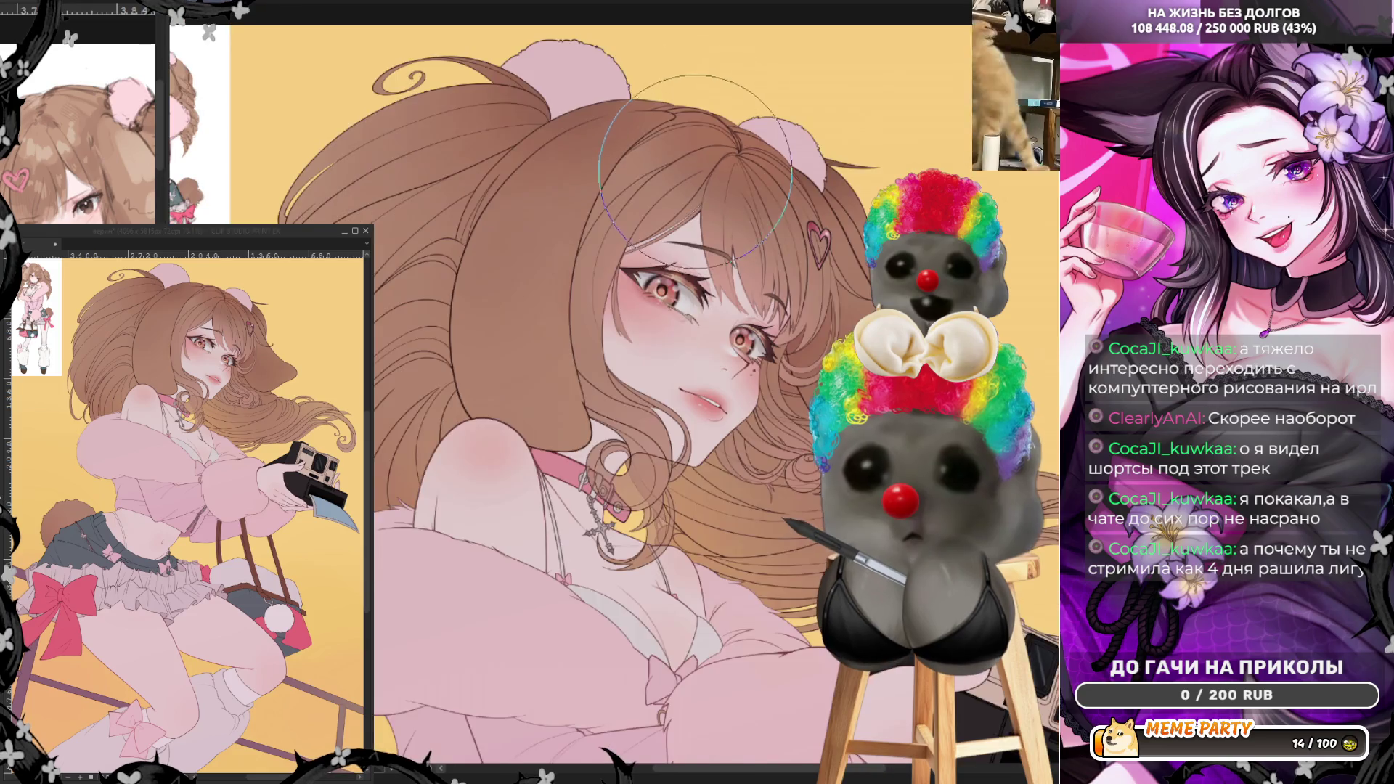
{"action": "scroll", "coordinate": [693, 163], "scroll_direction": "down", "scroll_amount": 2}
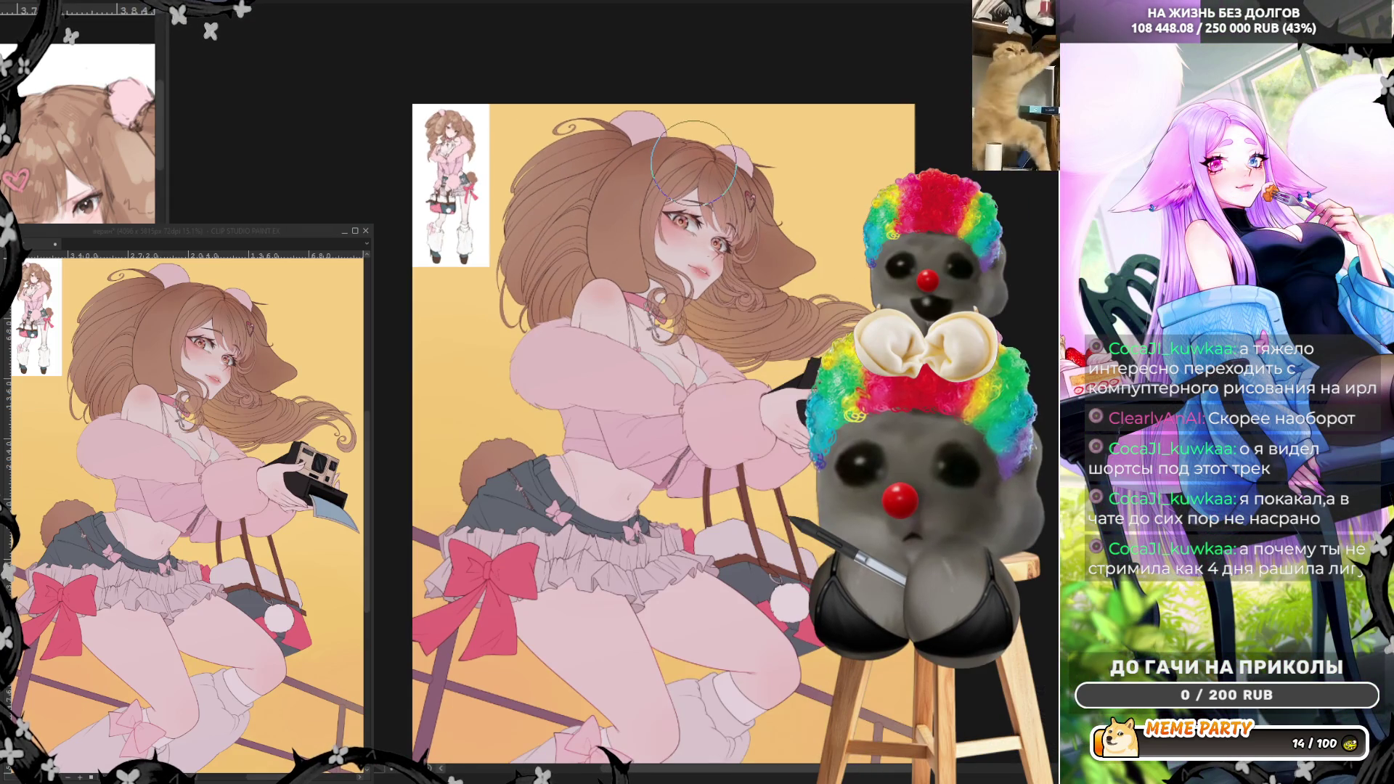
{"action": "scroll", "coordinate": [693, 163], "scroll_direction": "down", "scroll_amount": 2}
{"action": "scroll", "coordinate": [731, 215], "scroll_direction": "up", "scroll_amount": 1}
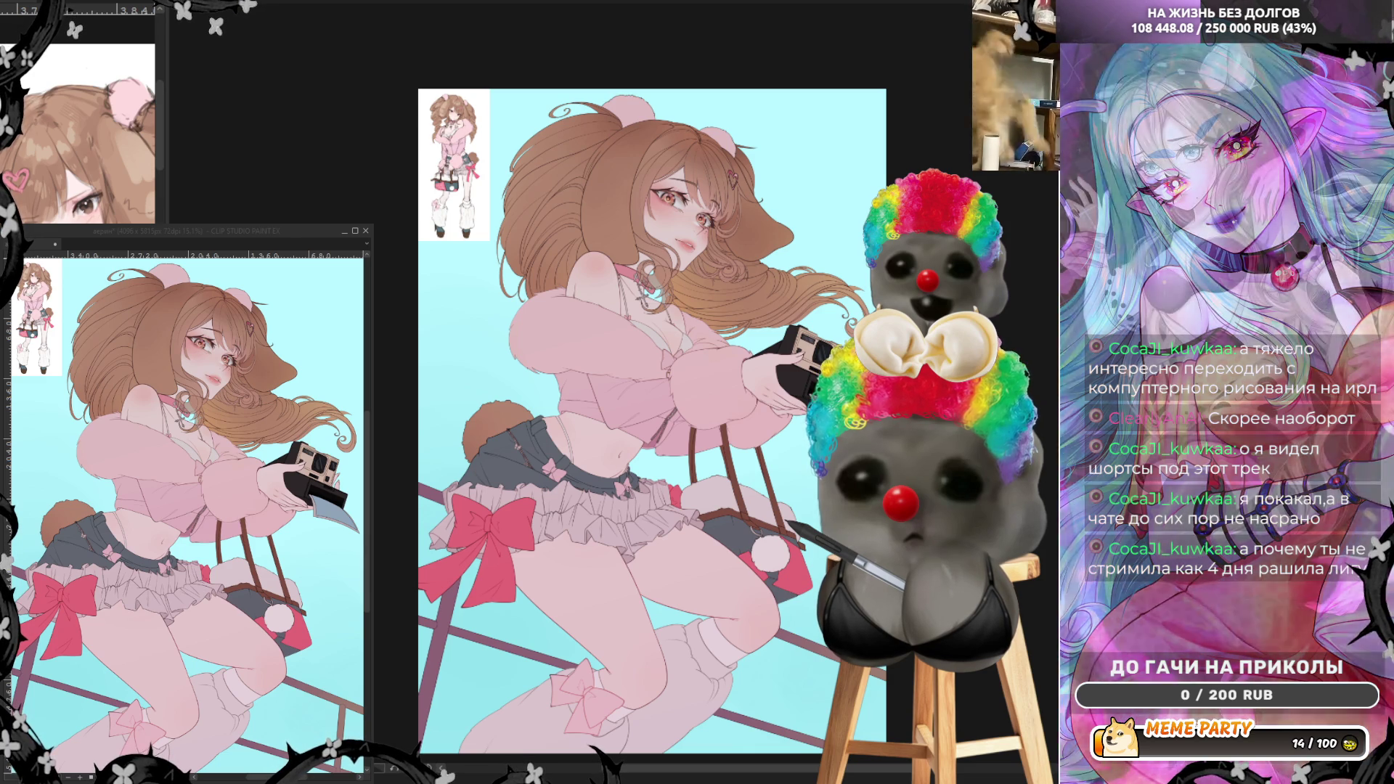
- Toggle between the yellow-orange and original cyan backgrounds, ending on yellow-orange
{"action": "key", "text": "ctrl+z"}
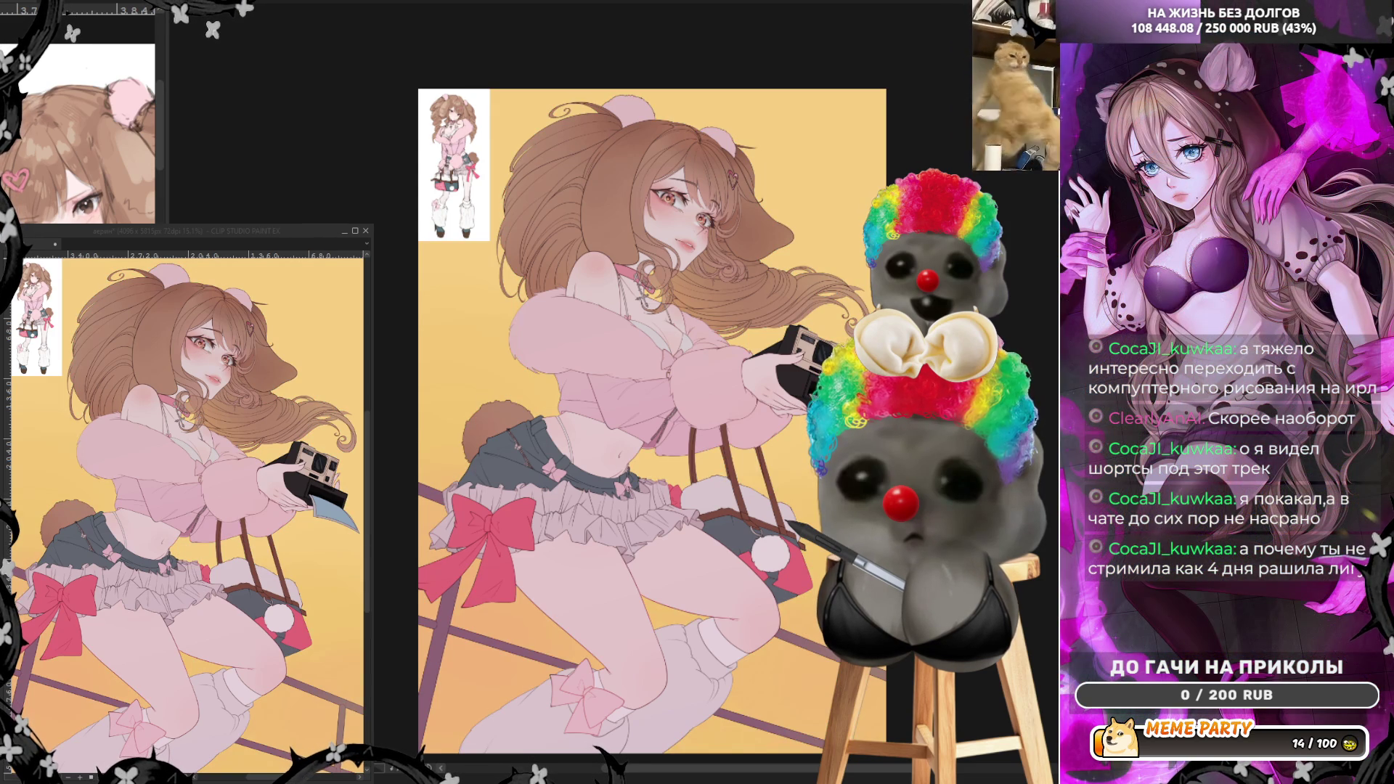
{"action": "key", "text": "ctrl+y"}
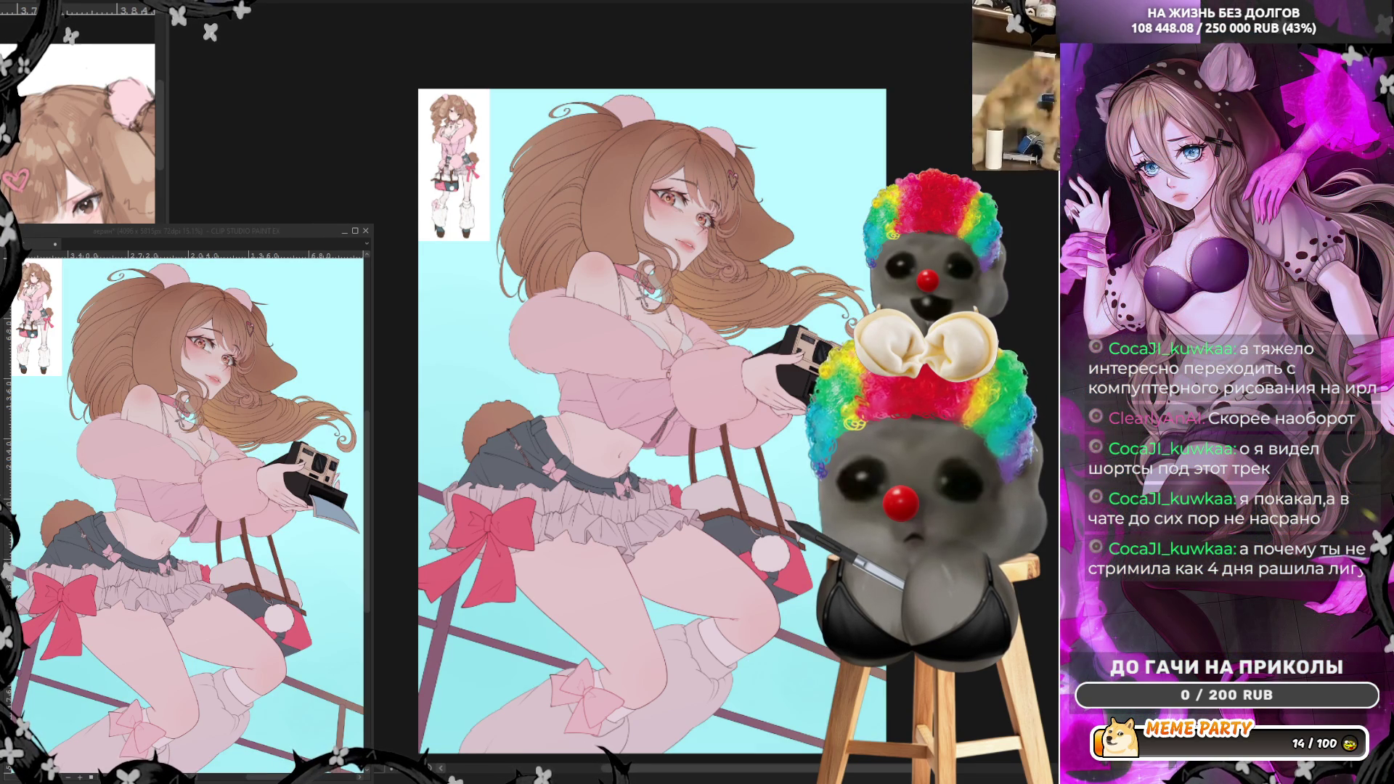
{"action": "key", "text": "ctrl+z"}
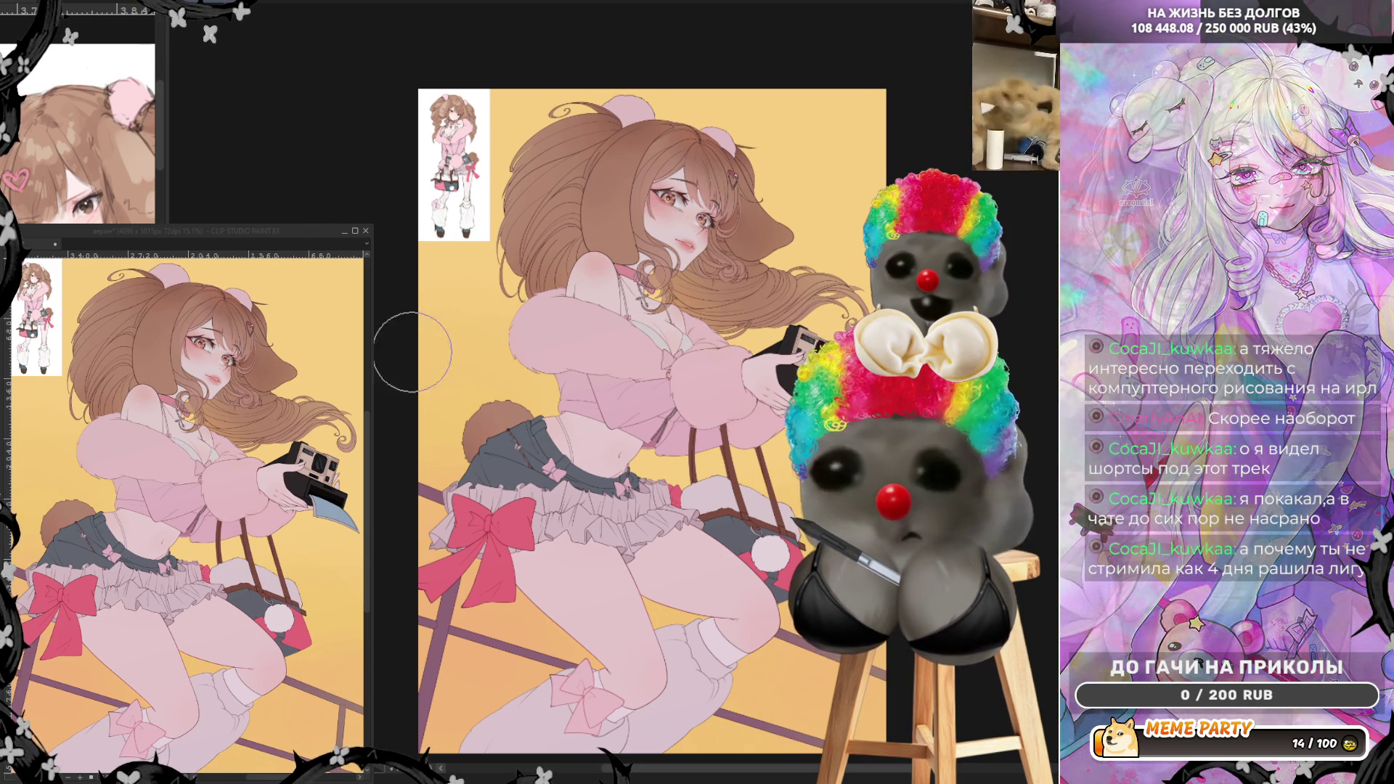
- Mirror the canvas view horizontally and zoom out to show the whole illustration
{"action": "scroll", "coordinate": [698, 505], "scroll_direction": "down", "scroll_amount": 1}
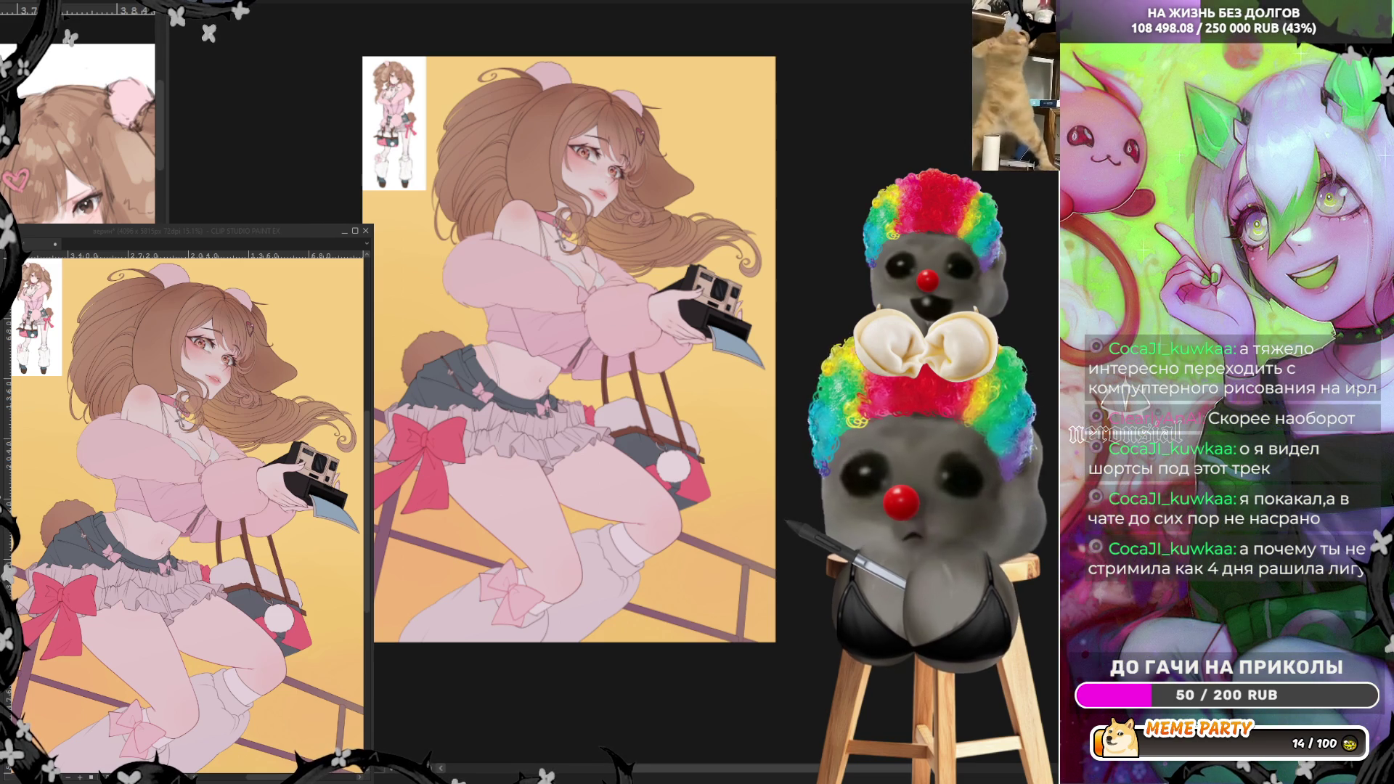
{"action": "scroll", "coordinate": [670, 142], "scroll_direction": "up", "scroll_amount": 2}
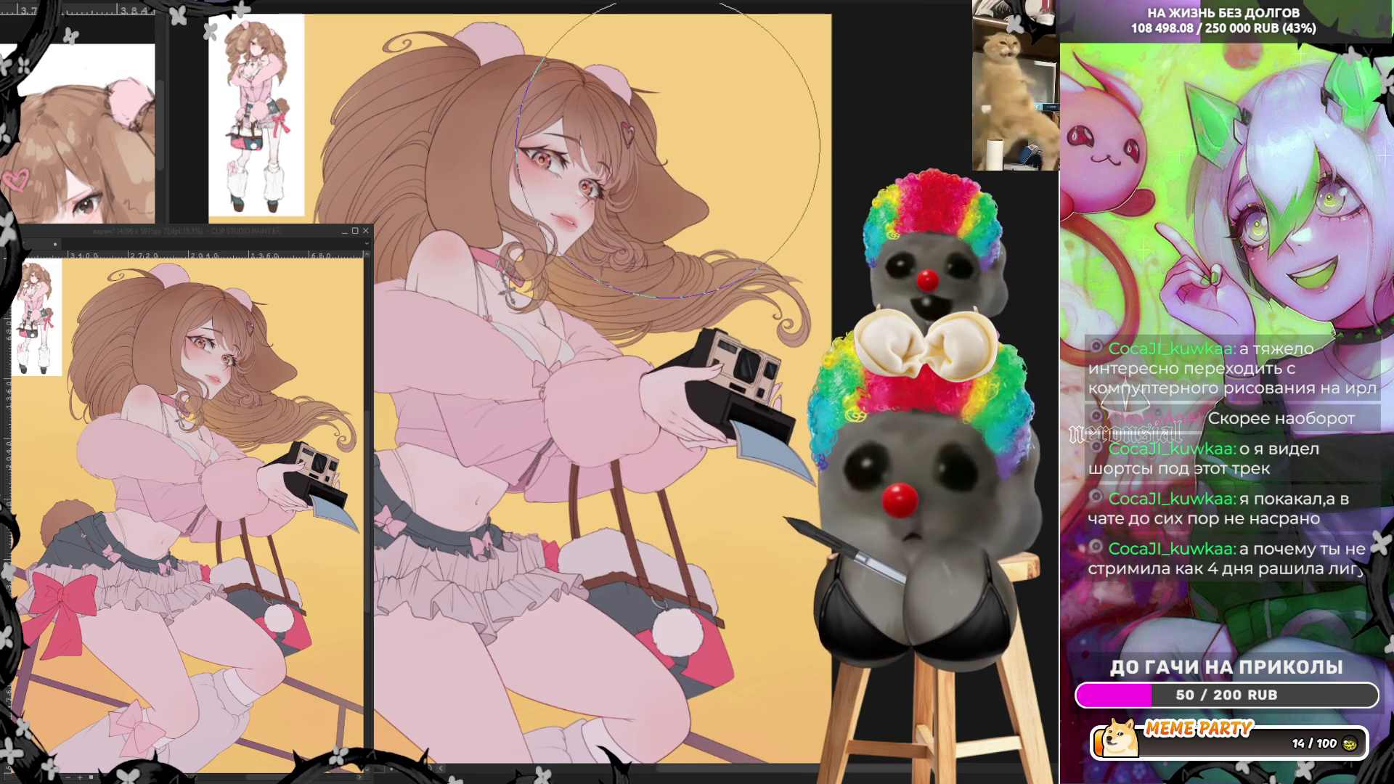
{"action": "key", "text": "h"}
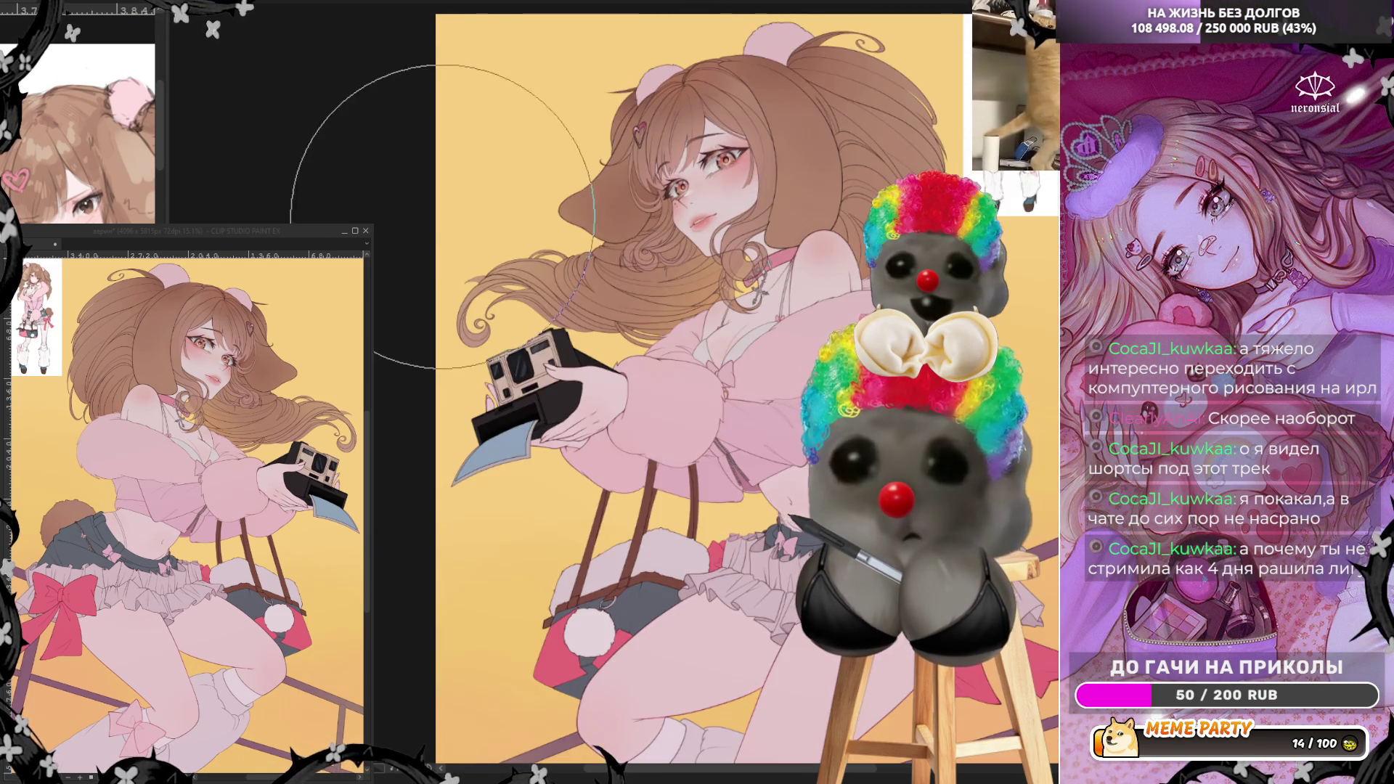
{"action": "key", "text": "ctrl+minus"}
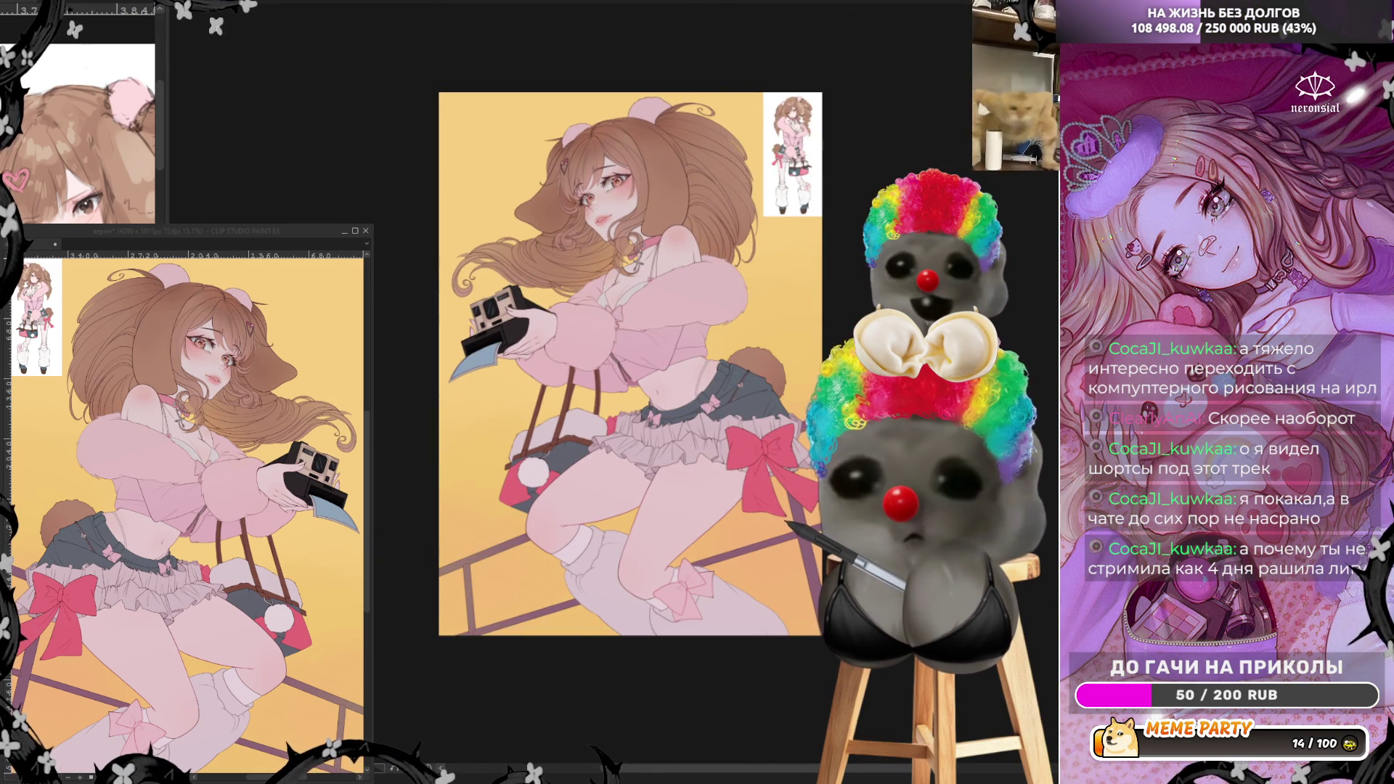
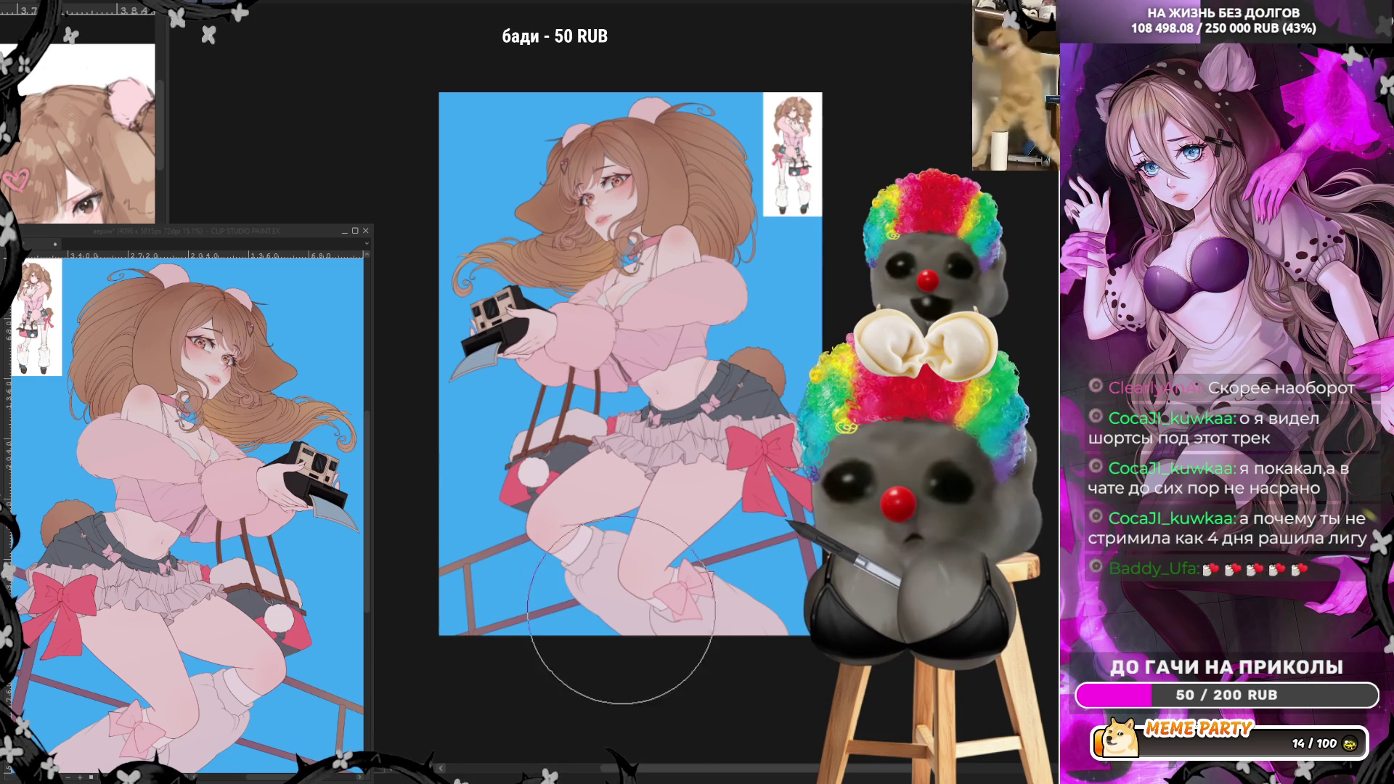
- Airbrush the lower sky lighter, then lay a diagonal blue gradient from top-left to lower right
{"action": "mouse_move", "coordinate": [621, 610]}
{"action": "left_mouse_down"}
{"action": "mouse_move", "coordinate": [581, 552]}
{"action": "mouse_move", "coordinate": [520, 580]}
{"action": "mouse_move", "coordinate": [602, 624]}
{"action": "mouse_move", "coordinate": [578, 440]}
{"action": "left_mouse_up"}
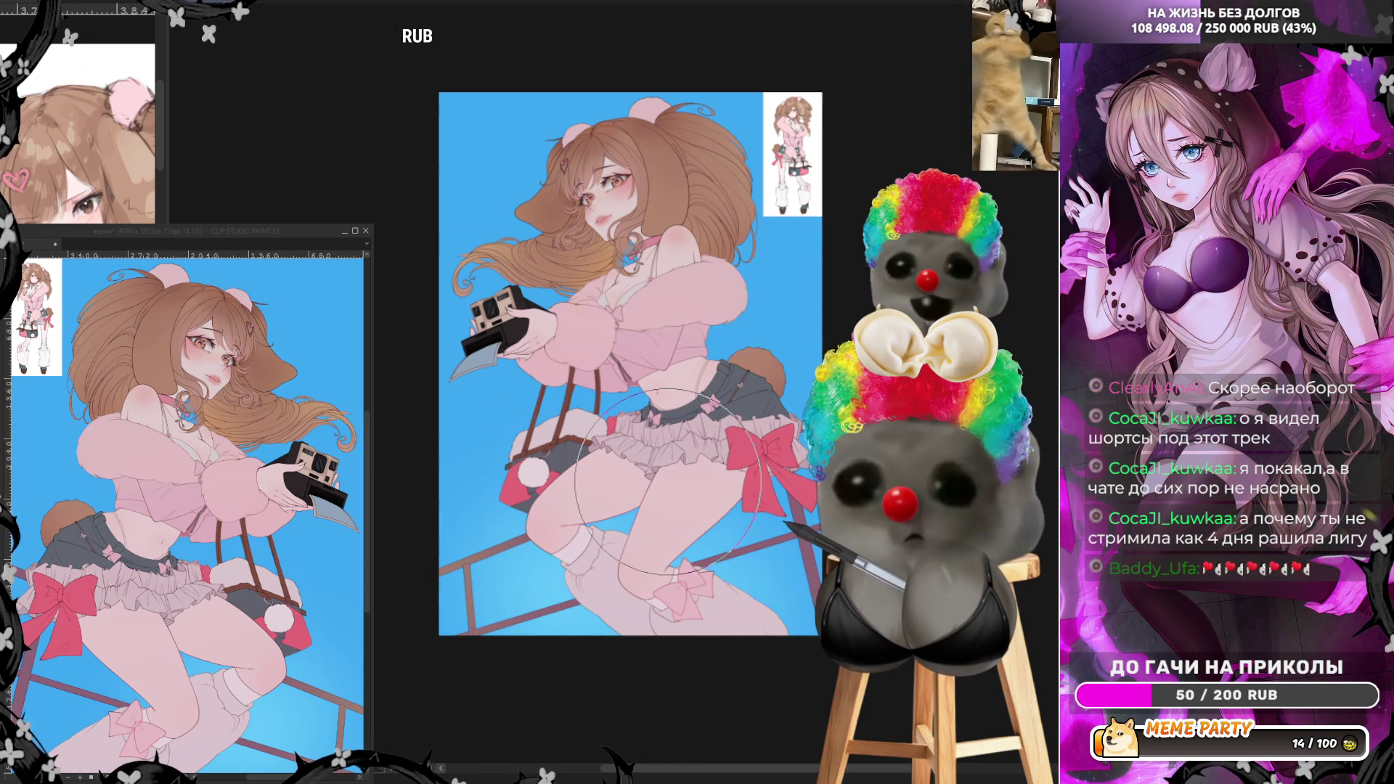
{"action": "left_click_drag", "start_coordinate": [696, 573], "coordinate": [690, 529]}
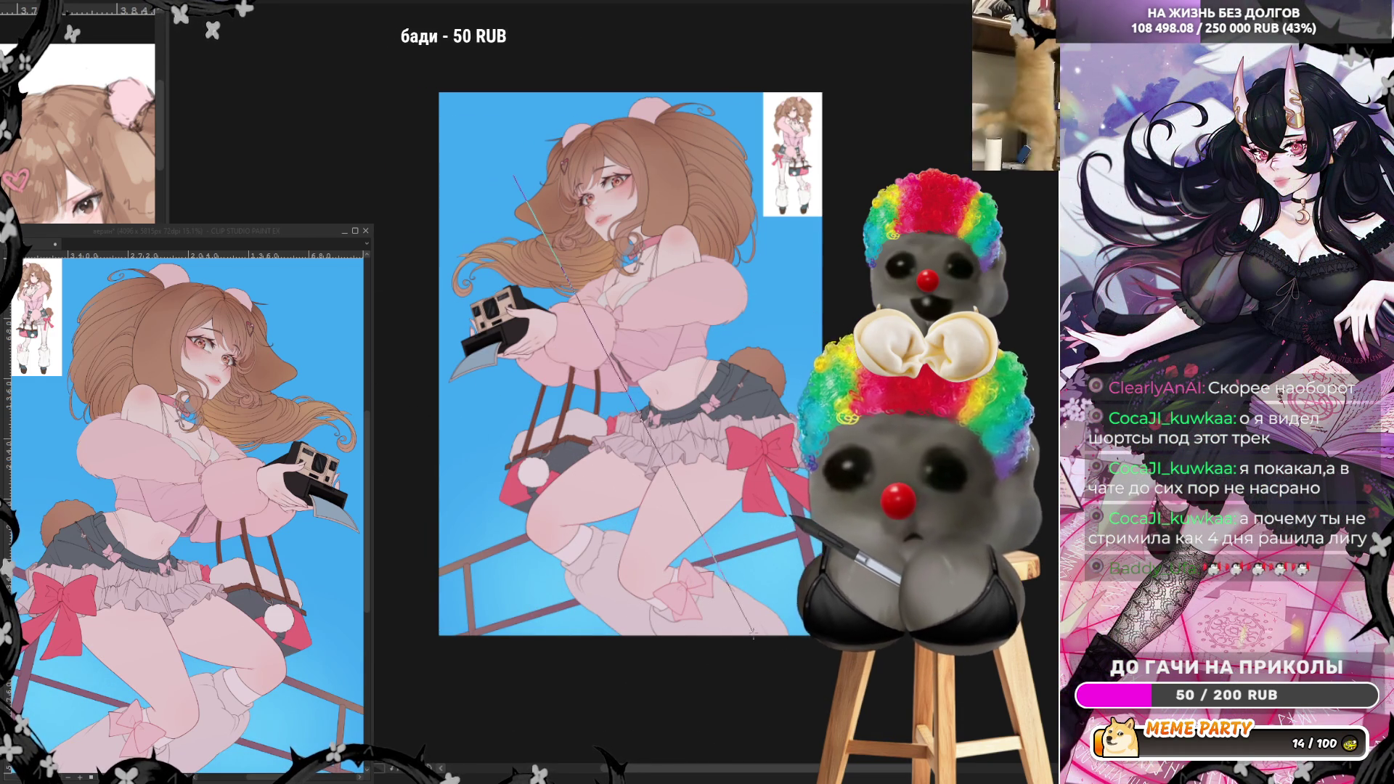
{"action": "left_click_drag", "start_coordinate": [653, 305], "coordinate": [736, 638]}
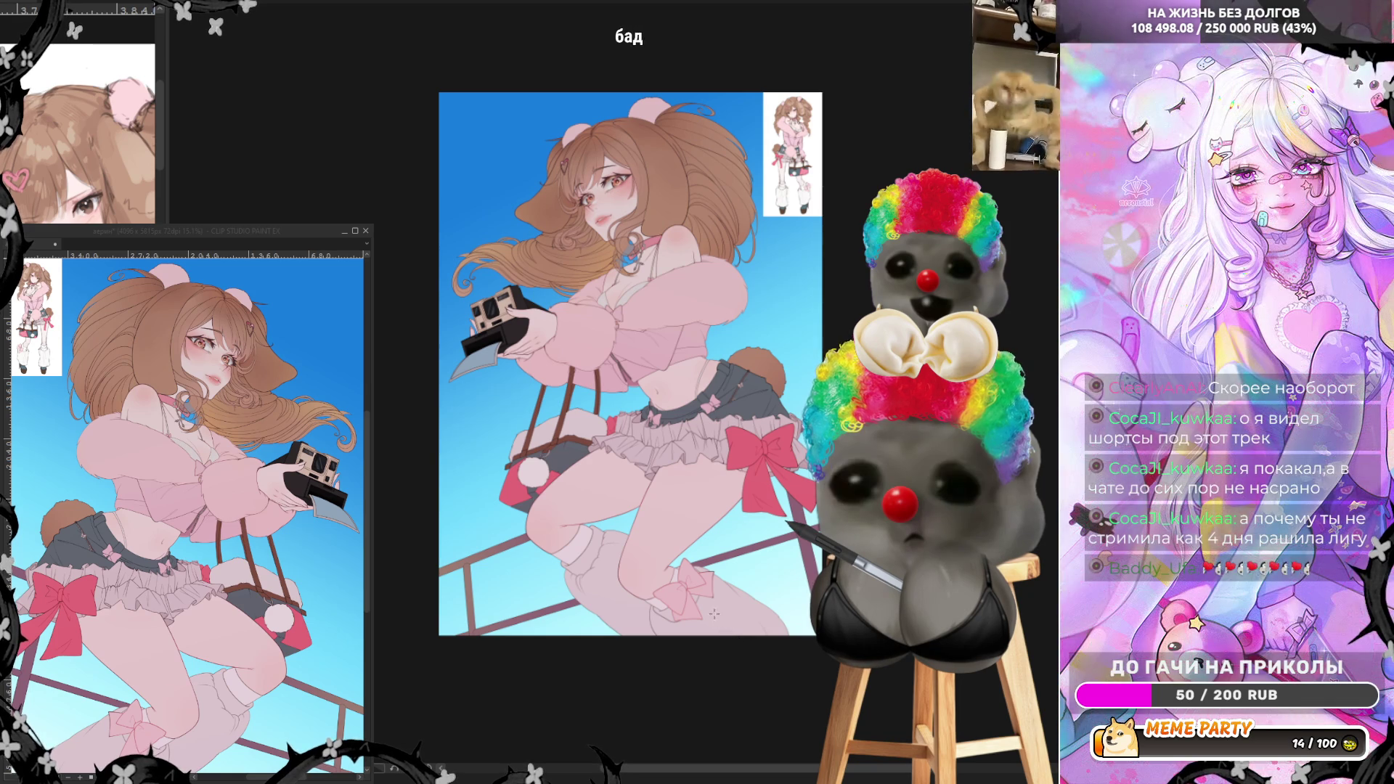
{"action": "key", "text": "ctrl+z"}
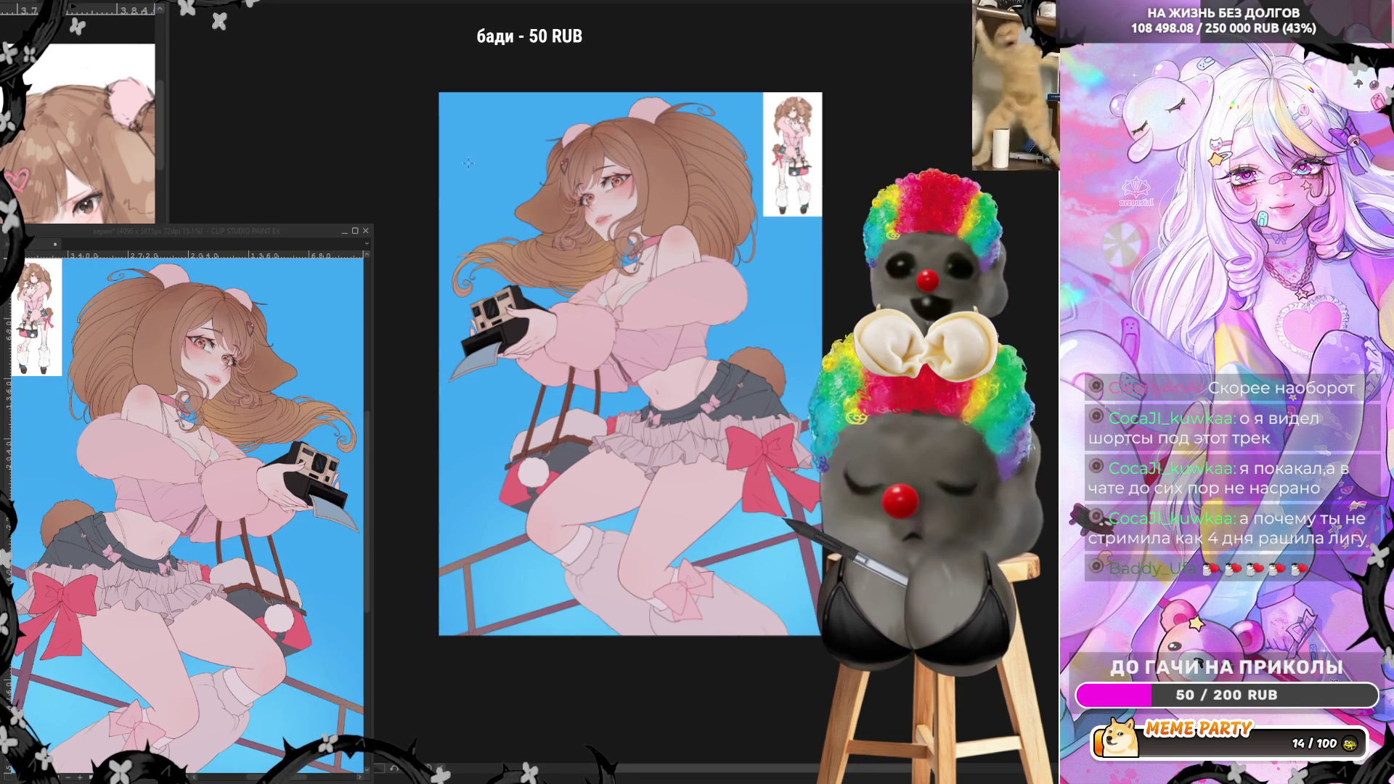
{"action": "left_click_drag", "start_coordinate": [429, 64], "coordinate": [818, 658]}
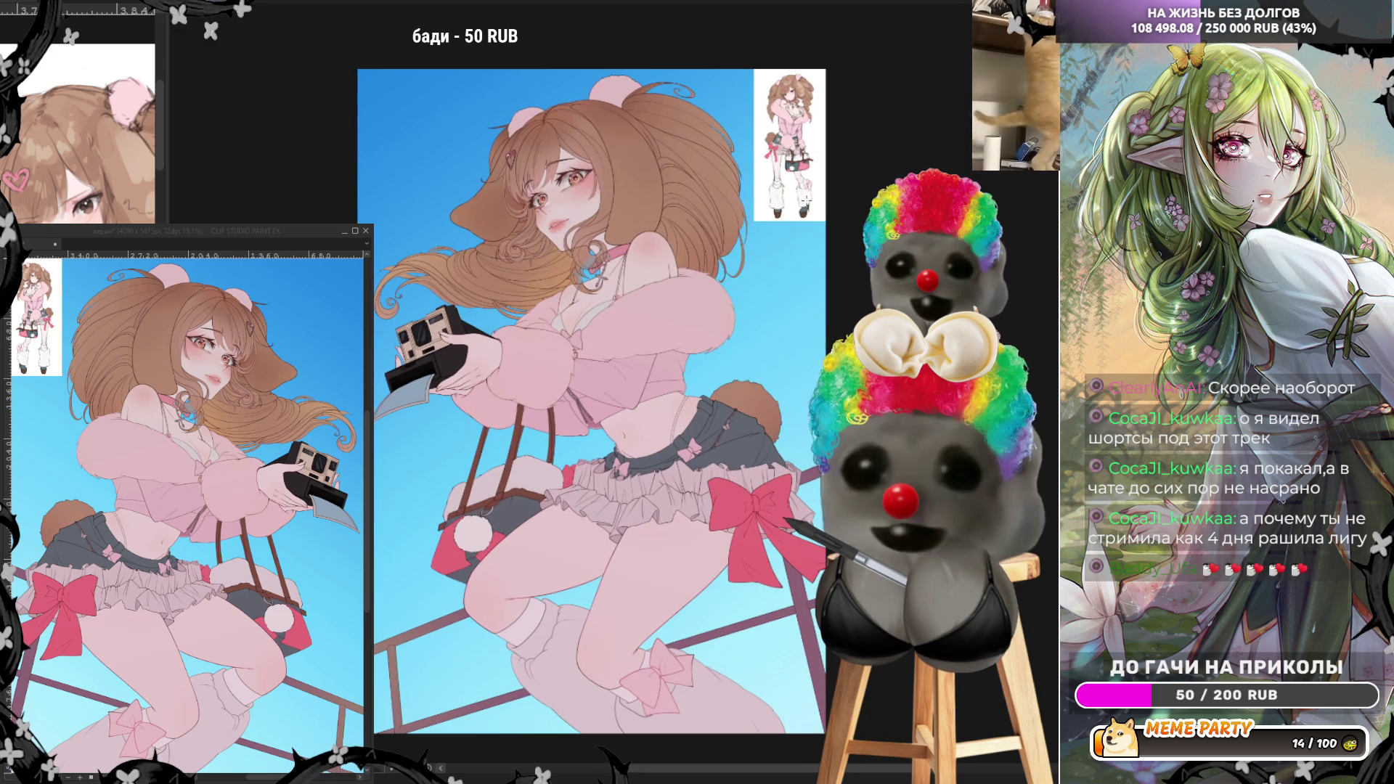
{"action": "scroll", "coordinate": [687, 200], "scroll_direction": "up", "scroll_amount": 1}
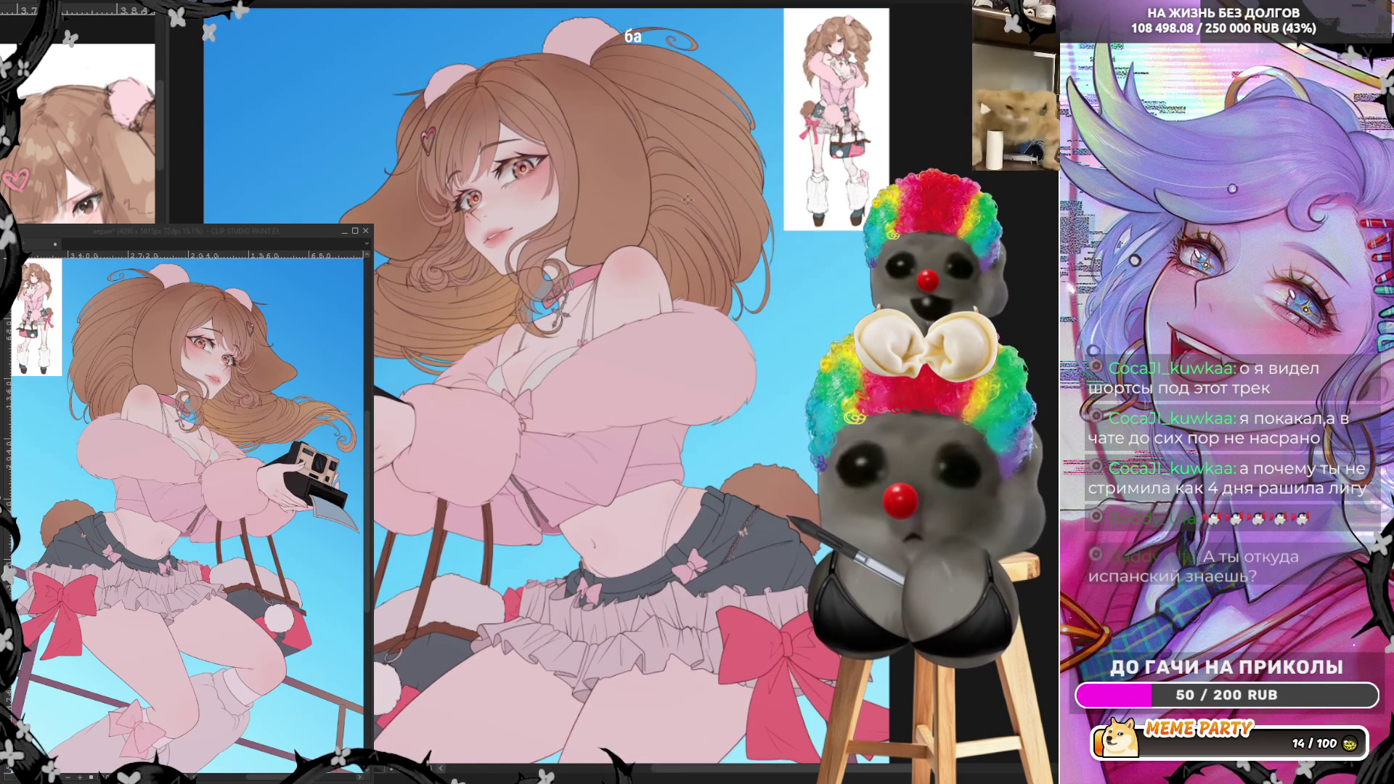
{"action": "scroll", "coordinate": [687, 200], "scroll_direction": "down", "scroll_amount": 1}
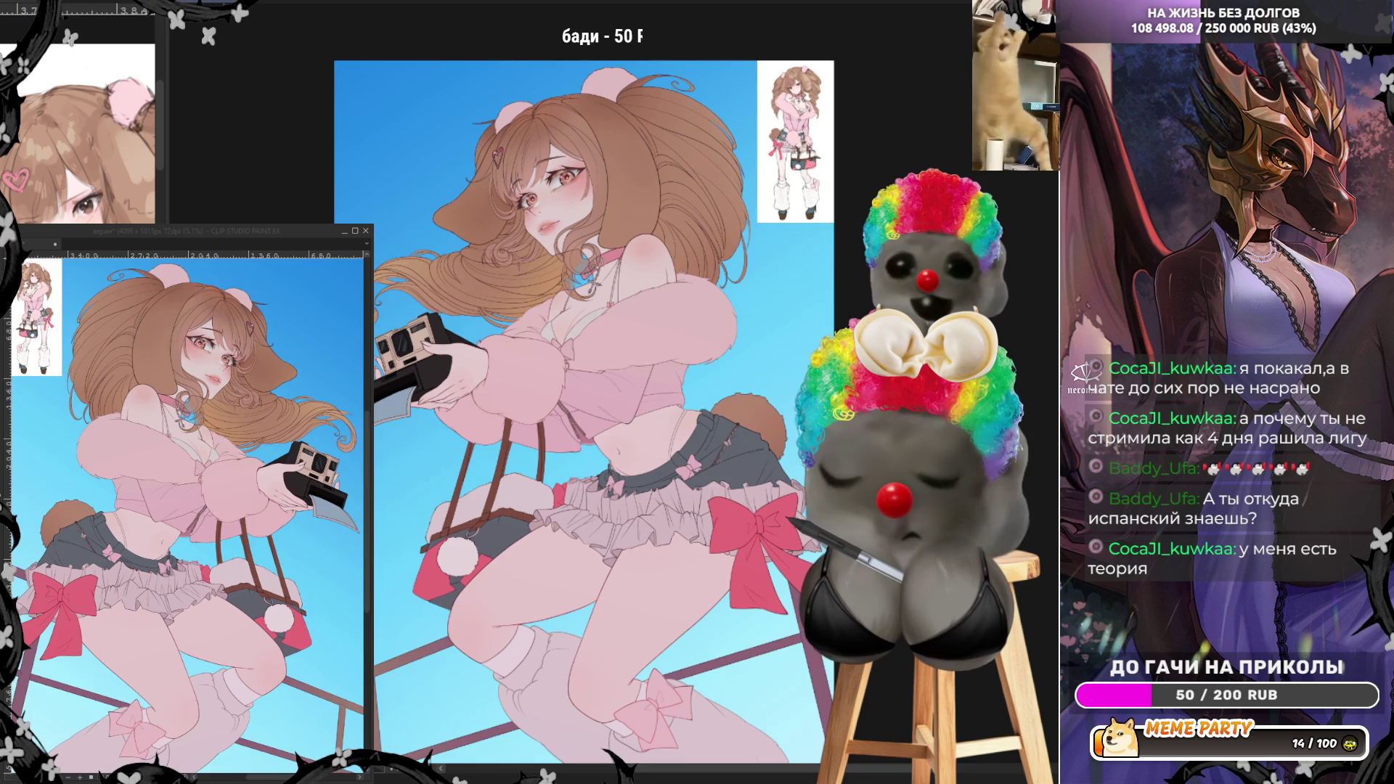
{"action": "key", "text": "ctrl+z"}
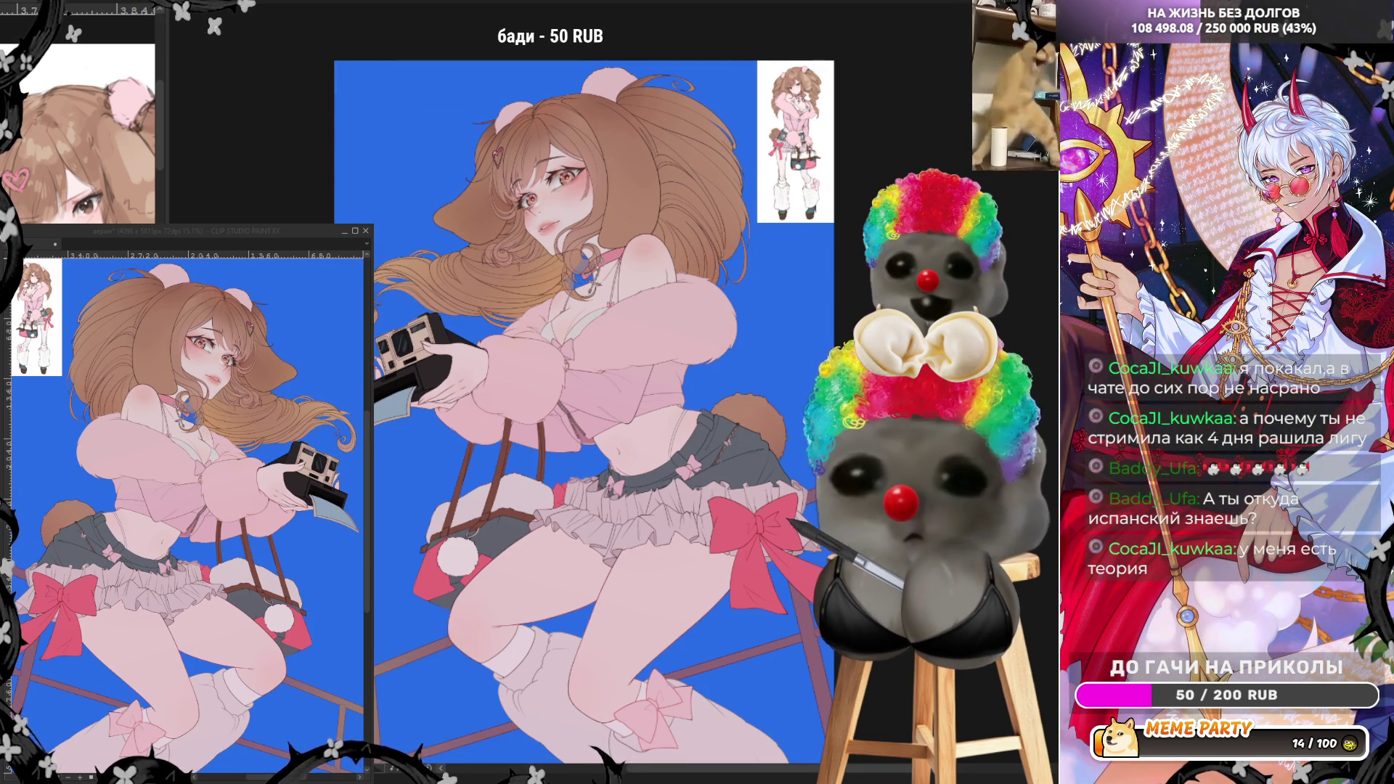
{"action": "key", "text": "ctrl+y"}
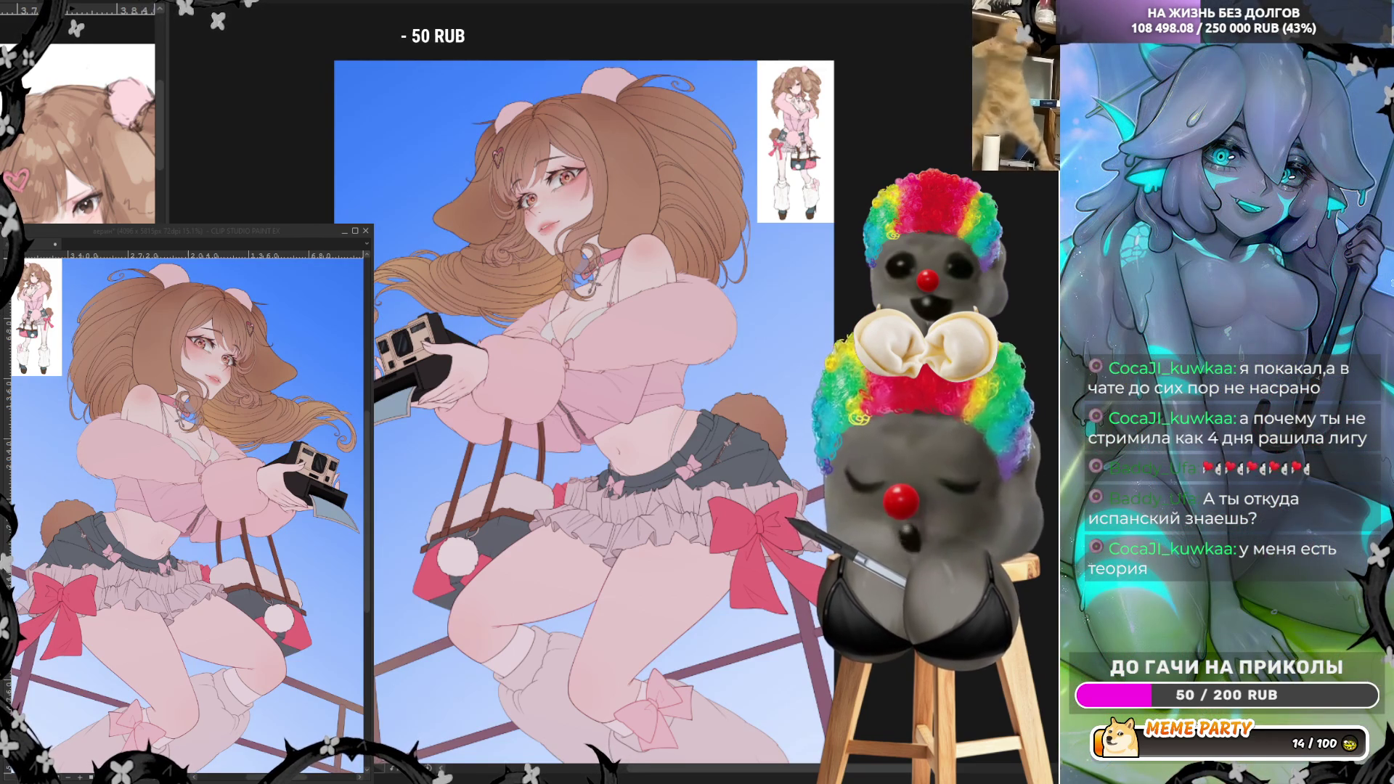
{"action": "key", "text": "ctrl+z"}
{"action": "key", "text": "ctrl+y"}
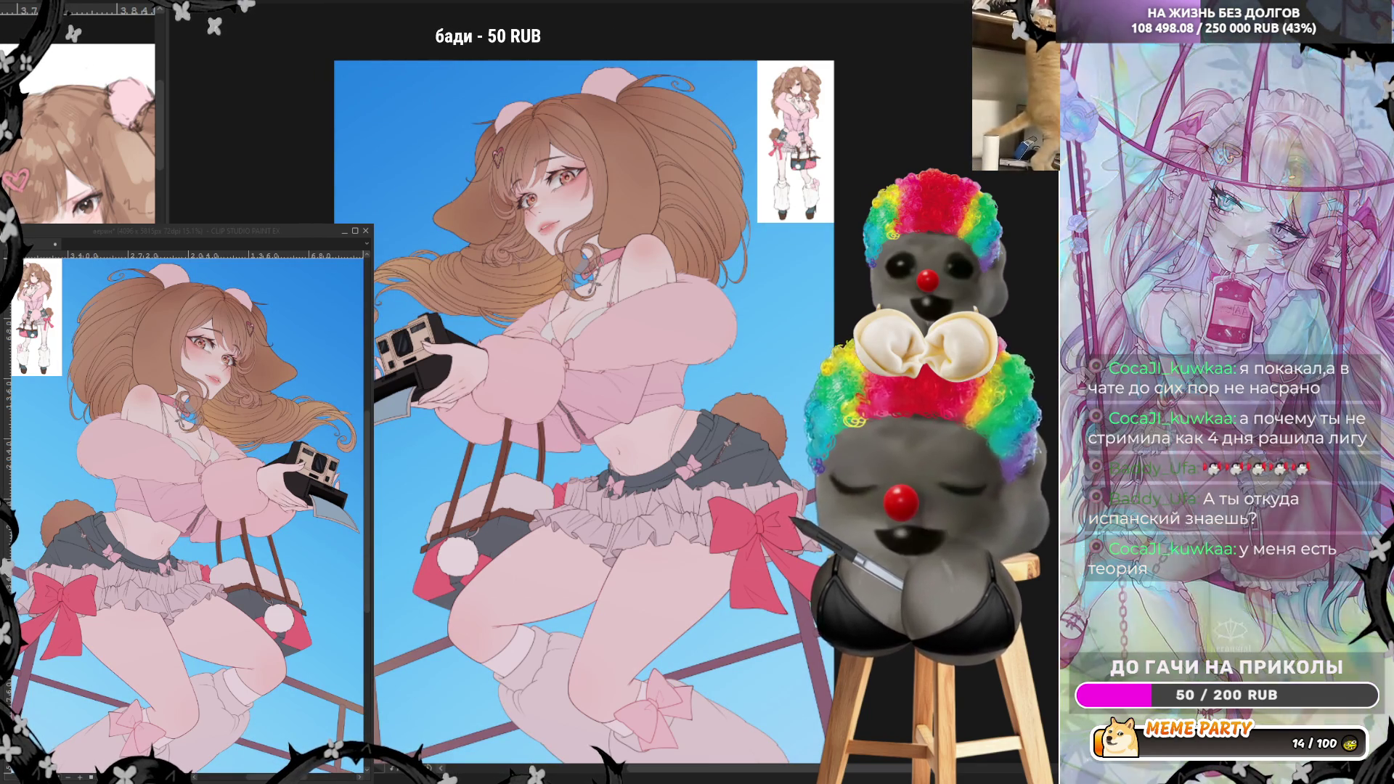
{"action": "key", "text": "ctrl+z"}
{"action": "key", "text": "ctrl+z"}
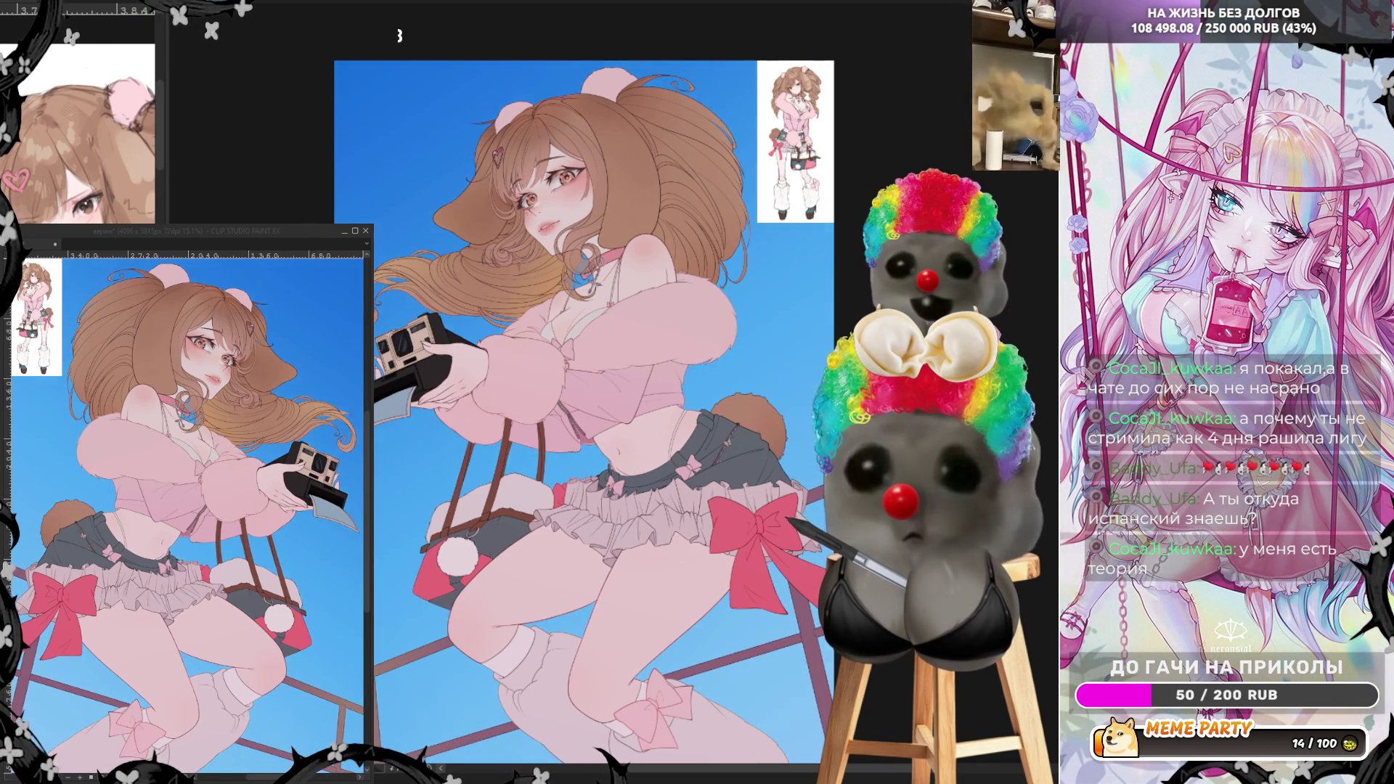
{"action": "scroll", "coordinate": [776, 275], "scroll_direction": "down", "scroll_amount": 1}
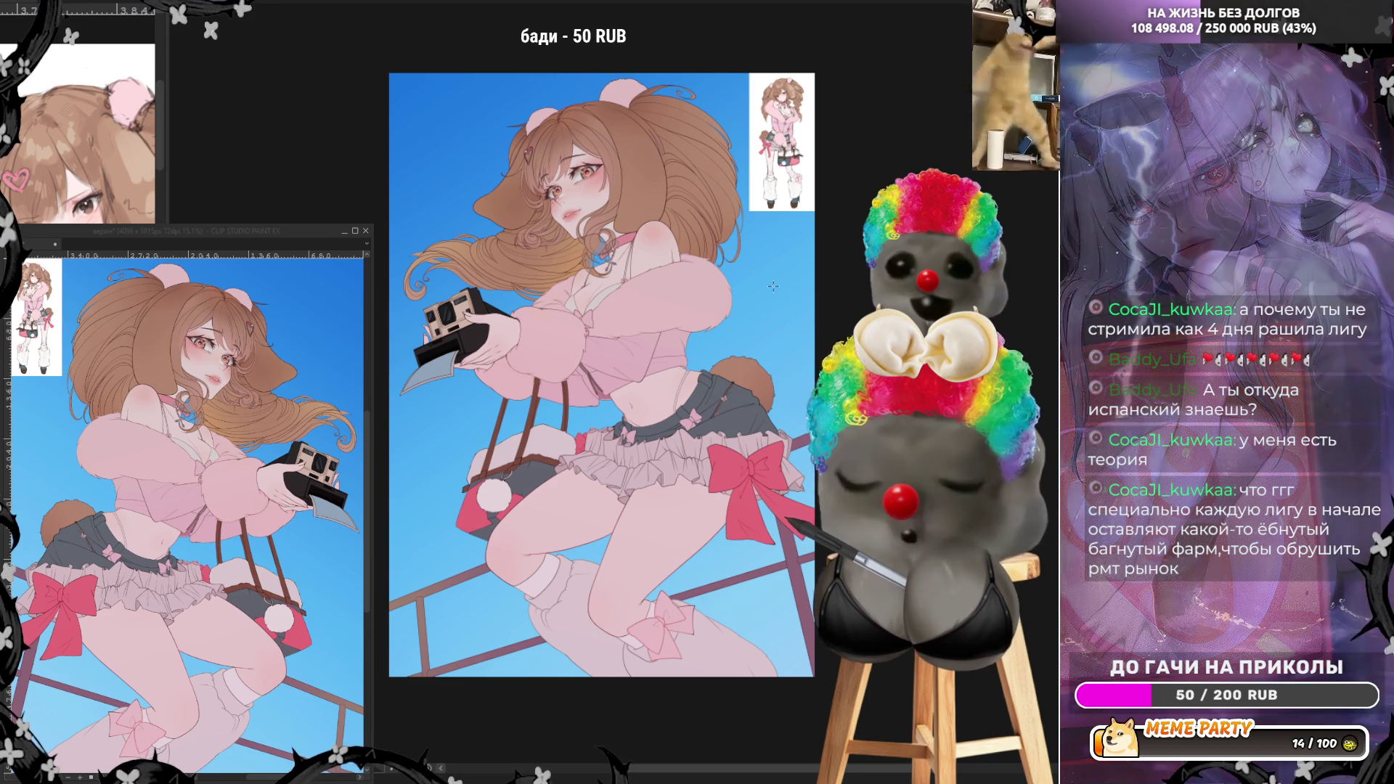
{"action": "scroll", "coordinate": [773, 289], "scroll_direction": "up", "scroll_amount": 1}
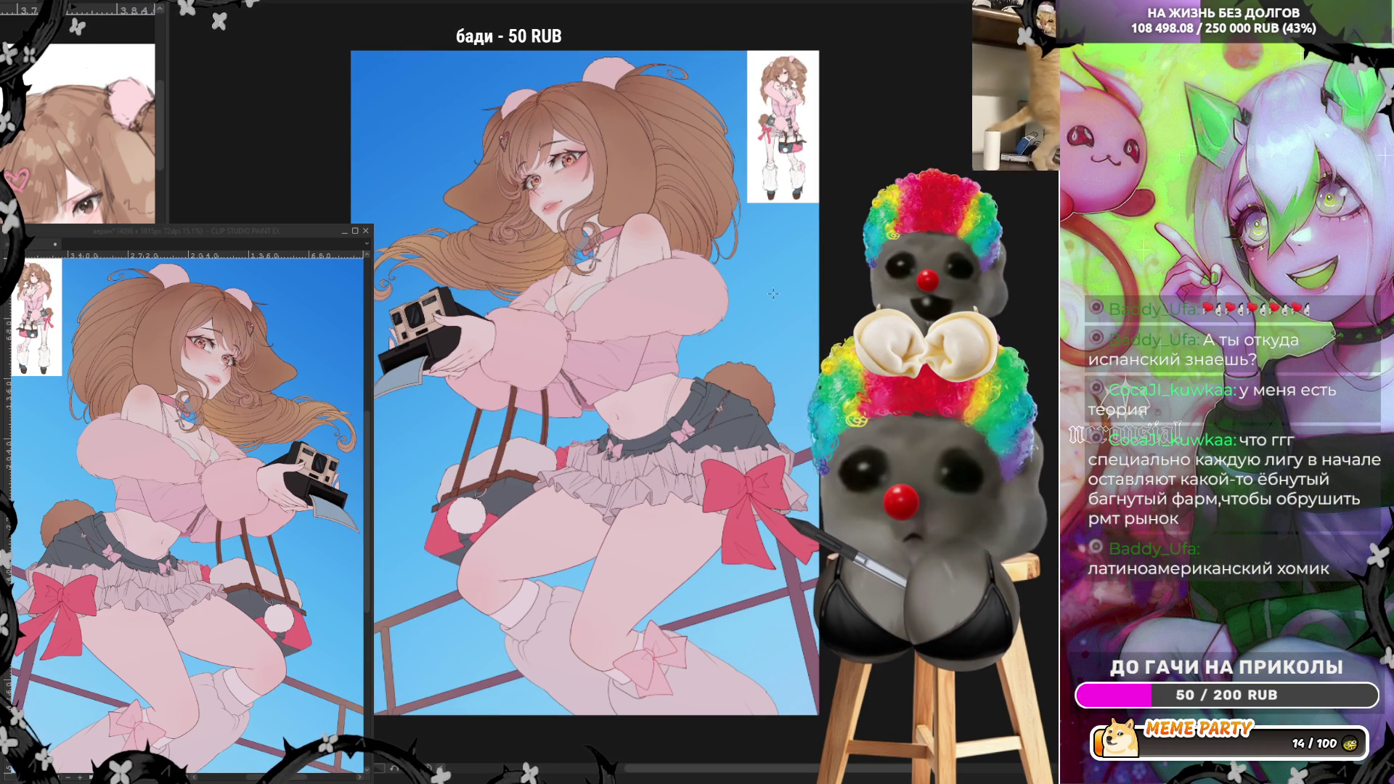
{"action": "scroll", "coordinate": [773, 293], "scroll_direction": "up", "scroll_amount": 2}
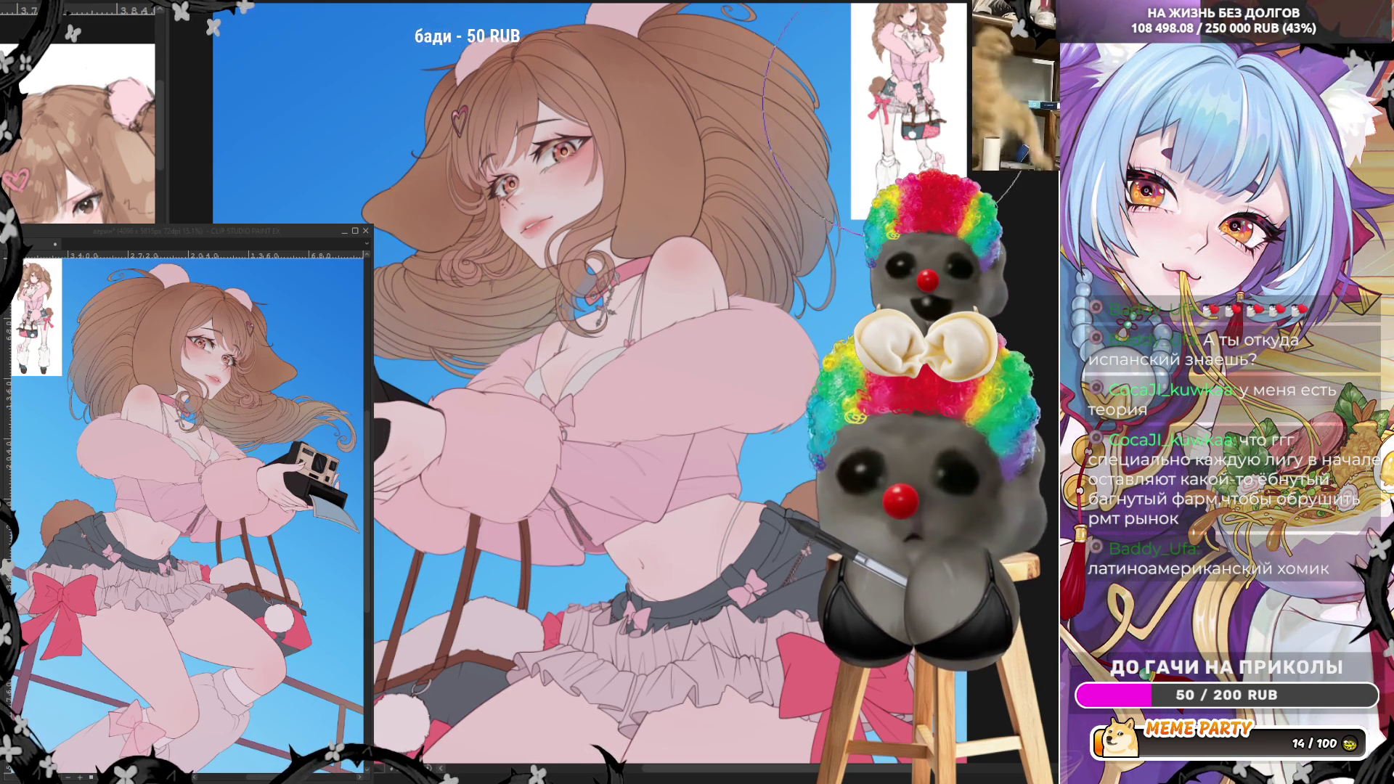
{"action": "scroll", "coordinate": [399, 181], "scroll_direction": "up", "scroll_amount": 3}
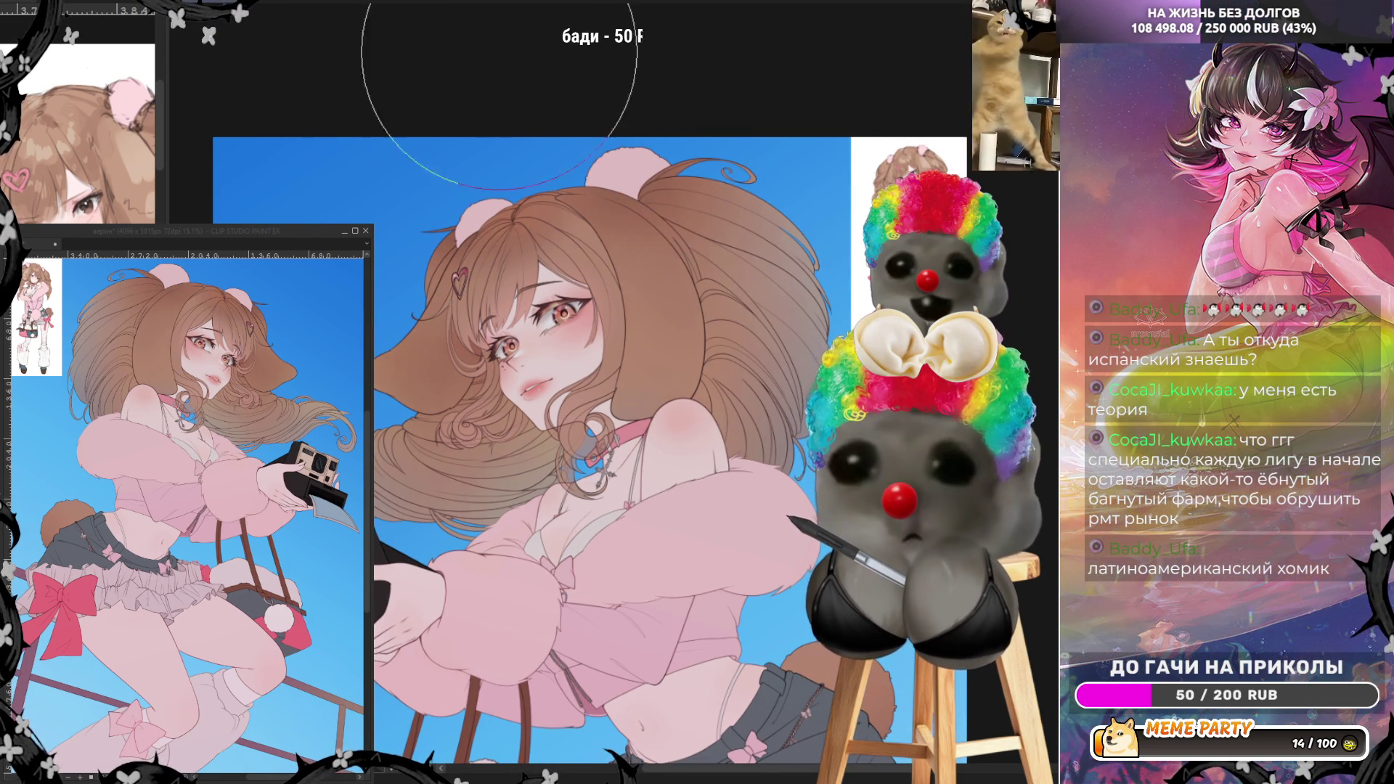
{"action": "key", "text": "h"}
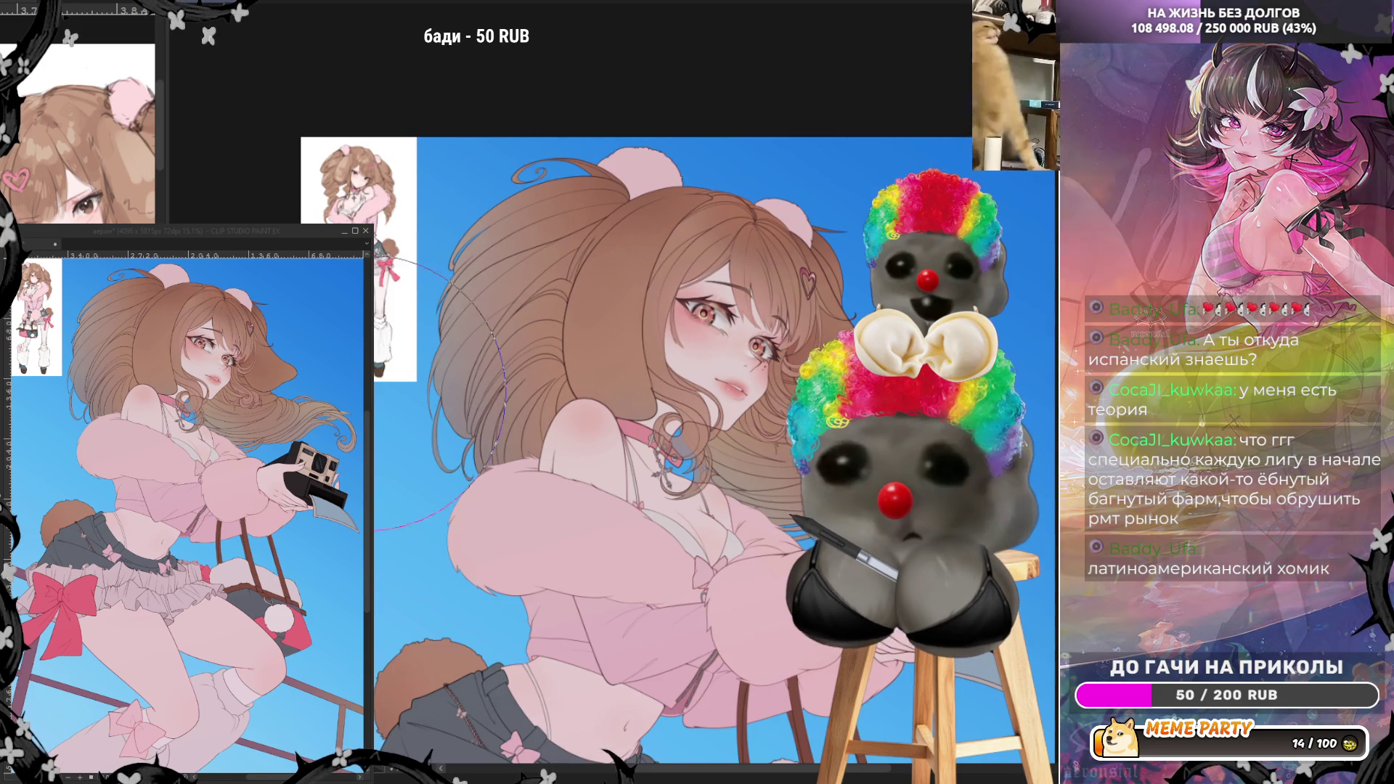
{"action": "scroll", "coordinate": [564, 259], "scroll_direction": "down", "scroll_amount": 3}
{"action": "scroll", "coordinate": [654, 327], "scroll_direction": "up", "scroll_amount": 3}
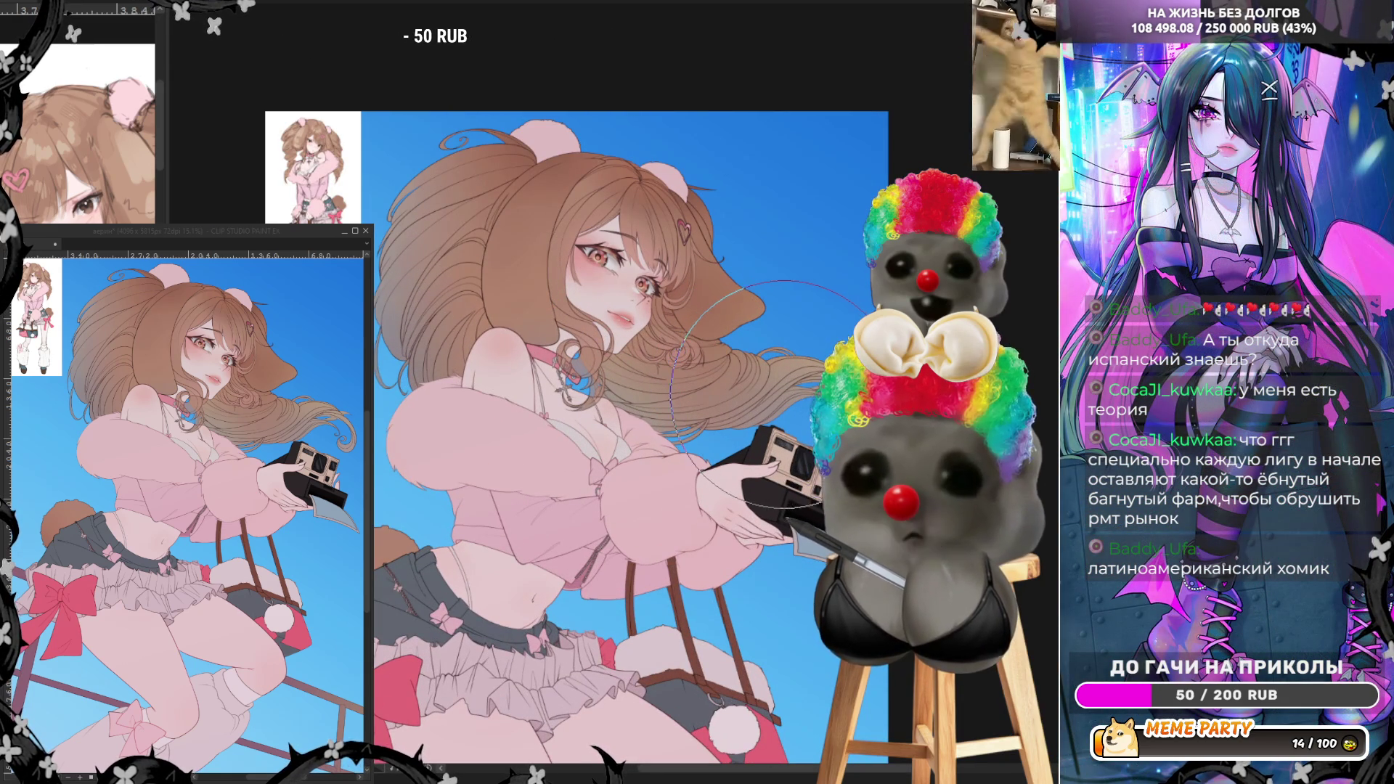
{"action": "scroll", "coordinate": [574, 400], "scroll_direction": "down", "scroll_amount": 3}
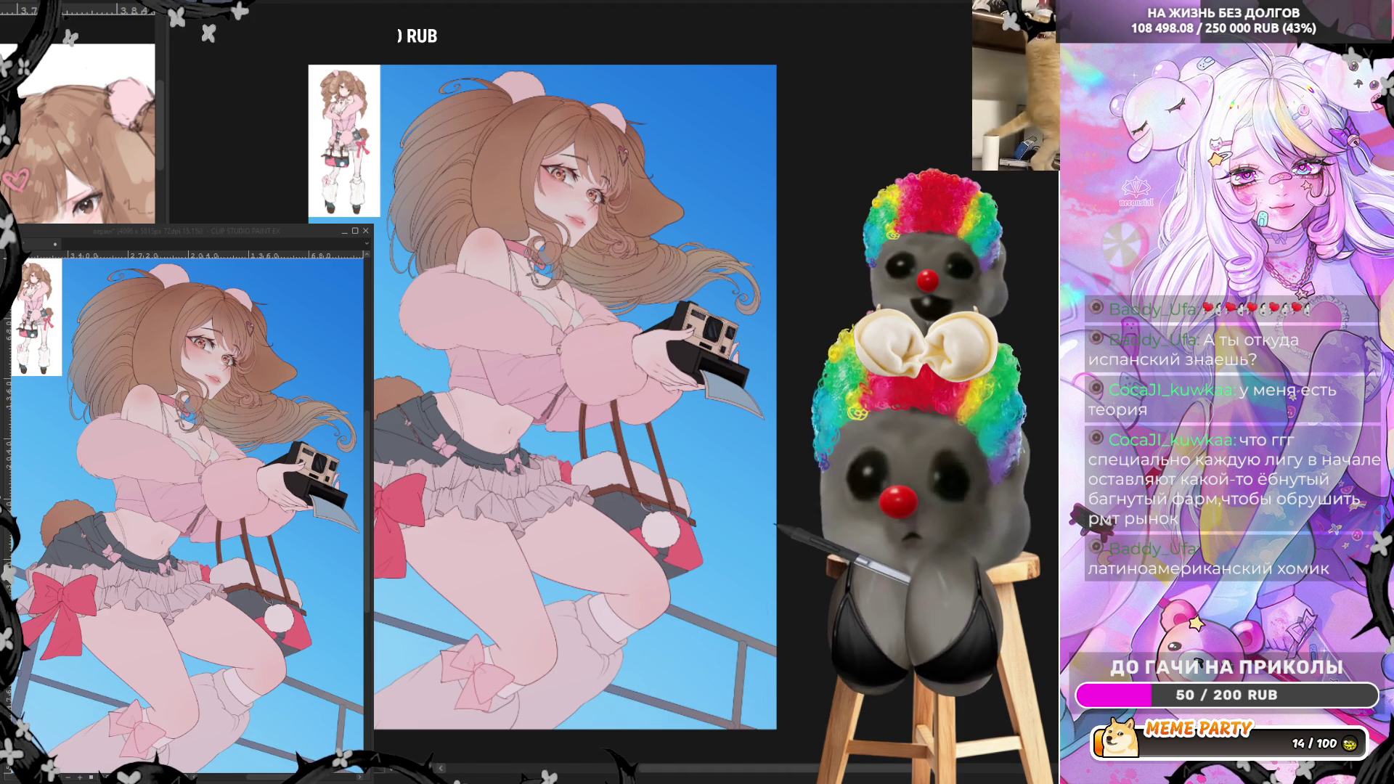
- Restore the unflipped canvas view and zoom back out to see the whole illustration
{"action": "key", "text": "h"}
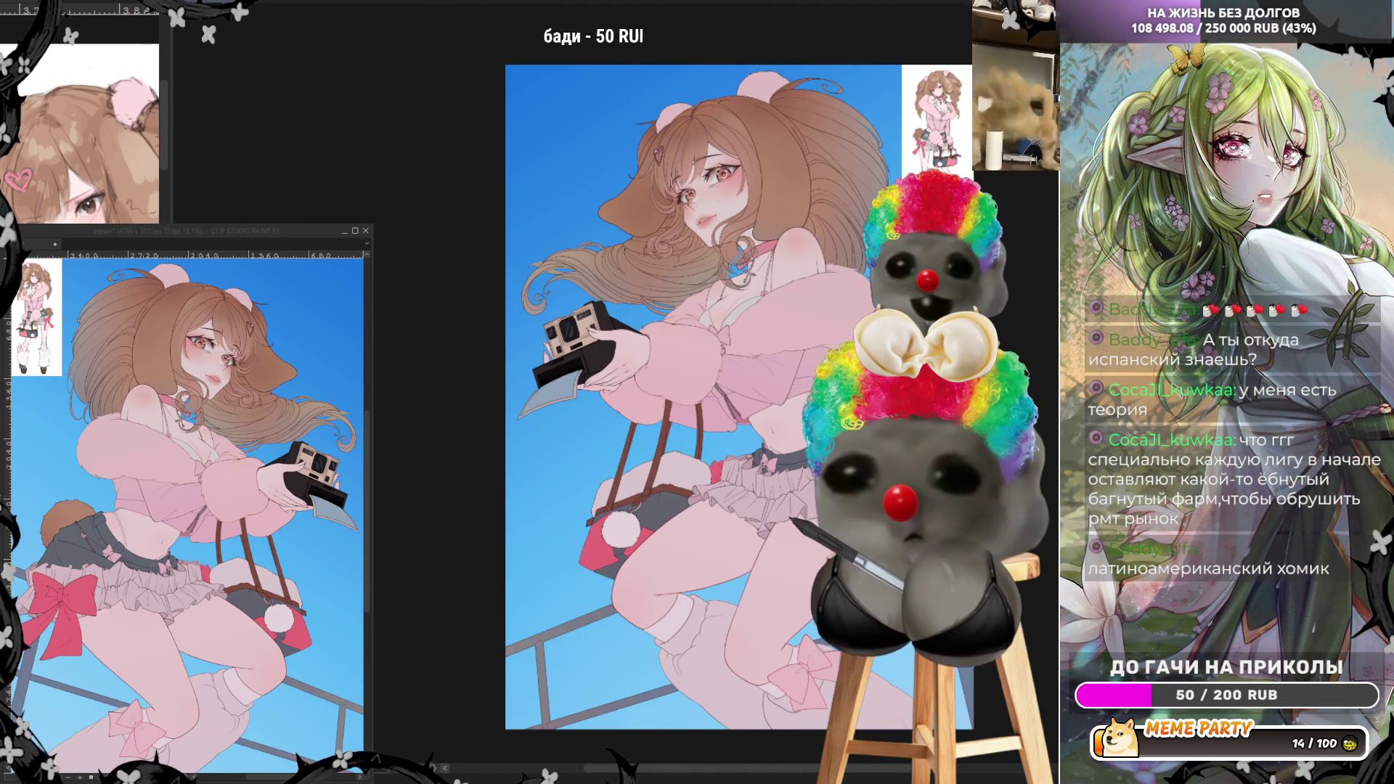
{"action": "key", "text": "ctrl+plus"}
{"action": "key", "text": "ctrl+plus"}
{"action": "key", "text": "ctrl+plus"}
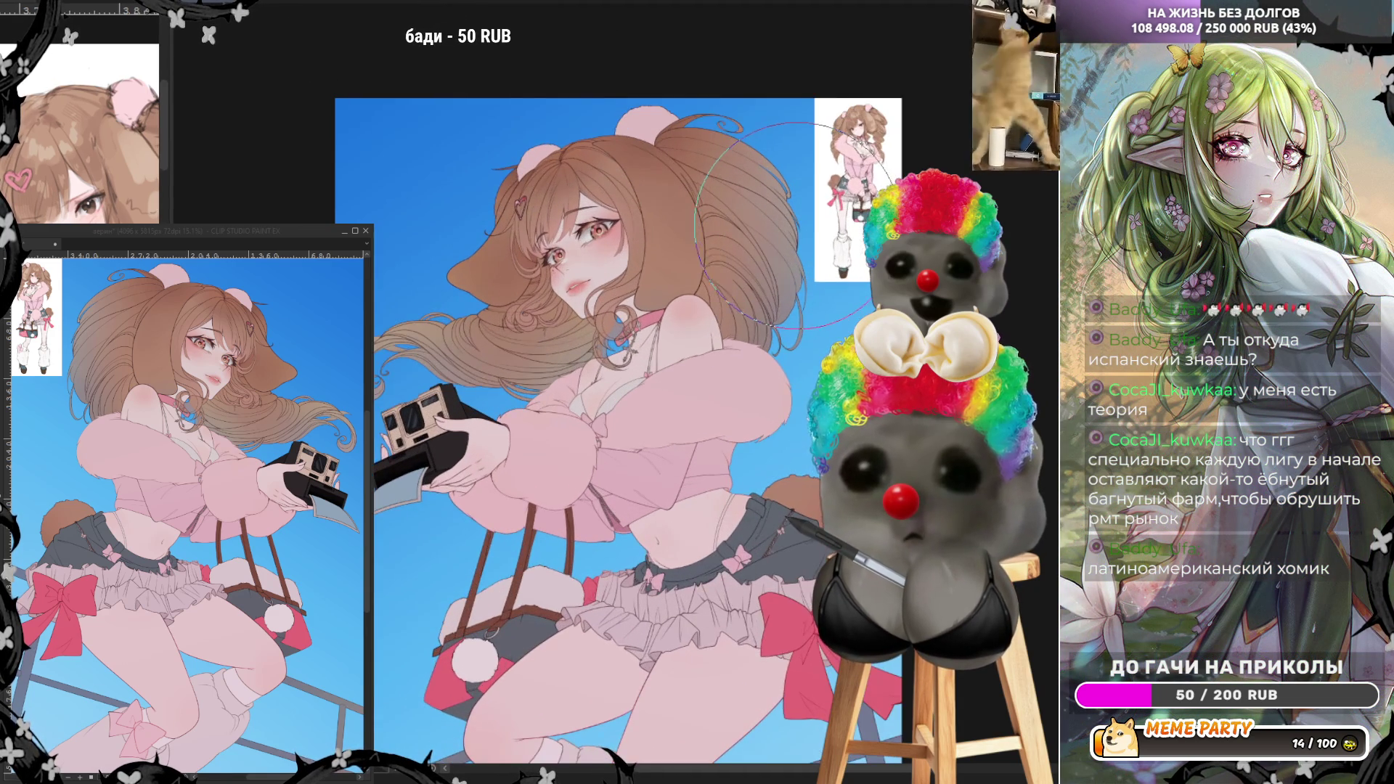
{"action": "key", "text": "ctrl+minus"}
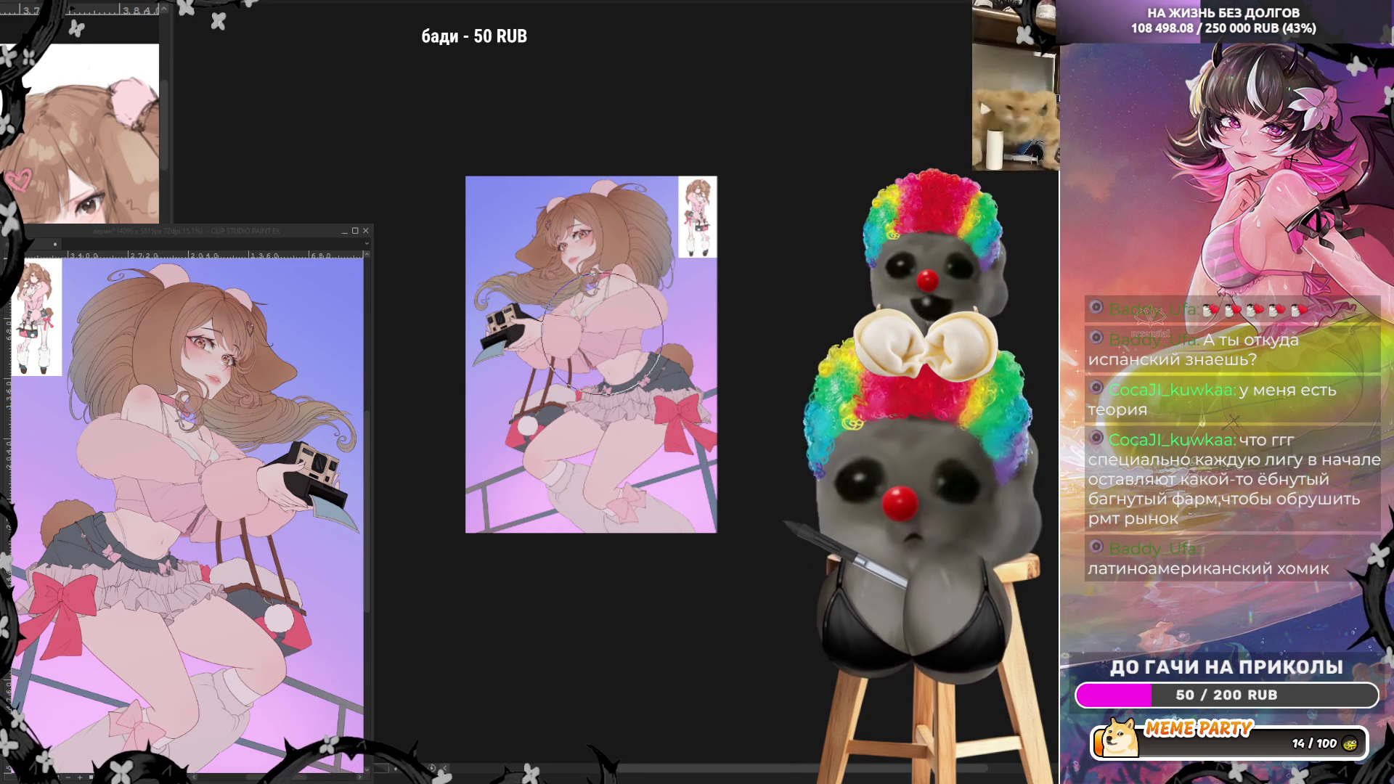
- Paint a soft pink cloud into the lower right sky behind the girl's legs
{"action": "scroll", "coordinate": [665, 192], "scroll_direction": "up", "scroll_amount": 3}
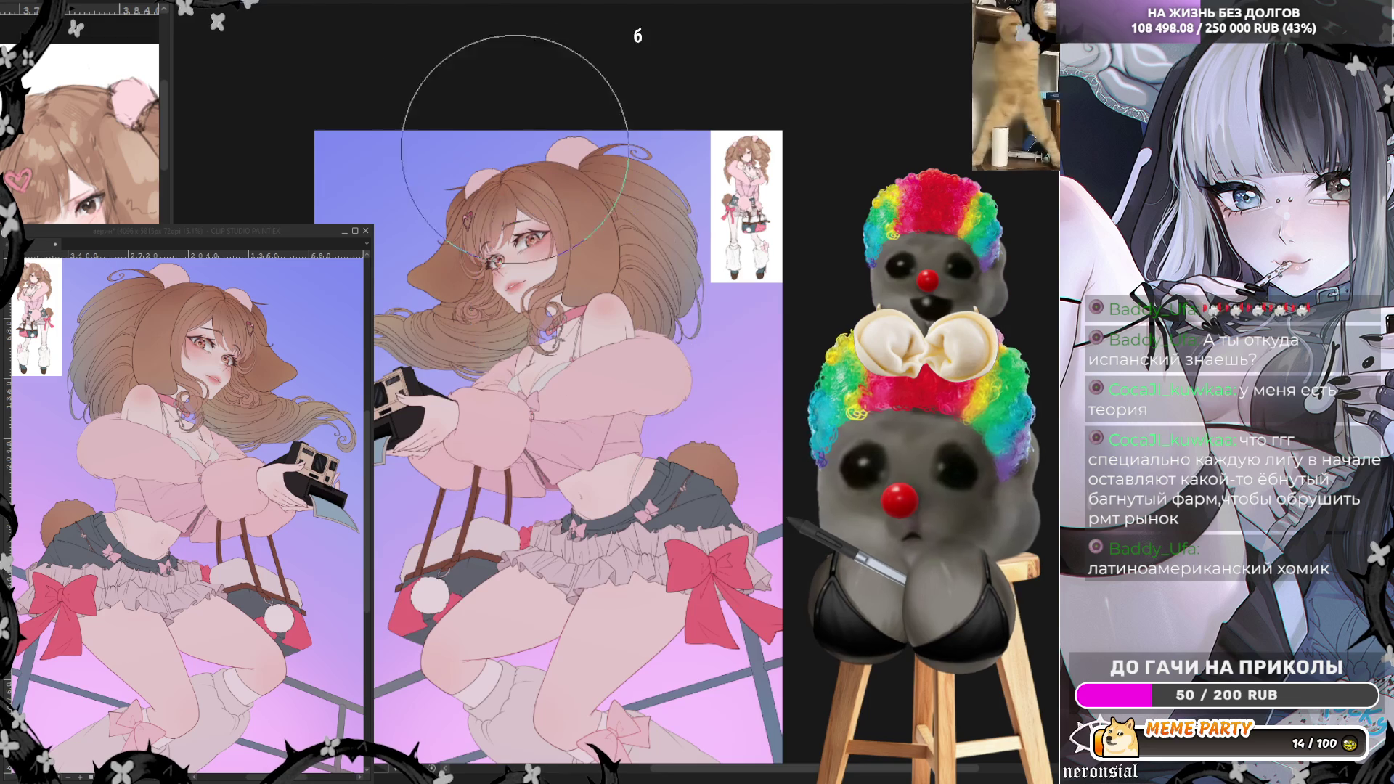
{"action": "scroll", "coordinate": [666, 192], "scroll_direction": "down", "scroll_amount": 3}
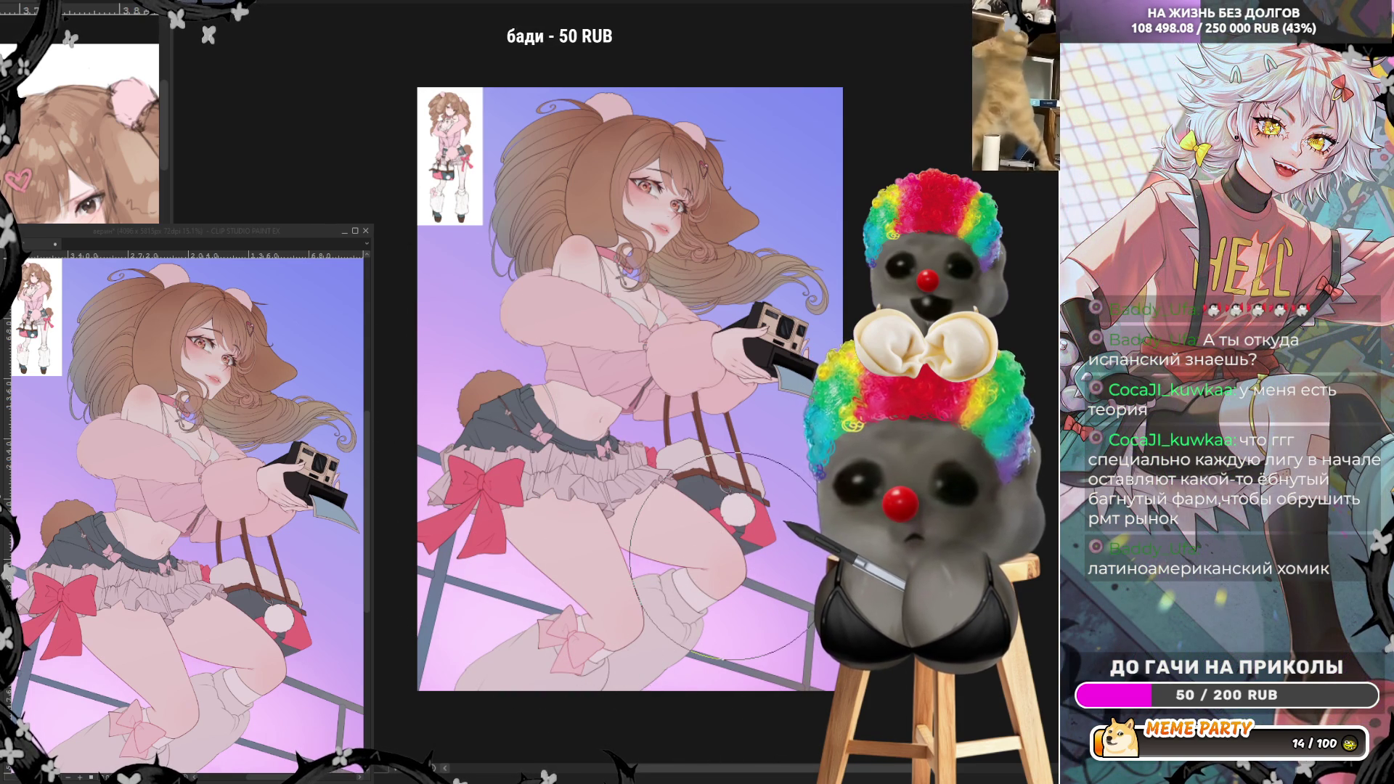
{"action": "scroll", "coordinate": [709, 267], "scroll_direction": "up", "scroll_amount": 2}
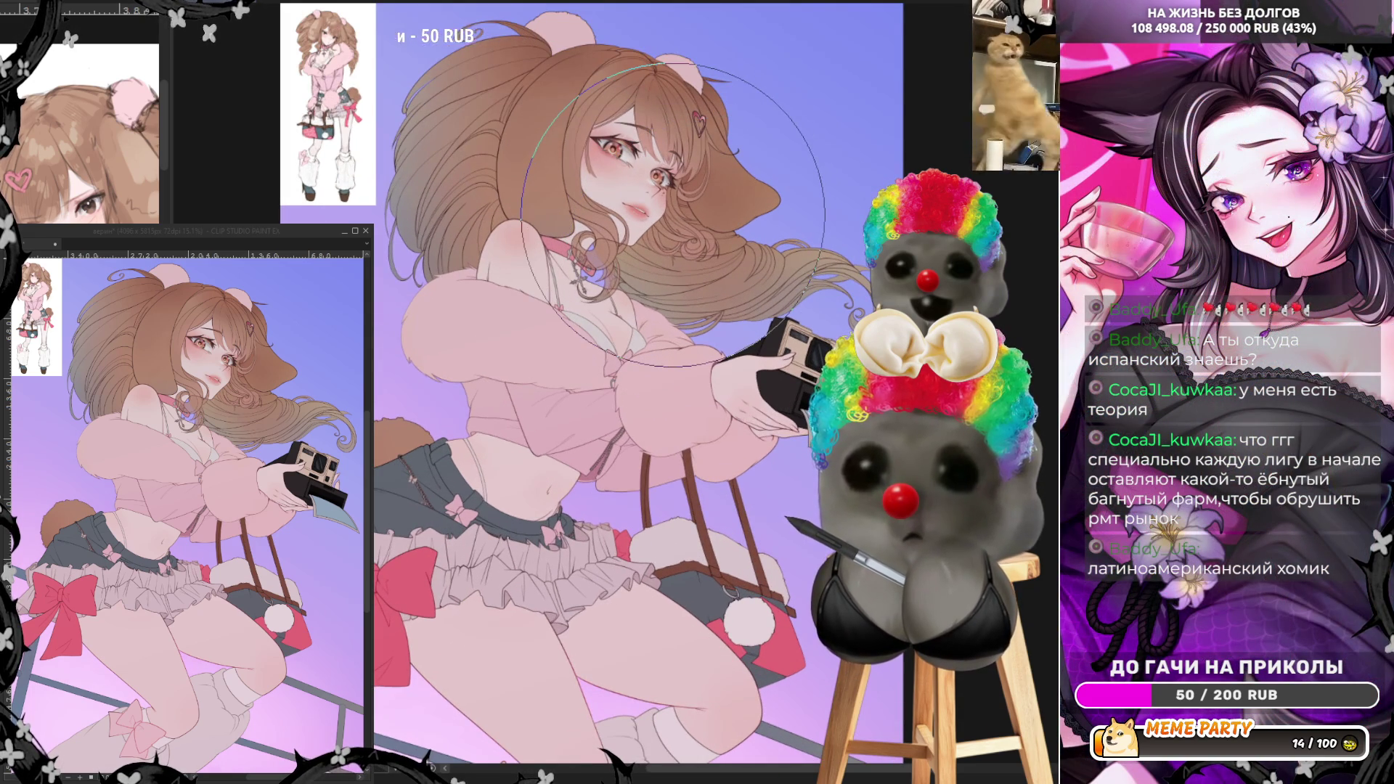
{"action": "scroll", "coordinate": [672, 214], "scroll_direction": "down", "scroll_amount": 1}
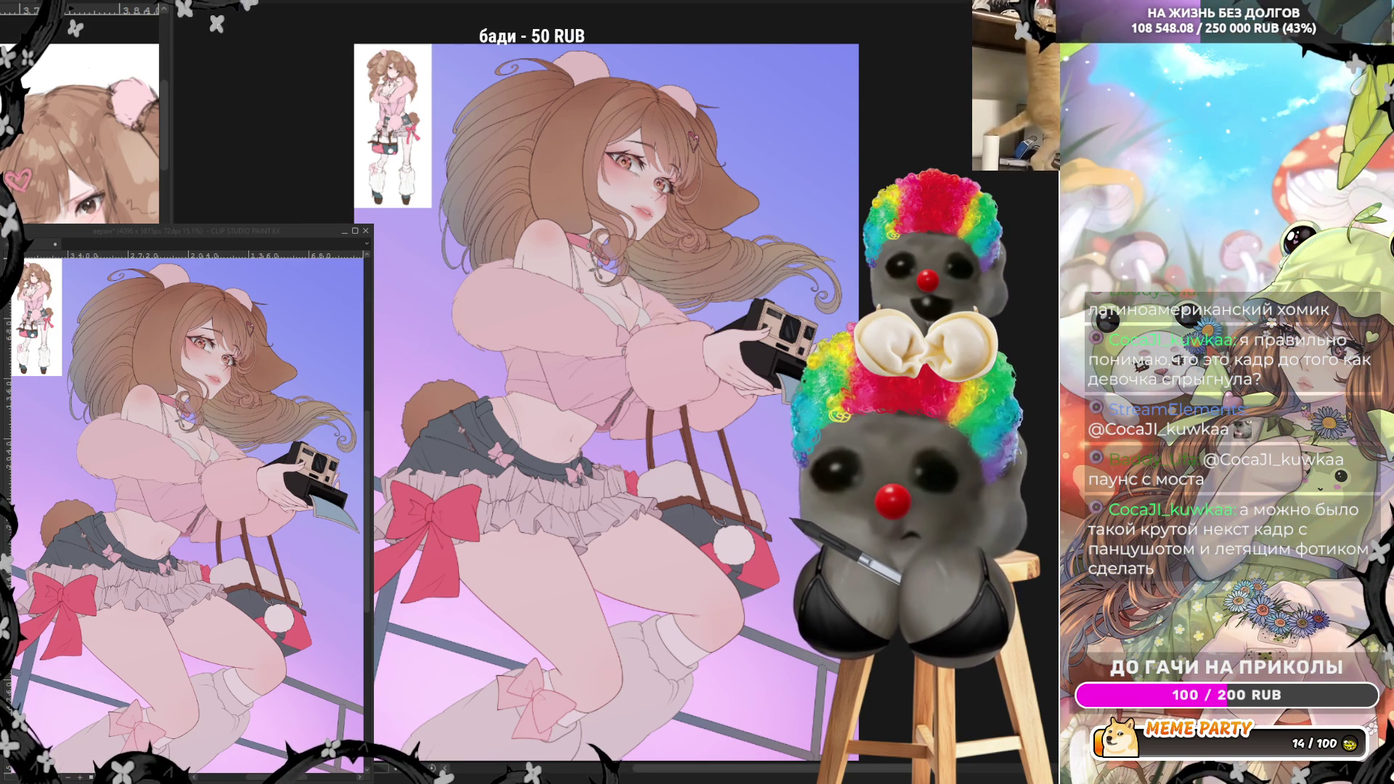
{"action": "scroll", "coordinate": [523, 374], "scroll_direction": "up", "scroll_amount": 1}
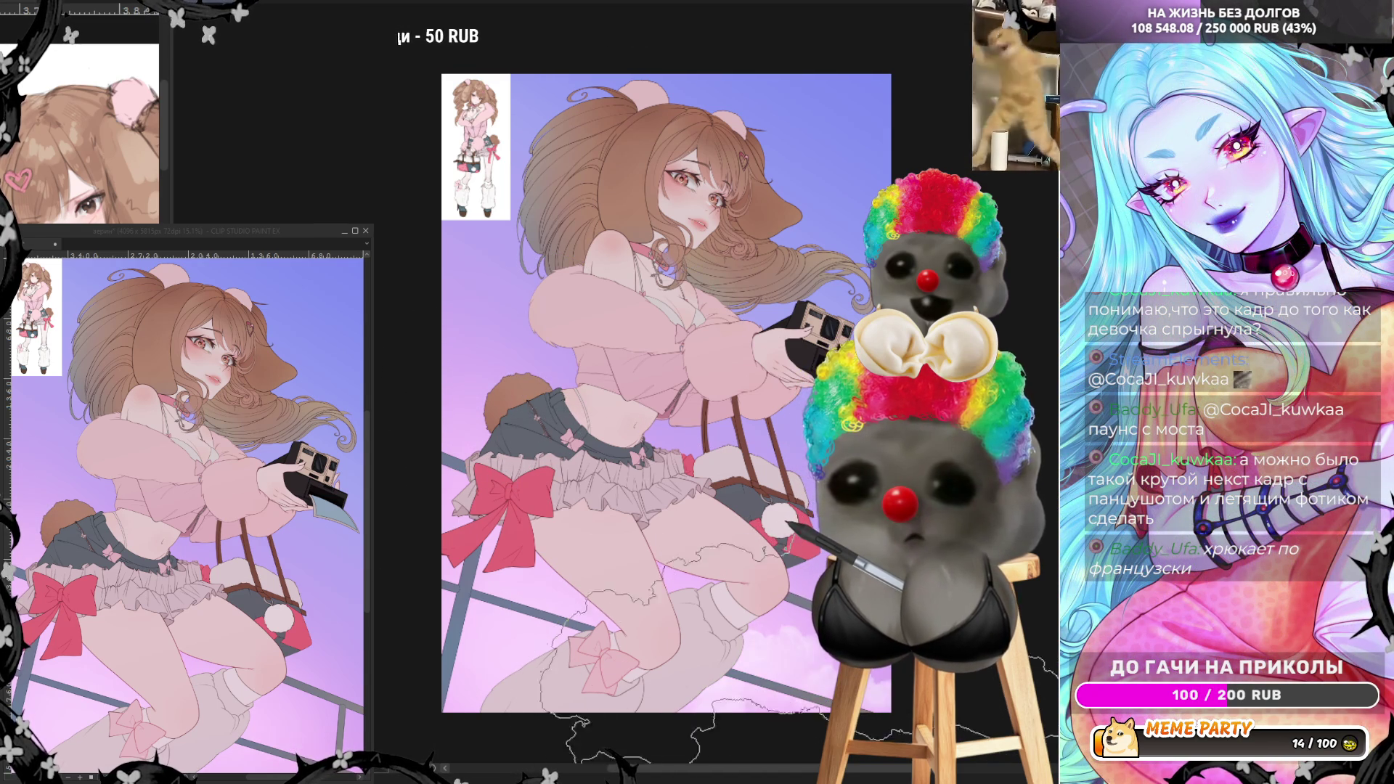
{"action": "left_click_drag", "start_coordinate": [334, 617], "coordinate": [359, 602]}
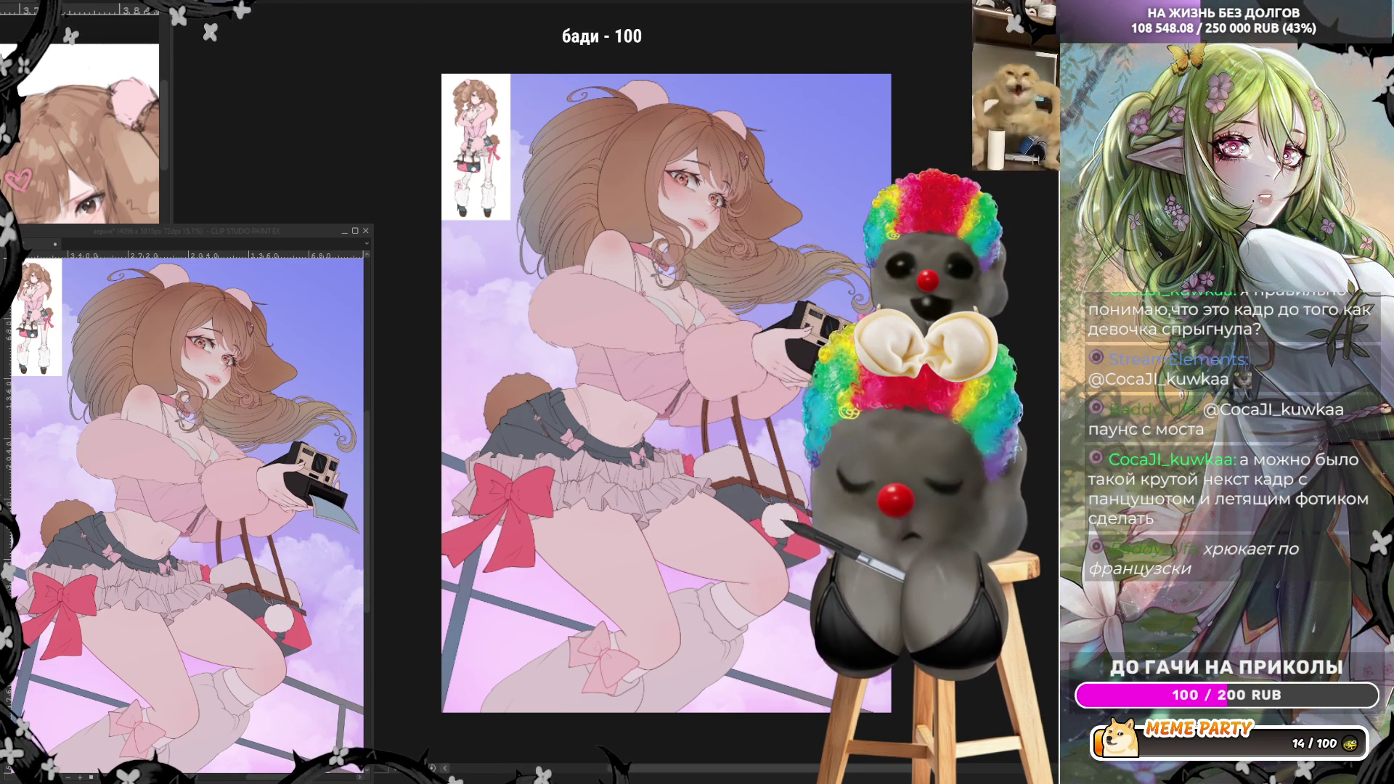
- Mirror the canvas view to check the drawing, then return it to normal orientation
{"action": "key", "text": "h"}
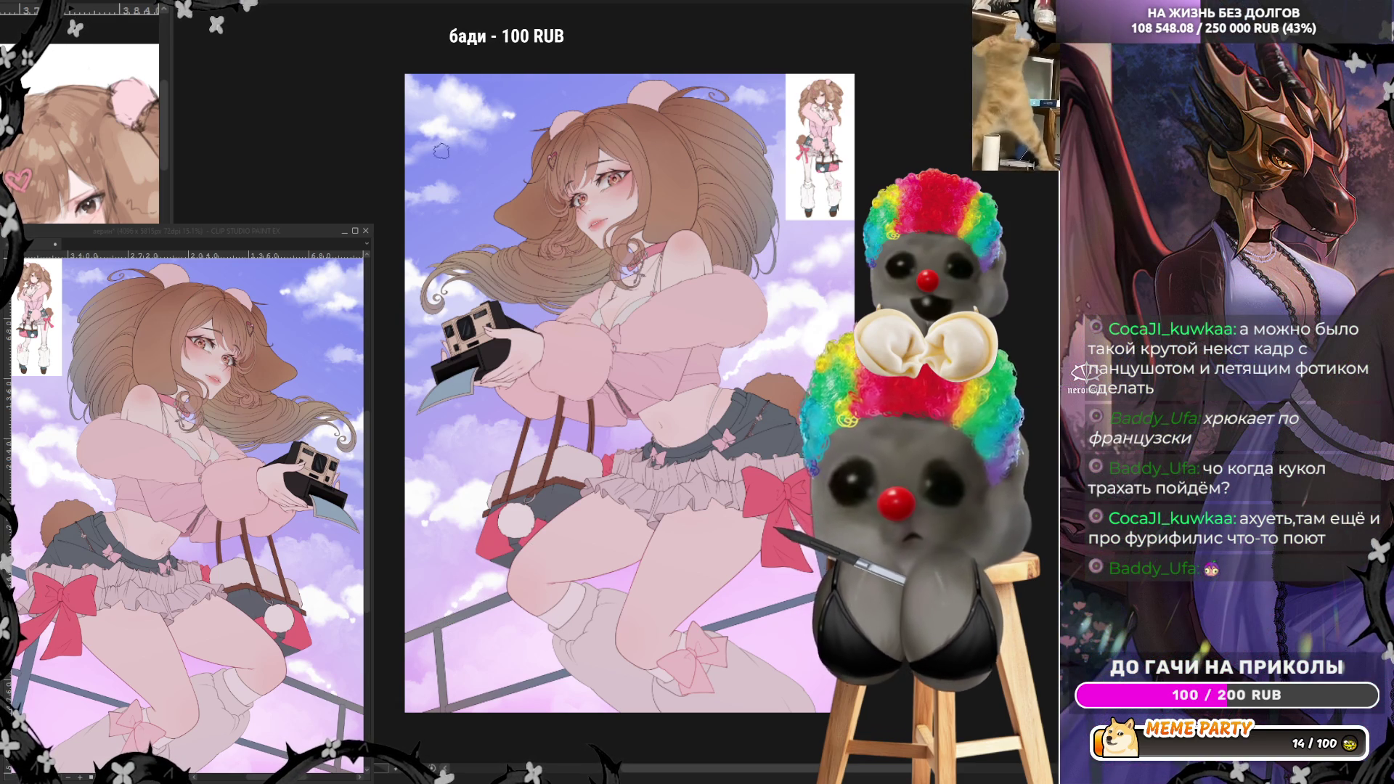
{"action": "key", "text": "h"}
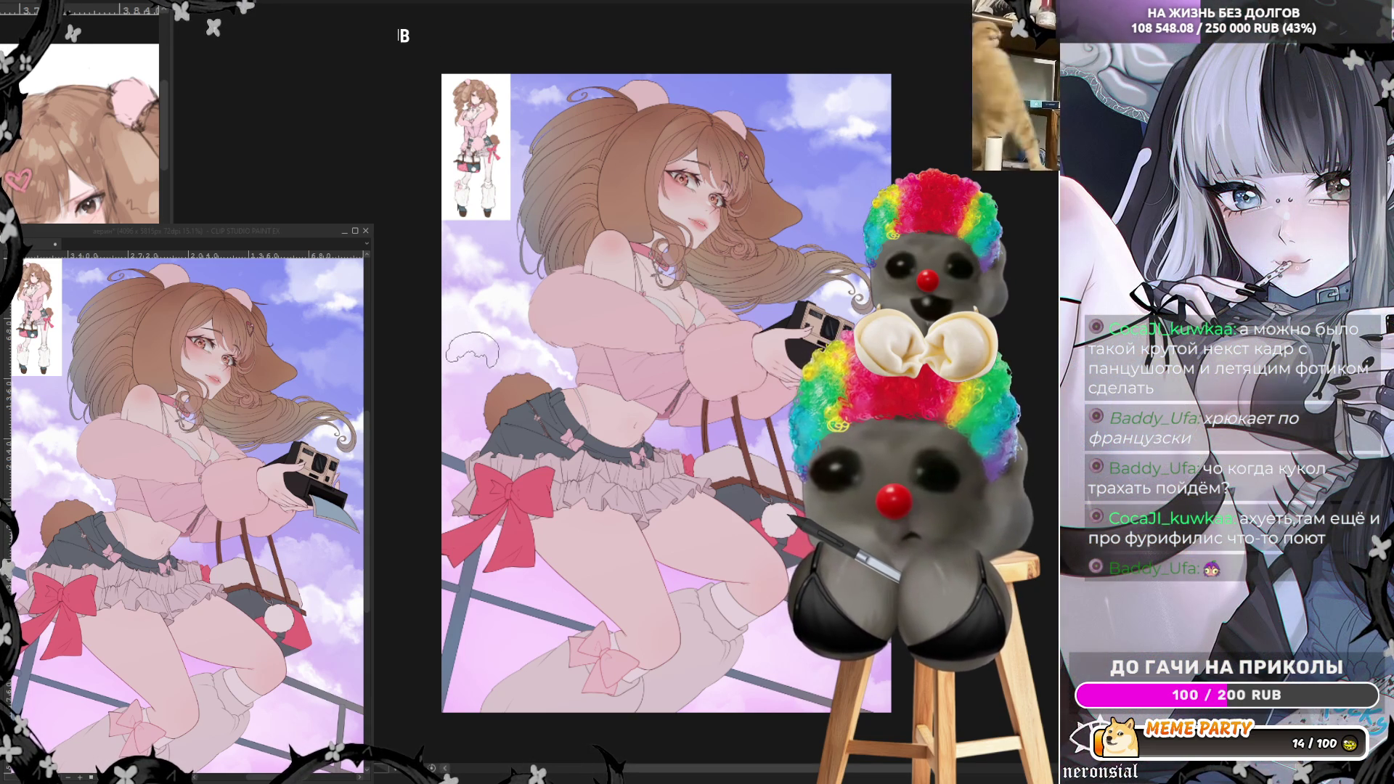
- Mirror the canvas view horizontally to check the composition's balance
{"action": "key", "text": "h"}
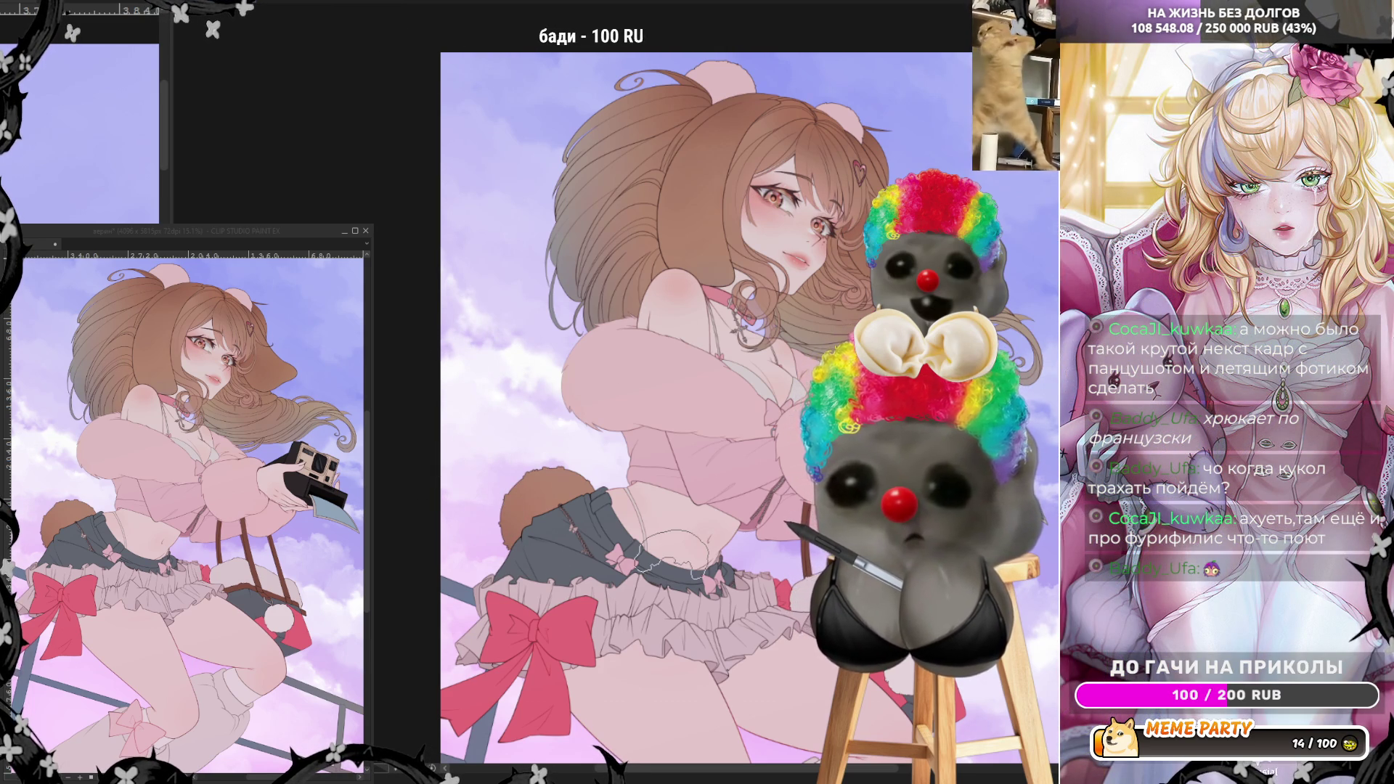
- Select the area around the girl's legs and flip the canvas view horizontally
{"action": "scroll", "coordinate": [773, 397], "scroll_direction": "down", "scroll_amount": 3}
{"action": "scroll", "coordinate": [773, 398], "scroll_direction": "up", "scroll_amount": 2}
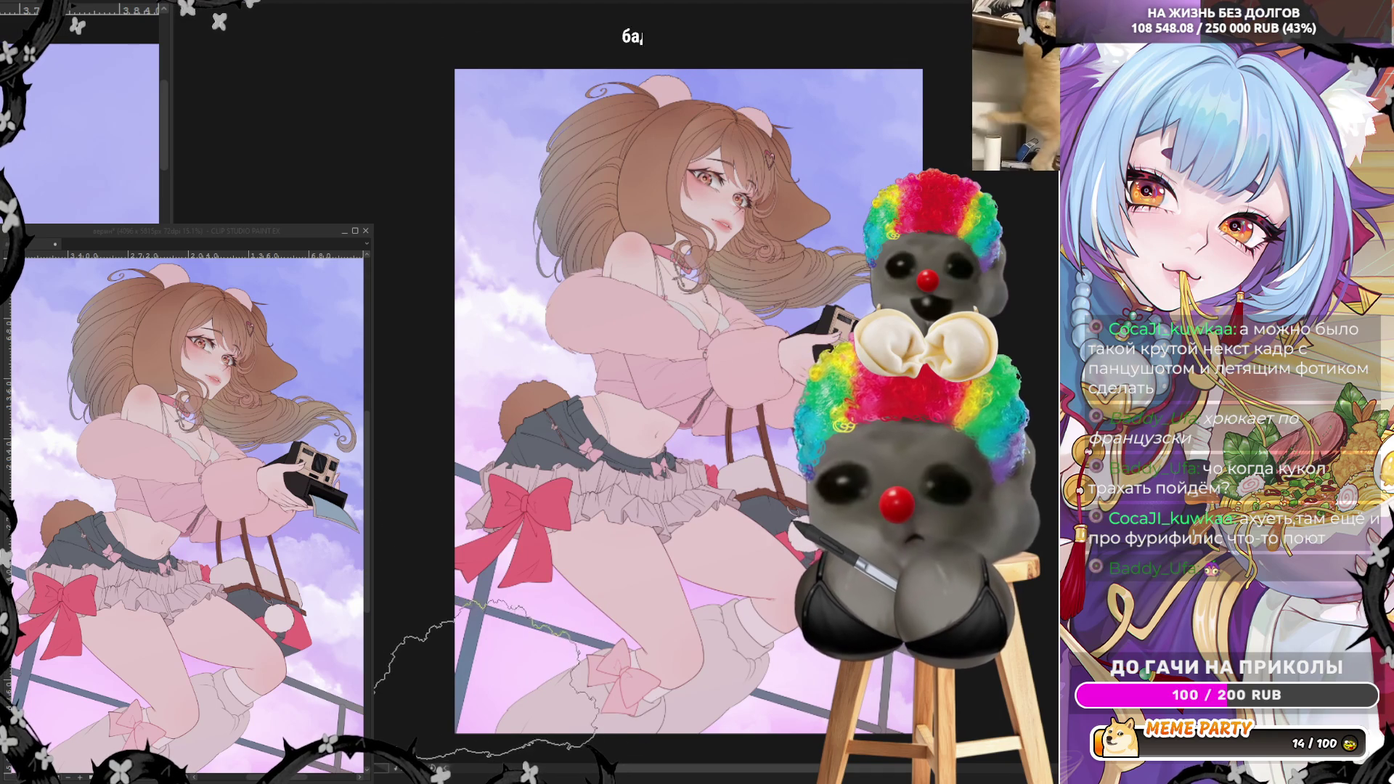
{"action": "mouse_move", "coordinate": [574, 617]}
{"action": "left_mouse_down"}
{"action": "mouse_move", "coordinate": [708, 726]}
{"action": "mouse_move", "coordinate": [472, 759]}
{"action": "mouse_move", "coordinate": [570, 620]}
{"action": "left_mouse_up"}
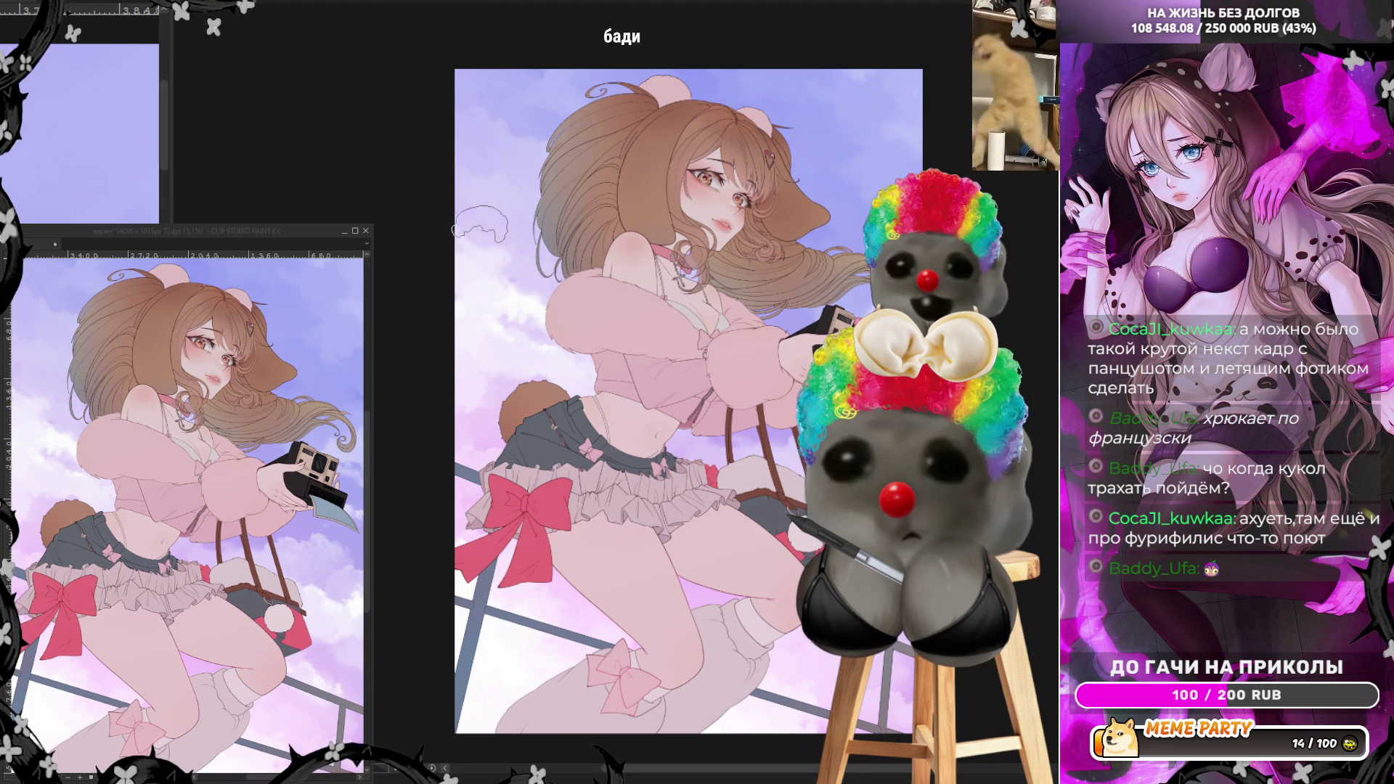
{"action": "key", "text": "h"}
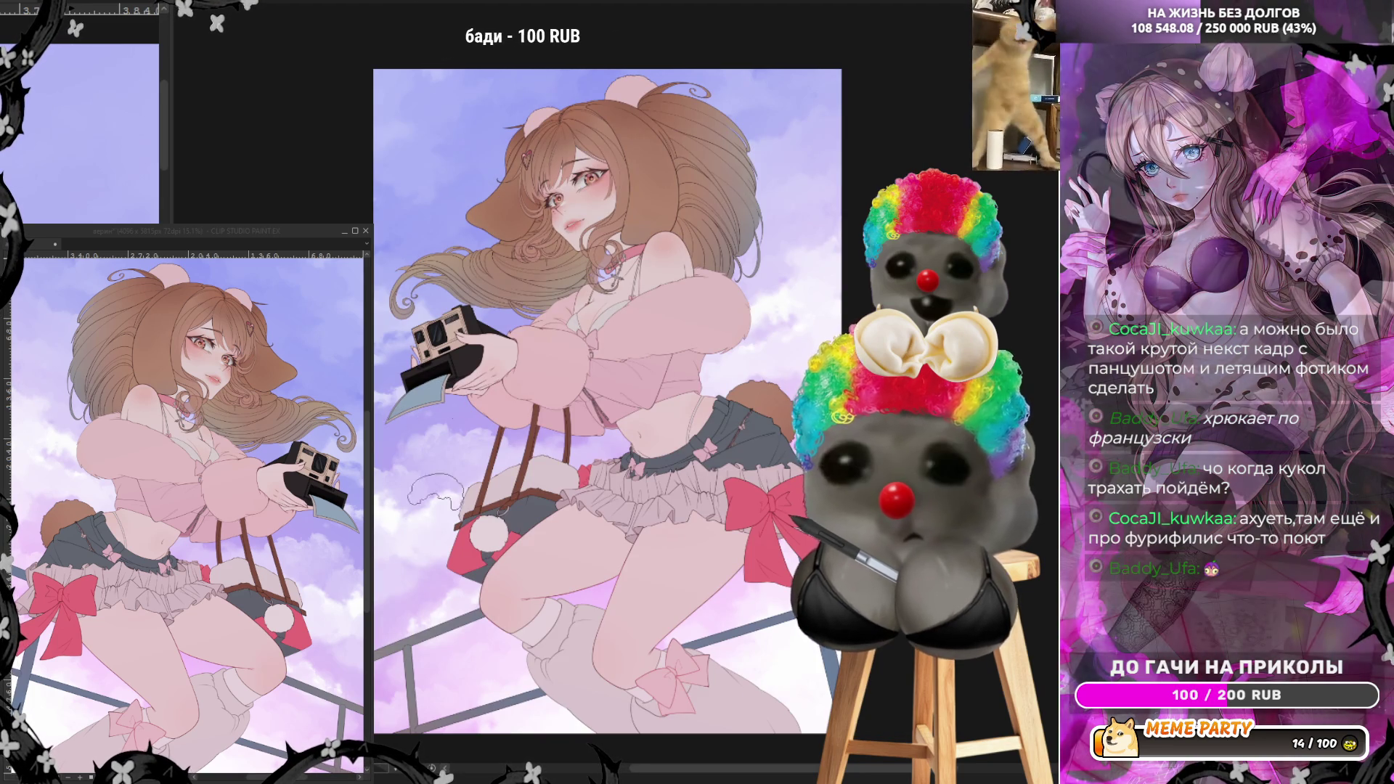
{"action": "left_click_drag", "start_coordinate": [407, 323], "coordinate": [379, 359]}
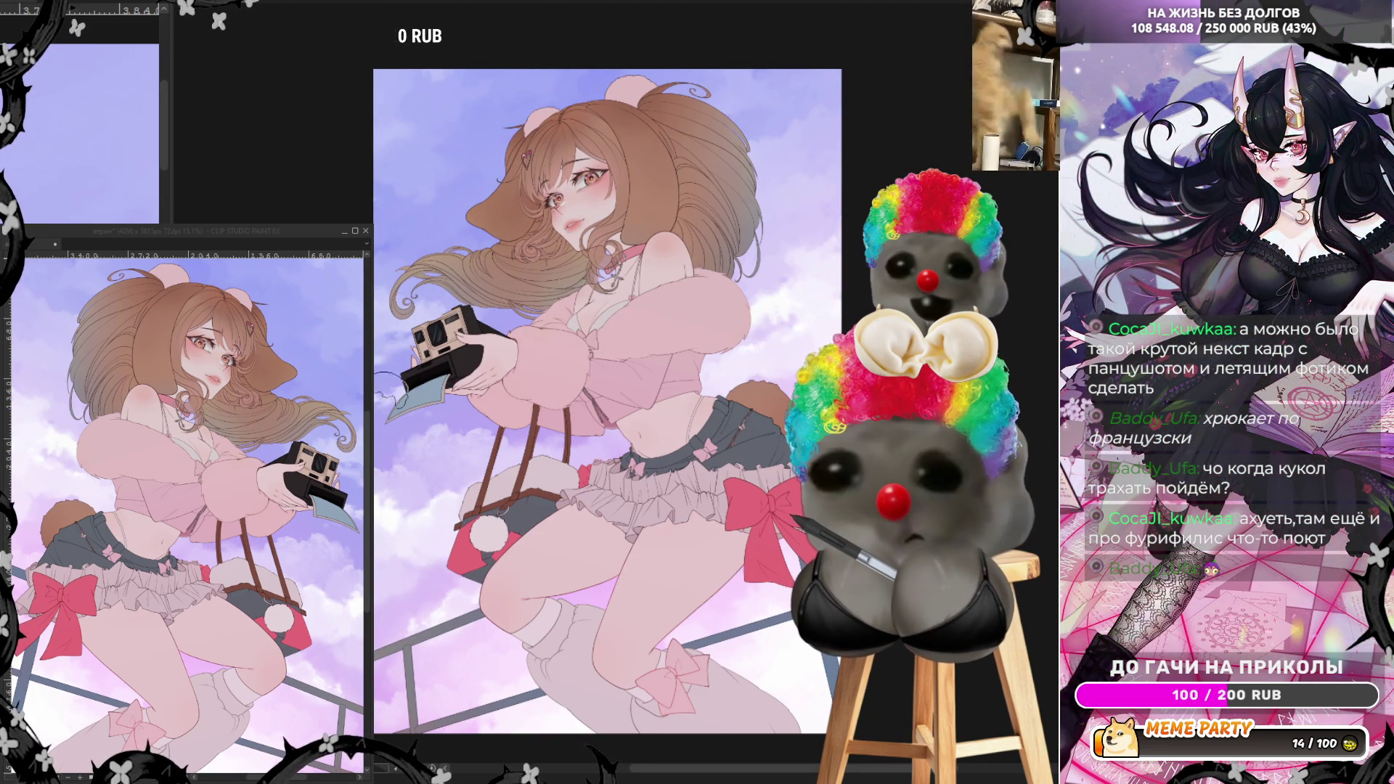